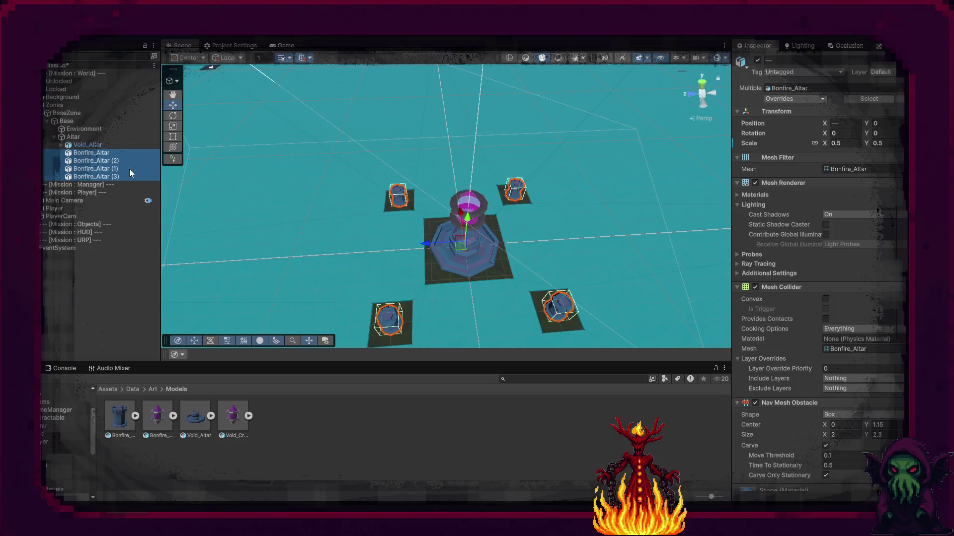
Rename the first Bonfire_Altar object to Altar_Pedestal
left_click(101, 155)
left_click(101, 155)
type("I")
type("_Pe")
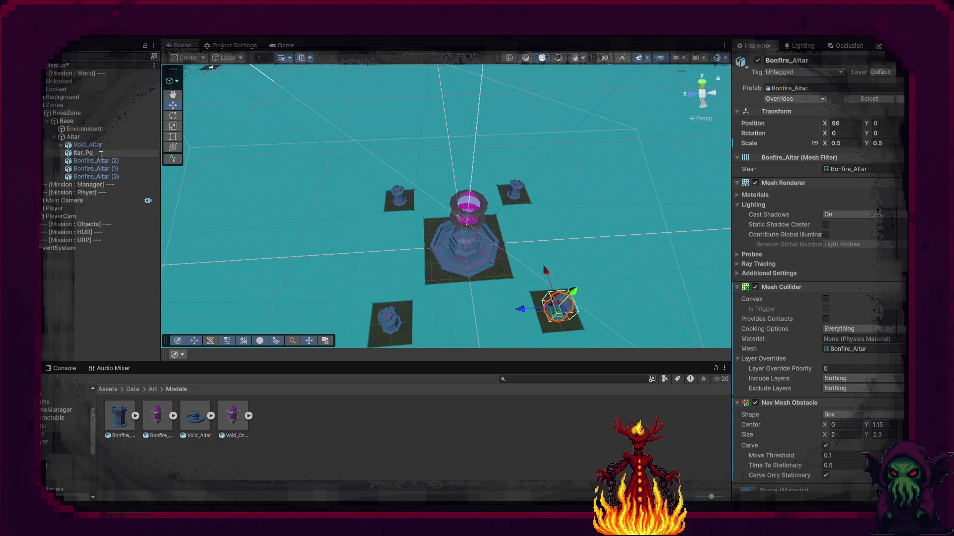
type("destal")
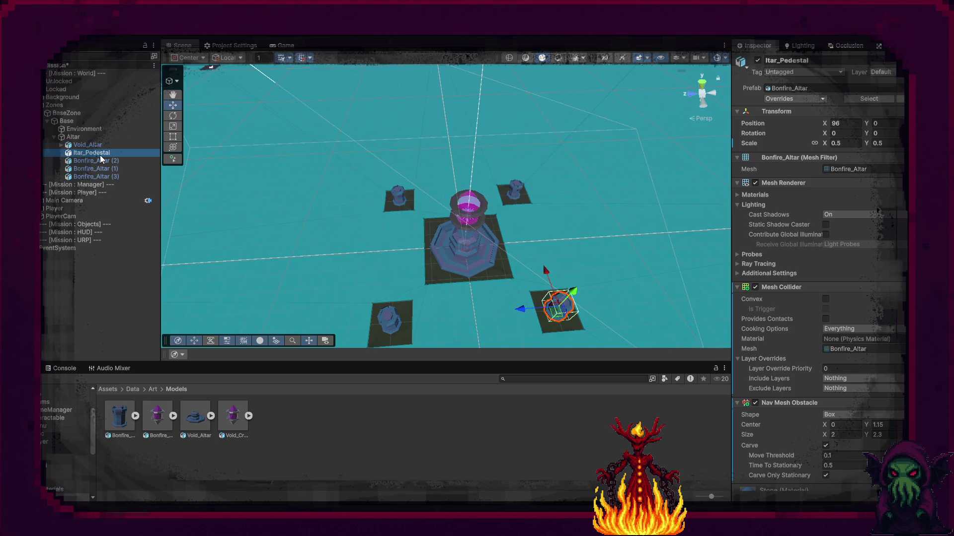
key("Return")
type("A")
key("Return")
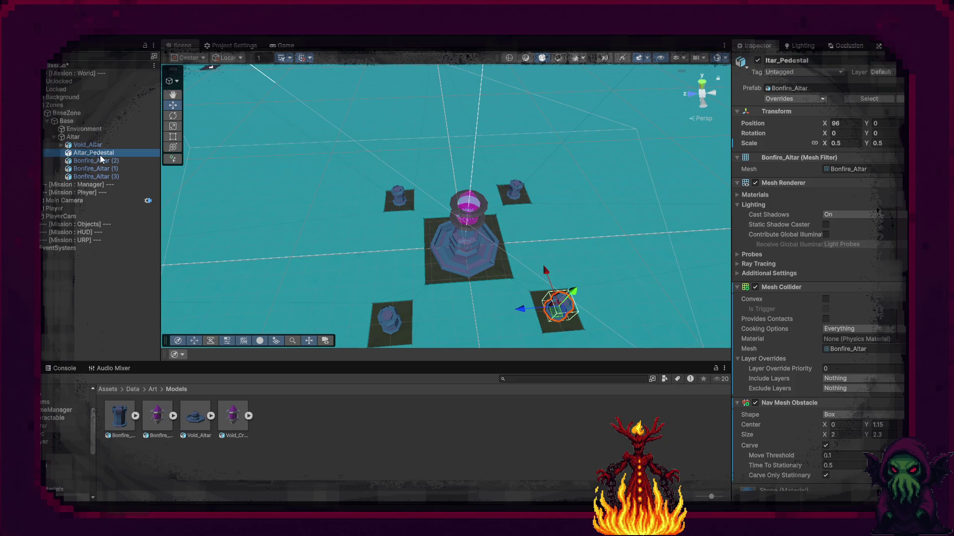
Rename the next two Bonfire_Altar objects to Altar_Pedestal_2 and Altar_Pedestal_3
key("Down")
key("F2")
type("A")
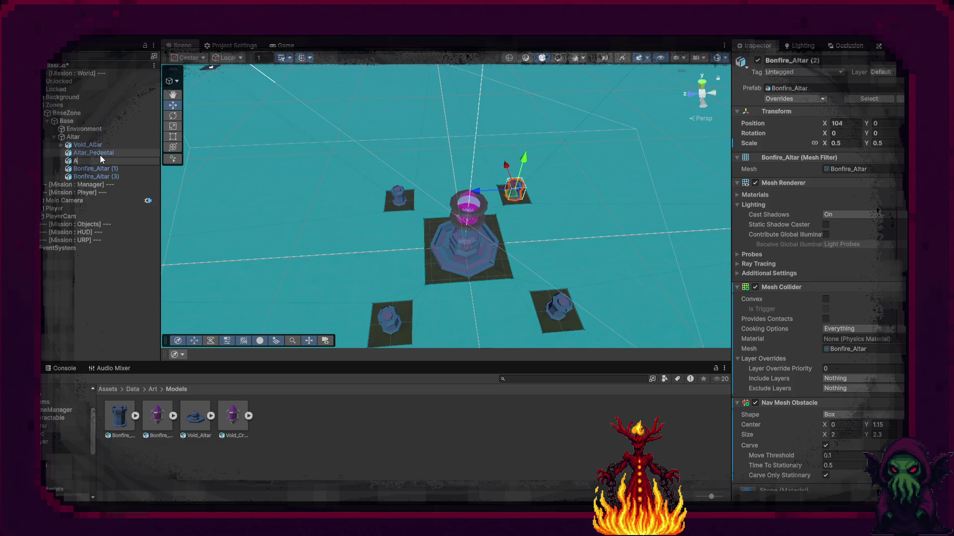
type("ltar_Pedes")
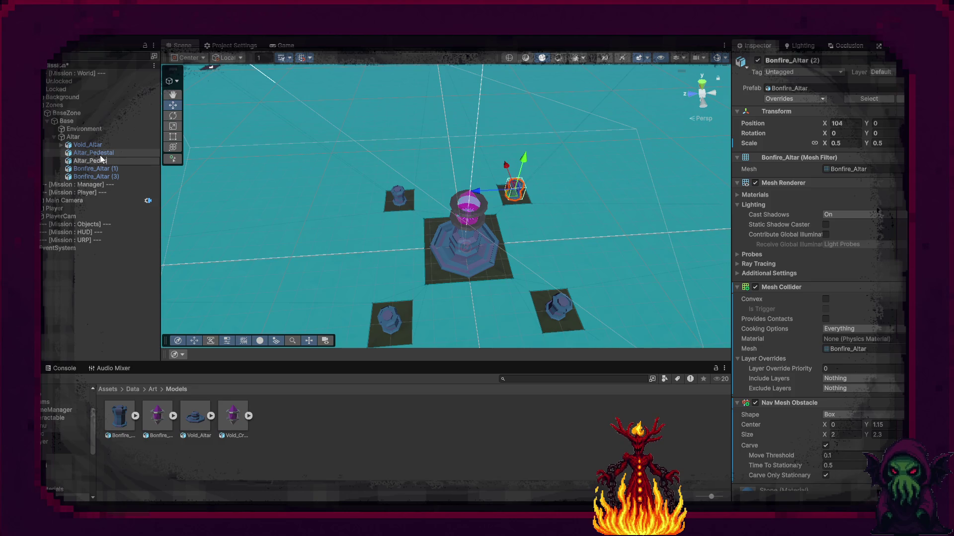
type("tal_2")
key("Return")
key("Down")
key("F2")
type("A")
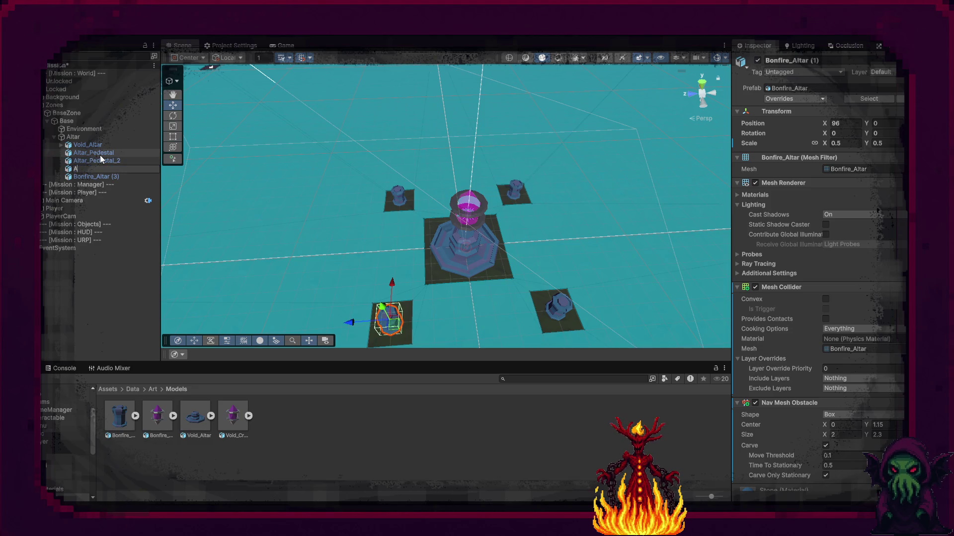
type("ltar_Pe")
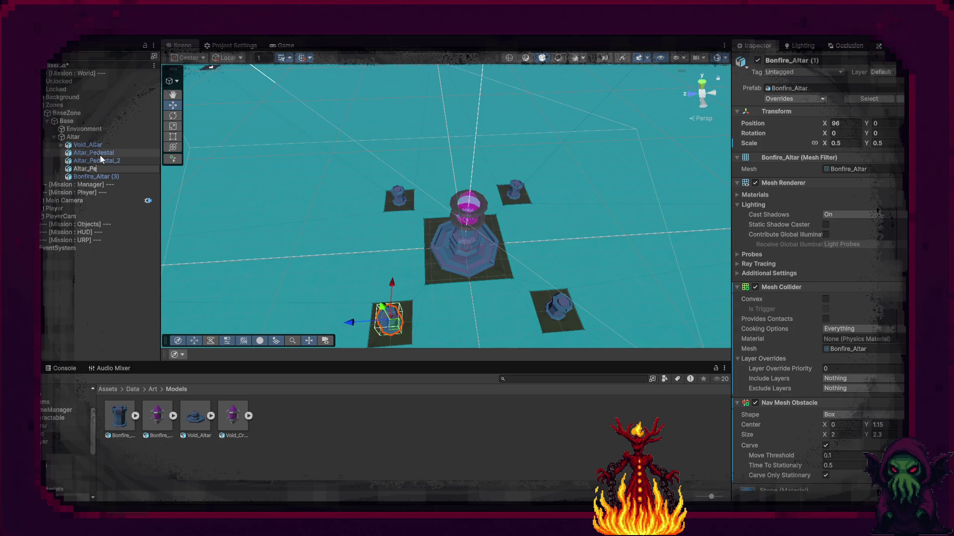
type("destal")
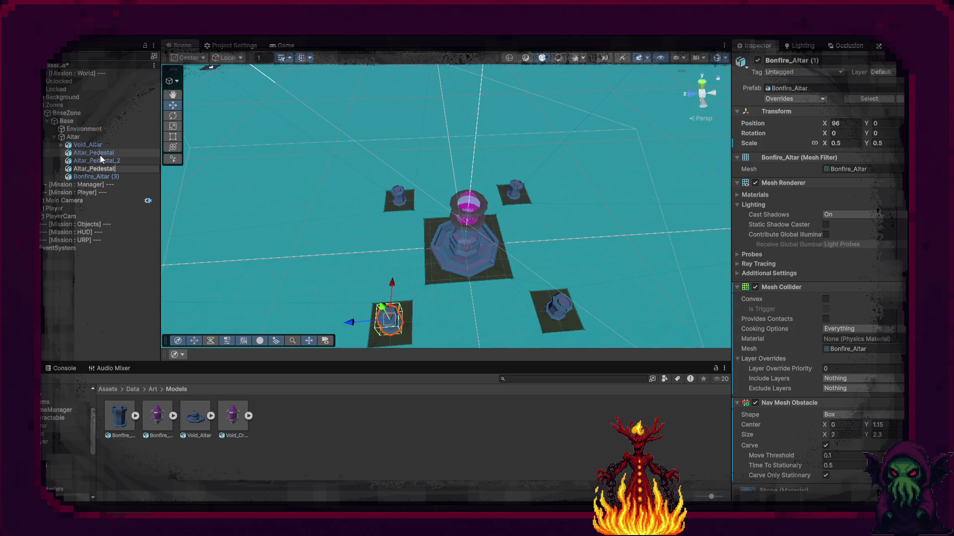
type("_3")
key("Return")
Rename the last Bonfire_Altar object to Altar_Pedestal_4
key("Down")
key("F2")
type("Altar_Pedestal")
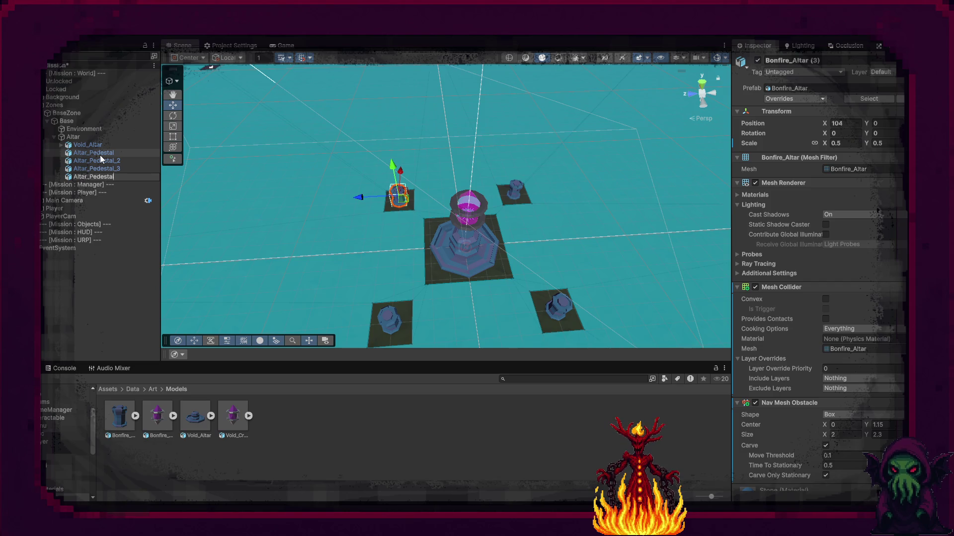
type("_")
key("BackSpace")
type("4")
key("Return")
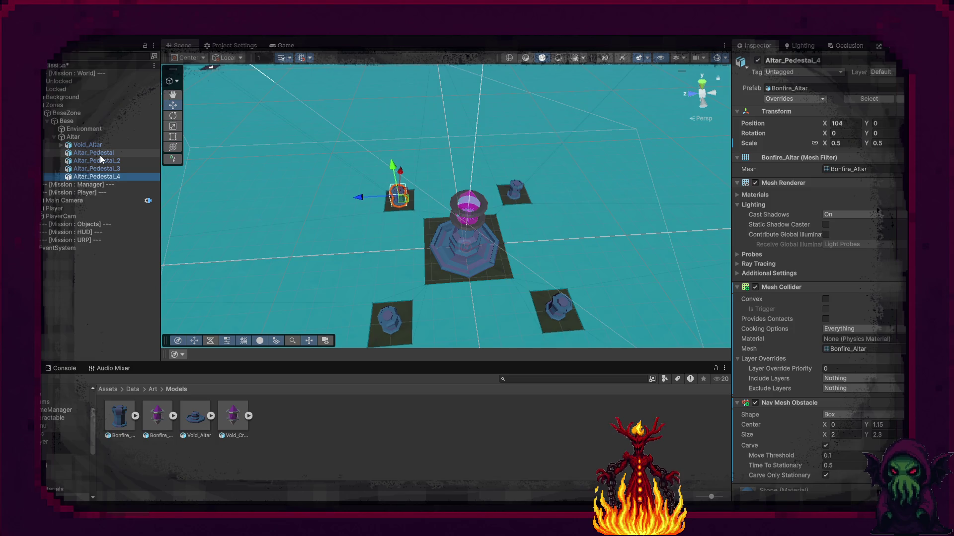
Append _1 to the unnumbered pedestal, making it Altar_Pedestal_1, and collapse the Altar group
left_click(100, 155)
left_click(100, 155)
key("End")
type("_1")
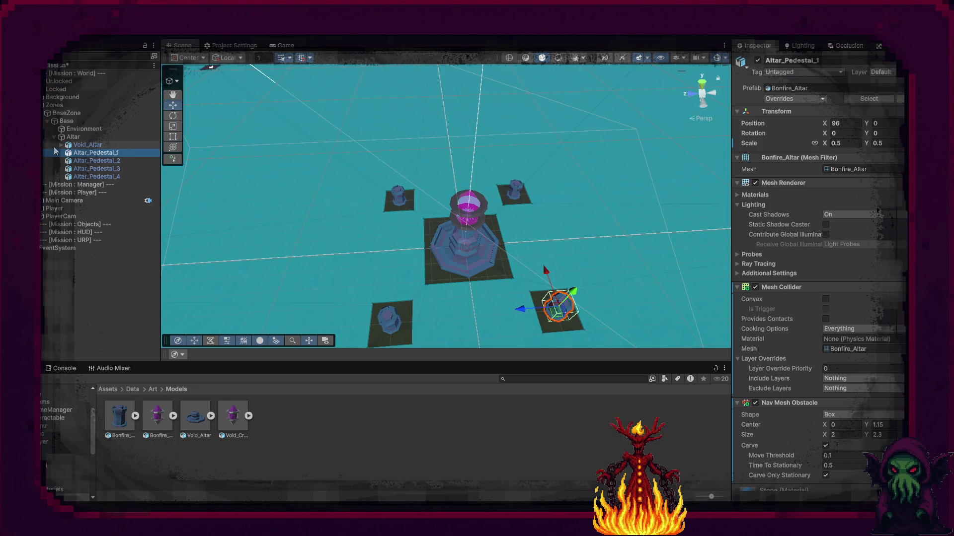
left_click(54, 138)
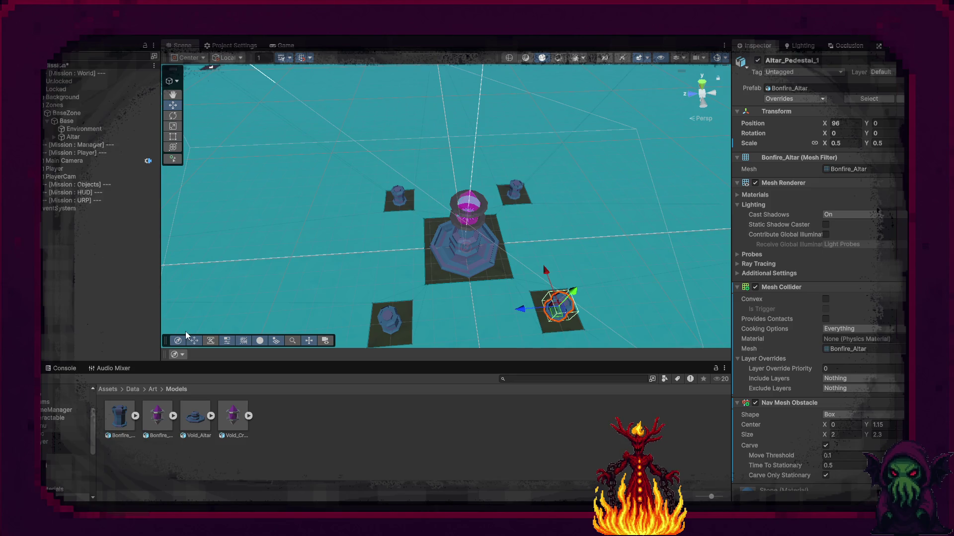
In Assets/Data, move the PolygonNature folder into the Art folder
left_click(322, 436)
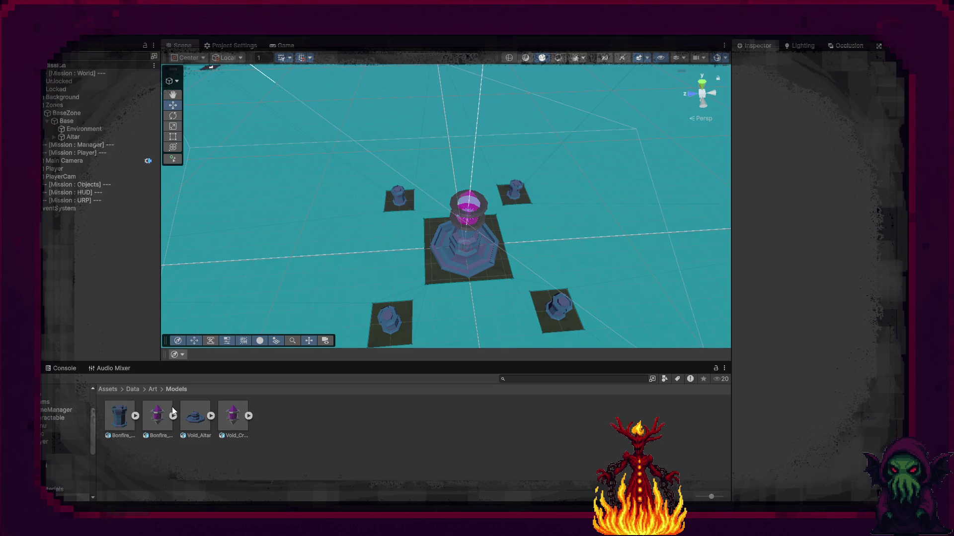
left_click(151, 390)
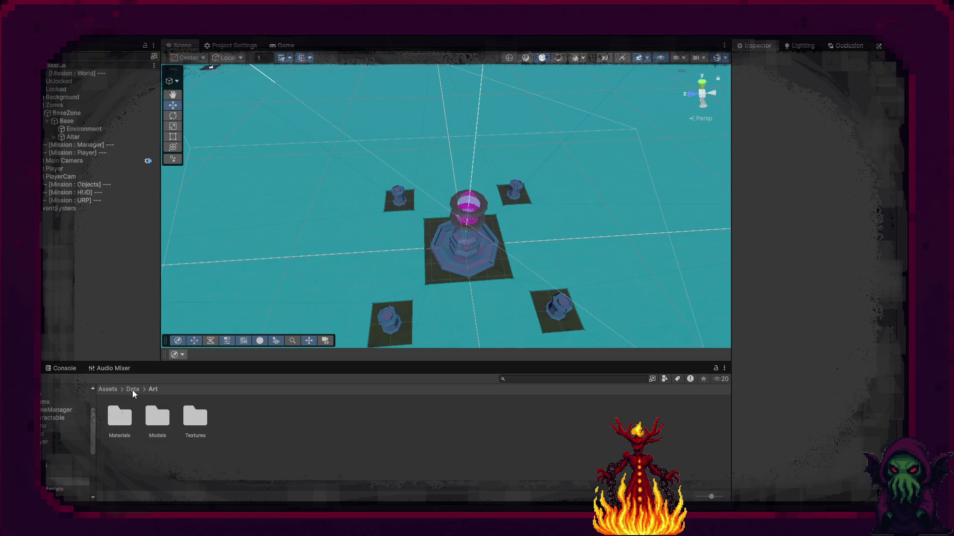
left_click(132, 390)
left_click_drag(225, 435, 112, 418)
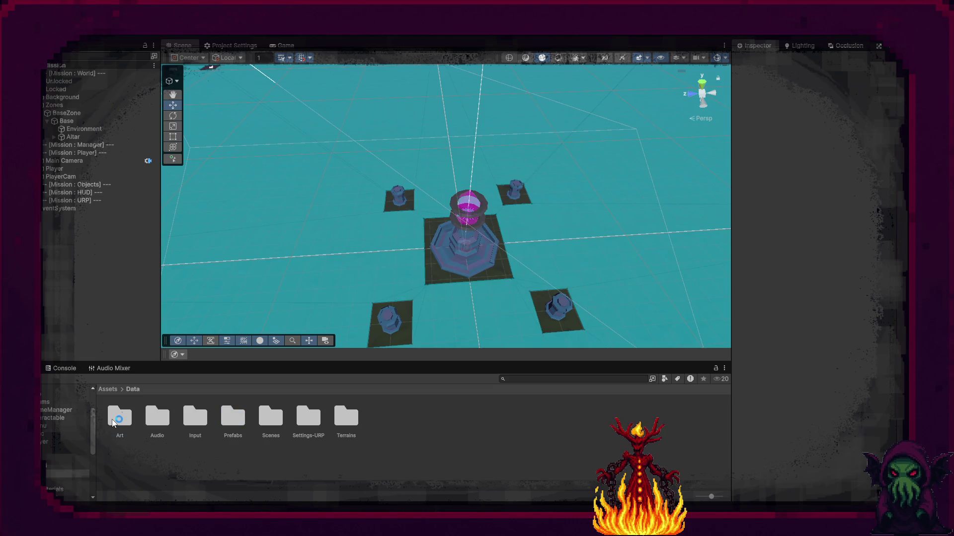
Navigate into Art > PolygonNature > Prefabs > Trees
double_click(113, 423)
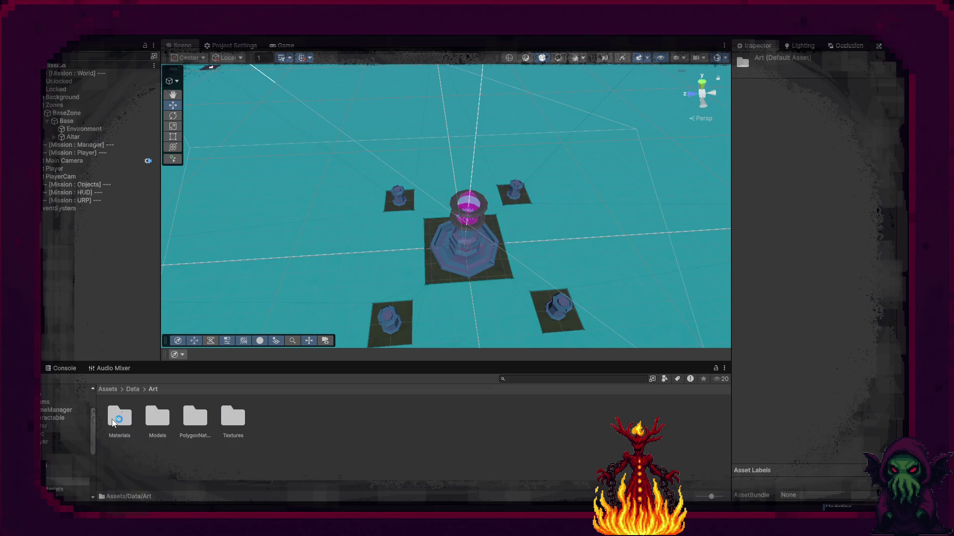
double_click(213, 419)
double_click(268, 421)
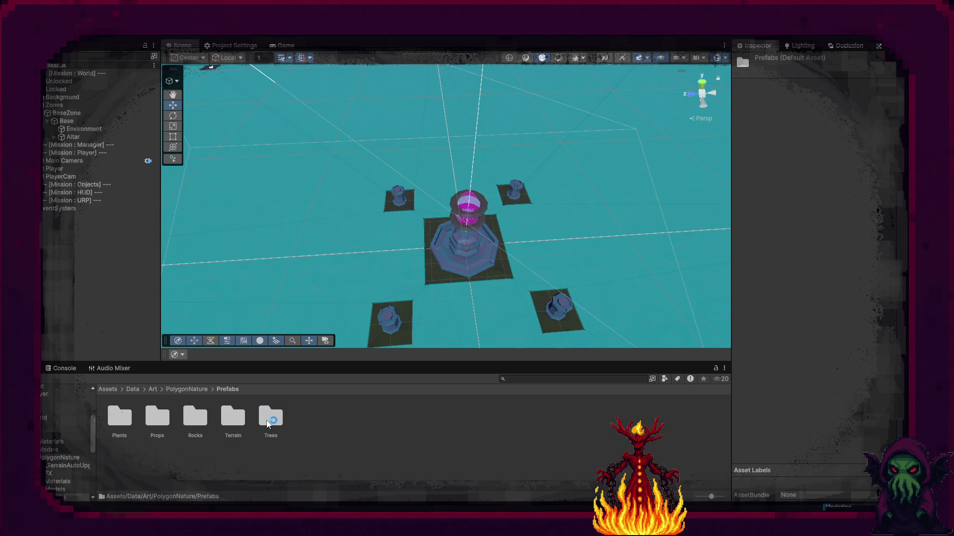
left_click(272, 421)
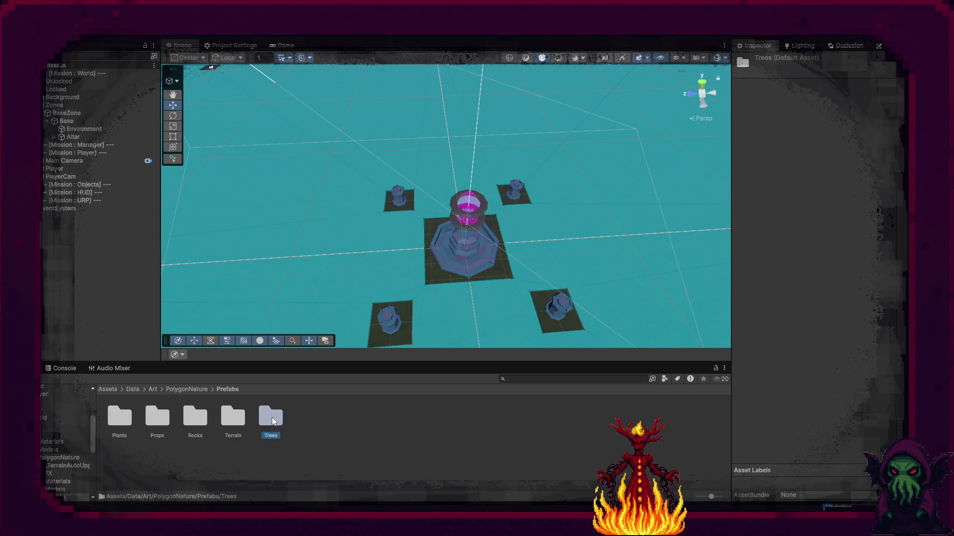
double_click(272, 421)
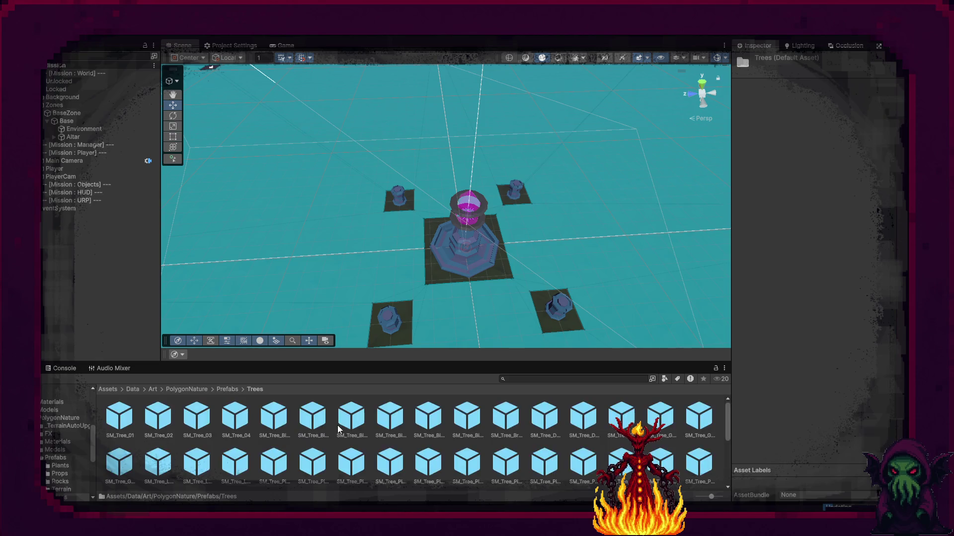
Select SM_Tree_Birch_01 and the other unwanted tree prefabs in the first two rows
left_click(275, 417)
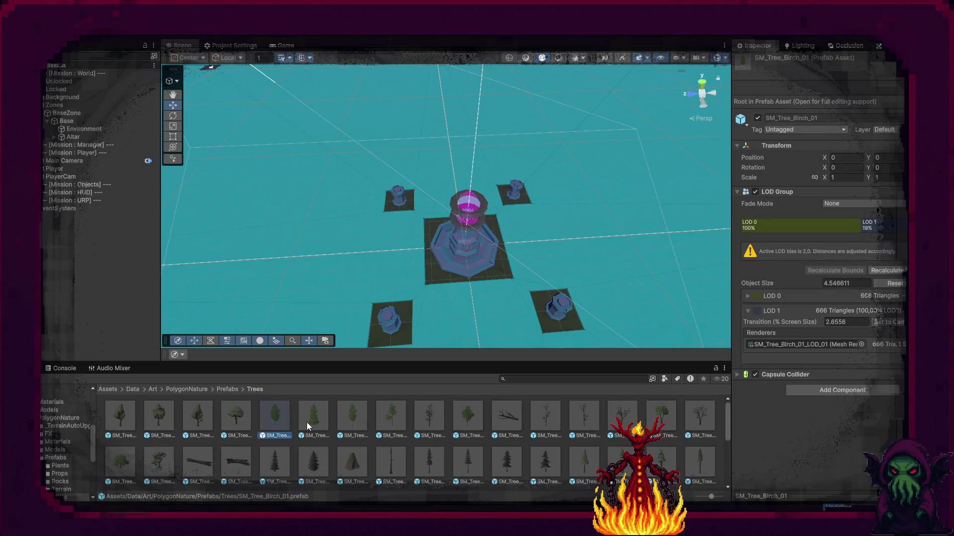
left_click(467, 426, "shift")
left_click(545, 417, "ctrl")
left_click(584, 417, "ctrl")
left_click(622, 417, "ctrl")
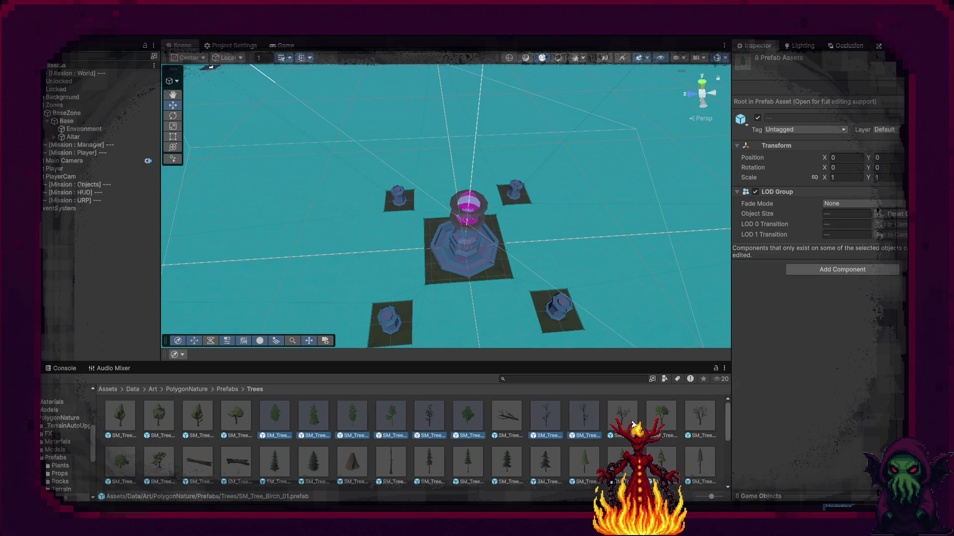
left_click(666, 420, "ctrl")
left_click(699, 417, "ctrl")
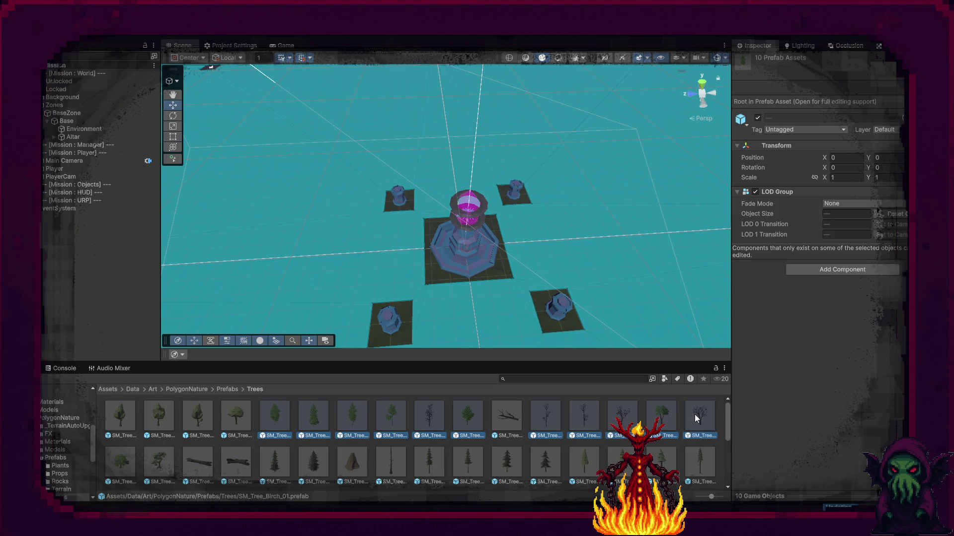
left_click(544, 469, "ctrl")
left_click(507, 467, "ctrl")
left_click(468, 467, "ctrl")
left_click(430, 465, "ctrl")
left_click(391, 465, "ctrl")
left_click(313, 462, "ctrl")
left_click(275, 462, "ctrl")
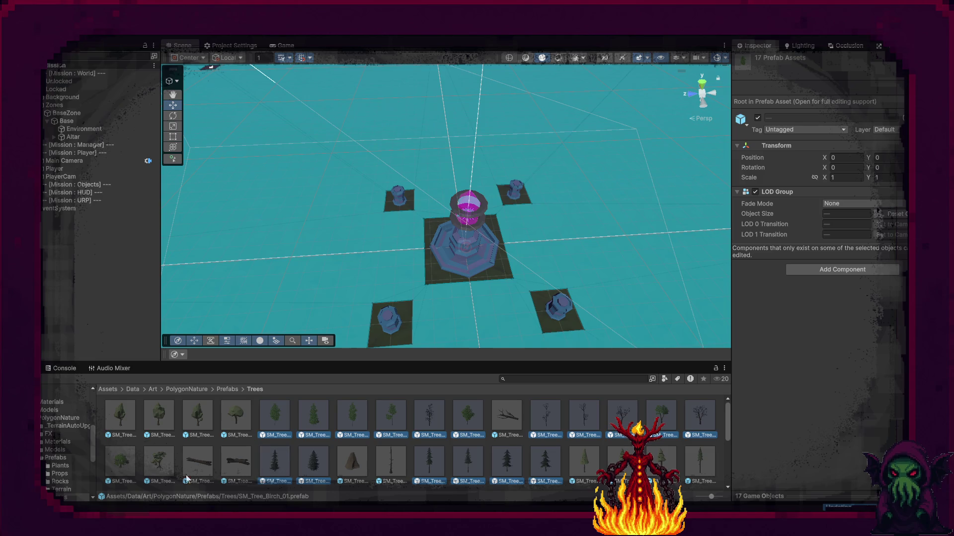
left_click(129, 454, "ctrl")
Add the remaining unwanted trees further down and delete all 21 selected prefabs
scroll(385, 460, "down", 1)
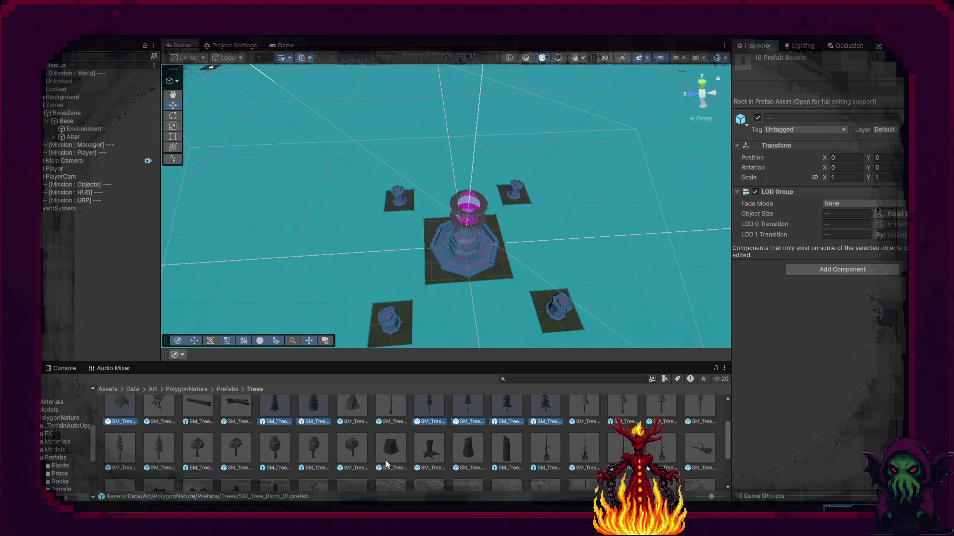
scroll(383, 460, "down", 1)
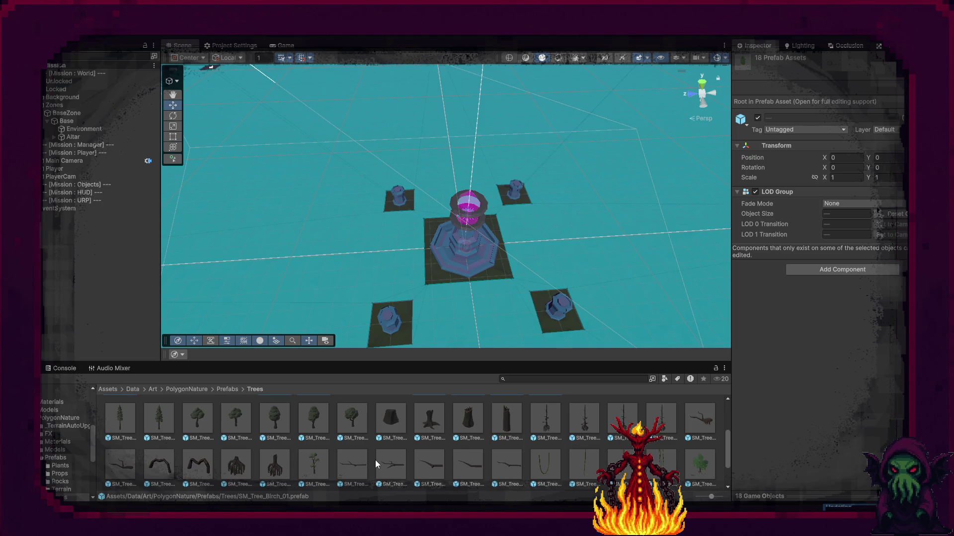
left_click(696, 467, "ctrl")
scroll(517, 466, "down", 1)
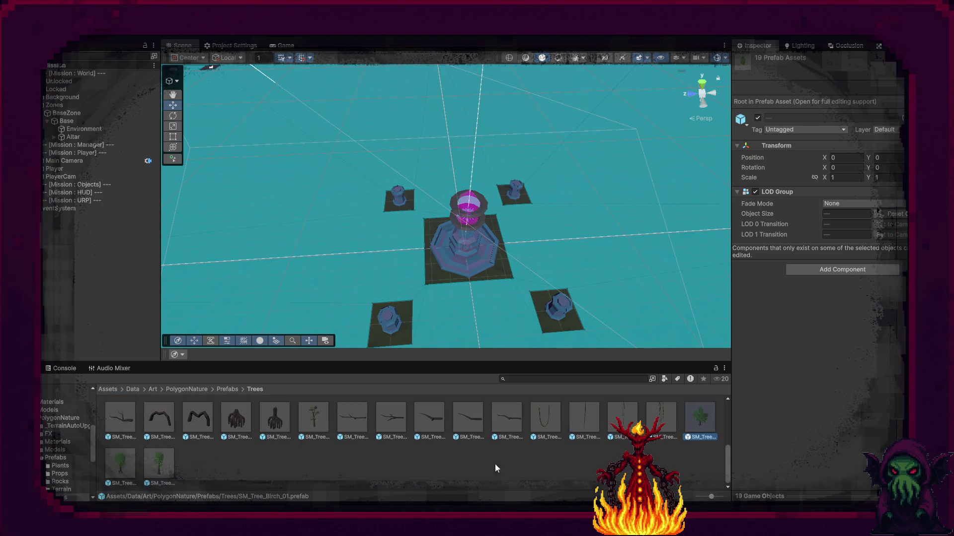
left_click(117, 461, "ctrl")
left_click(165, 461, "ctrl")
key("Delete")
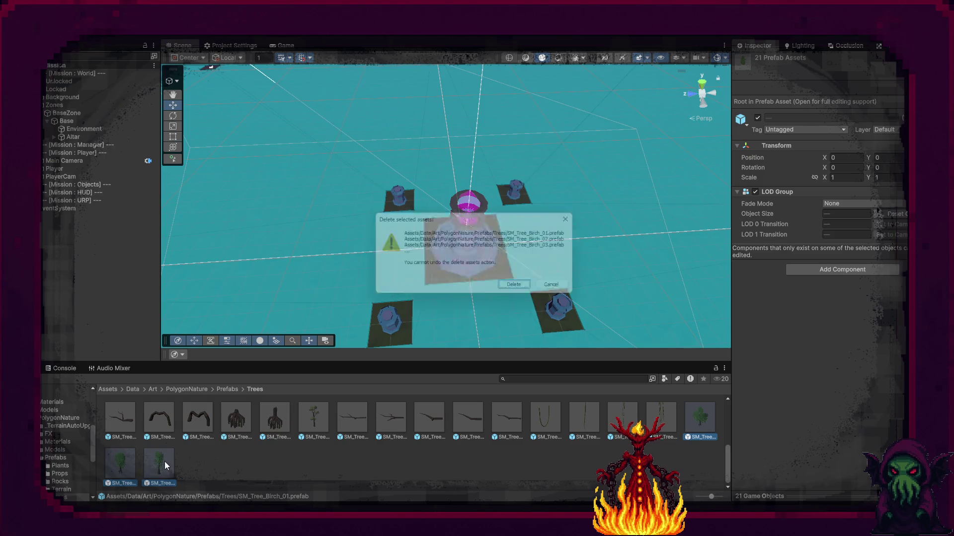
key("Return")
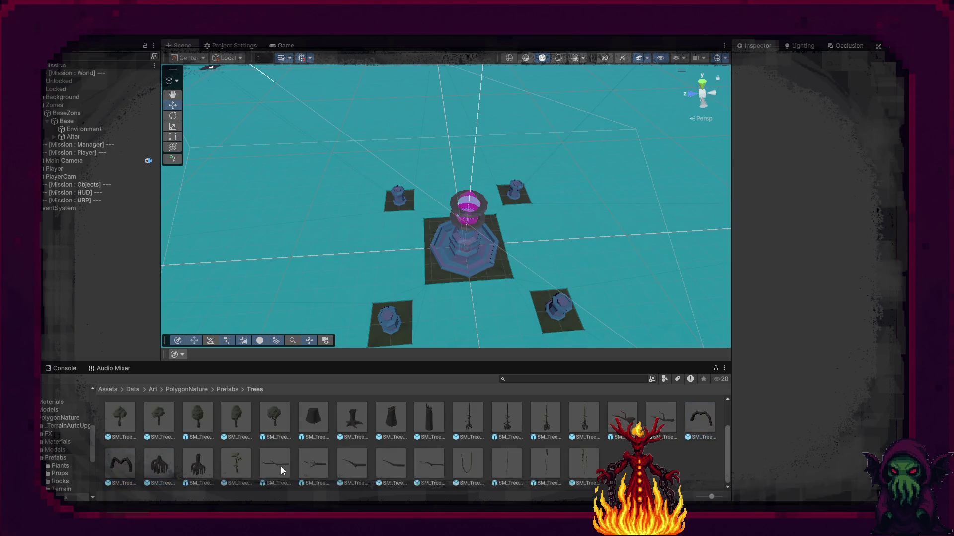
scroll(284, 467, "up", 1)
Place four leafy tree prefabs, including SM_Tree_02 and SM_Tree_04, along the row
left_click_drag(159, 416, 361, 158)
mouse_move(205, 416)
left_mouse_down()
mouse_move(365, 169)
mouse_move(406, 156)
left_mouse_up()
mouse_move(236, 415)
left_mouse_down()
mouse_move(375, 275)
mouse_move(457, 149)
mouse_move(447, 153)
left_mouse_up()
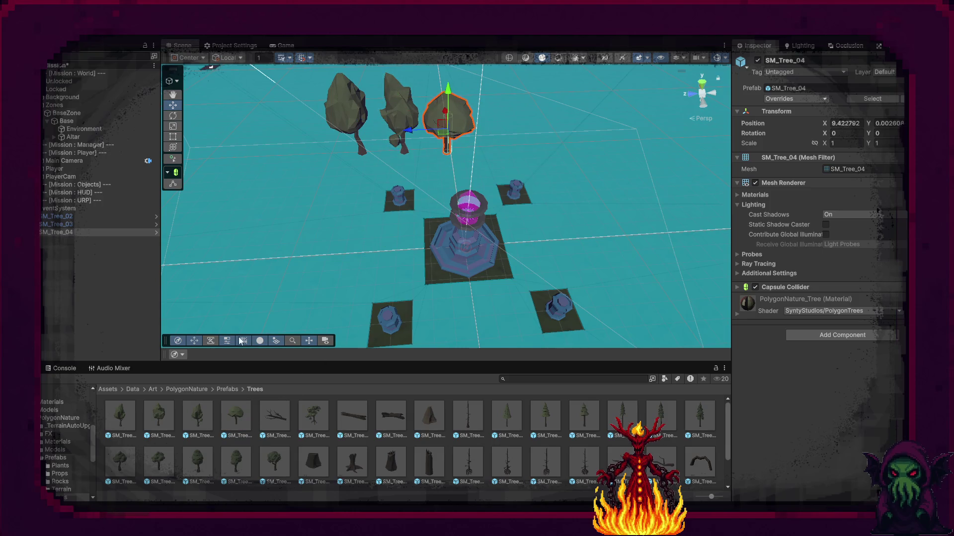
mouse_move(129, 417)
left_mouse_down()
mouse_move(499, 162)
mouse_move(495, 150)
left_mouse_up()
Add SM_Tree_Large_01 left of the row and PolyPine trees at its end
mouse_move(308, 421)
left_mouse_down()
mouse_move(249, 288)
mouse_move(281, 163)
left_mouse_up()
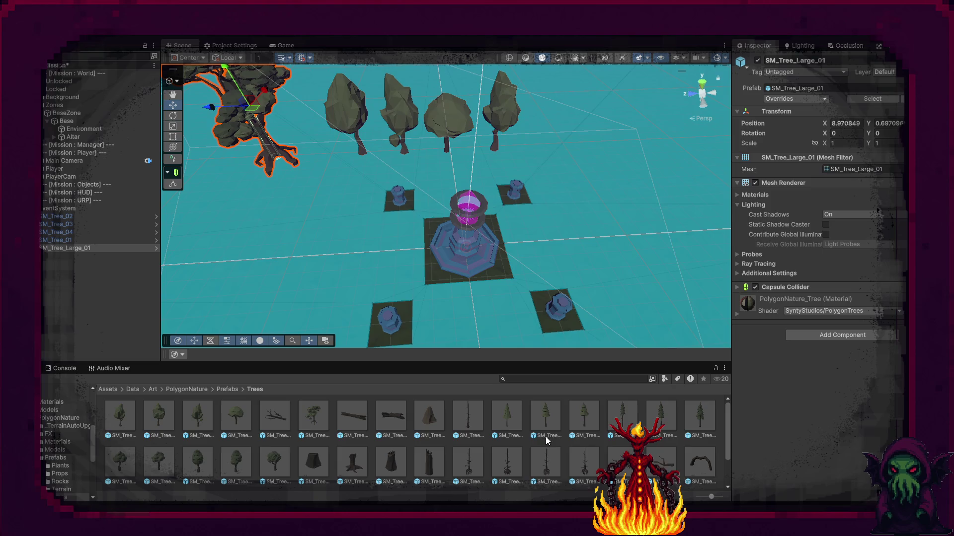
mouse_move(507, 418)
left_mouse_down()
mouse_move(582, 163)
mouse_move(546, 151)
left_mouse_up()
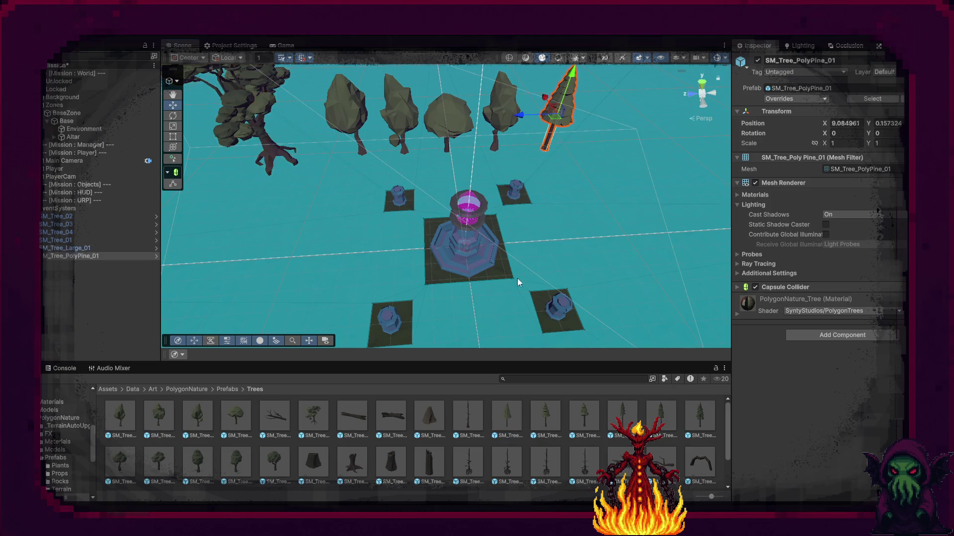
mouse_move(554, 422)
left_mouse_down()
mouse_move(616, 164)
mouse_move(577, 150)
left_mouse_up()
mouse_move(584, 421)
left_mouse_down()
mouse_move(667, 157)
mouse_move(607, 151)
left_mouse_up()
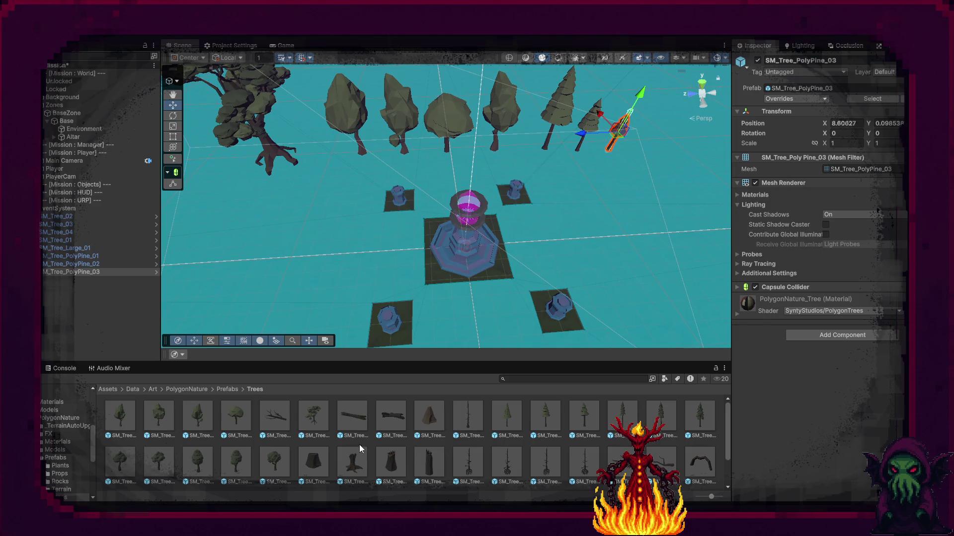
left_click(226, 389)
Place three small SM_Rock prefabs to the left of the altar
double_click(195, 416)
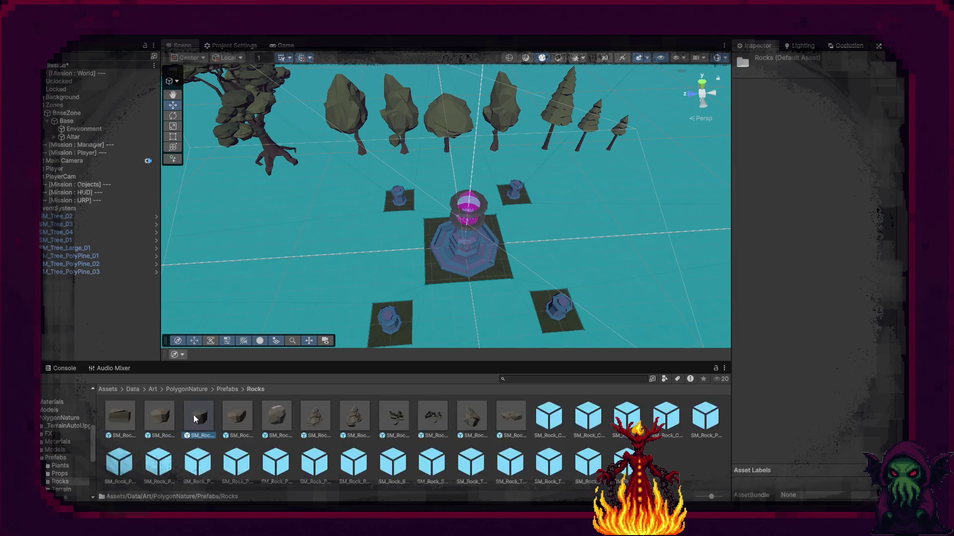
left_click(195, 420)
mouse_move(191, 435)
left_mouse_down()
mouse_move(261, 268)
mouse_move(247, 268)
left_mouse_up()
left_click_drag(287, 239, 276, 240)
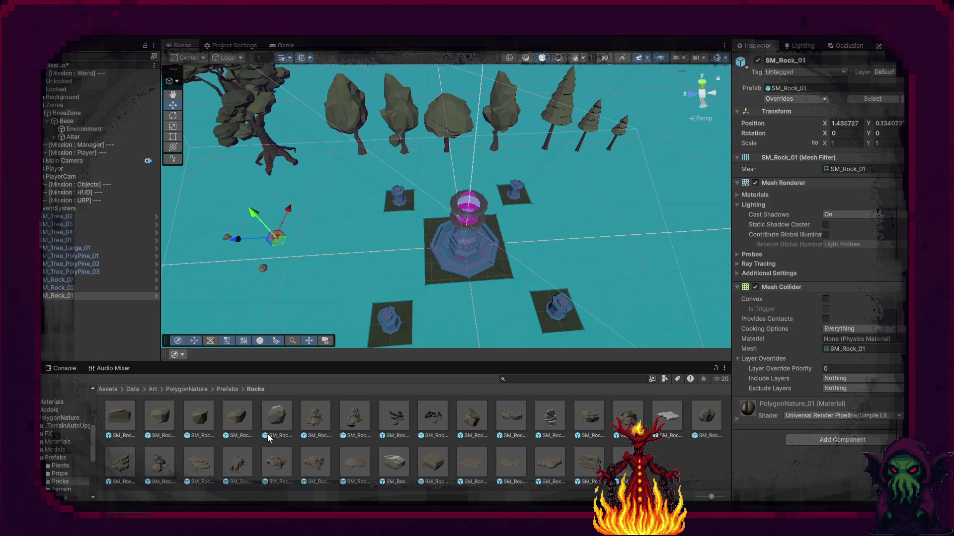
left_click_drag(318, 270, 319, 269)
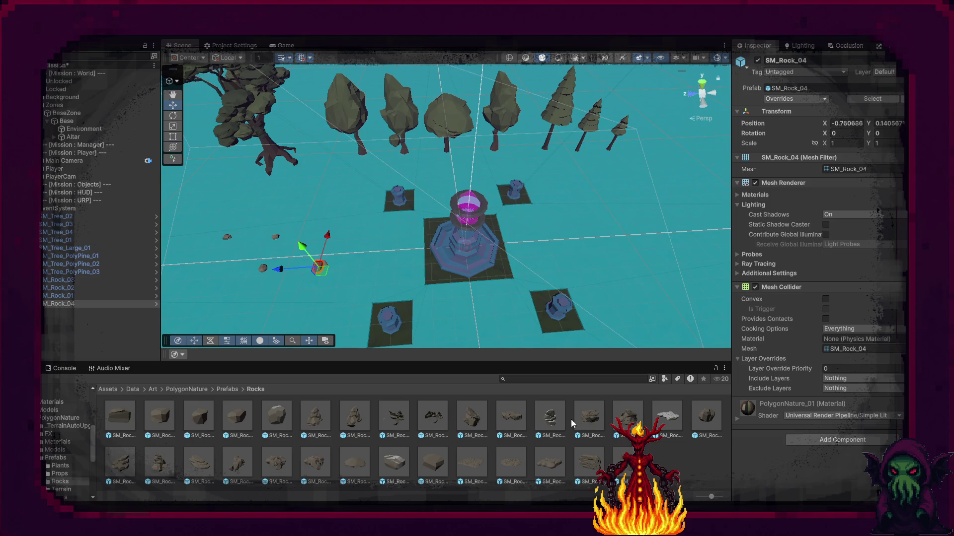
Place SM_Rock_Pile prefabs at the scene's left edge and right of the altar
mouse_move(206, 472)
left_mouse_down()
mouse_move(228, 264)
mouse_move(650, 218)
mouse_move(614, 240)
left_mouse_up()
mouse_move(198, 417)
left_mouse_down()
mouse_move(209, 229)
mouse_move(239, 237)
mouse_move(206, 230)
left_mouse_up()
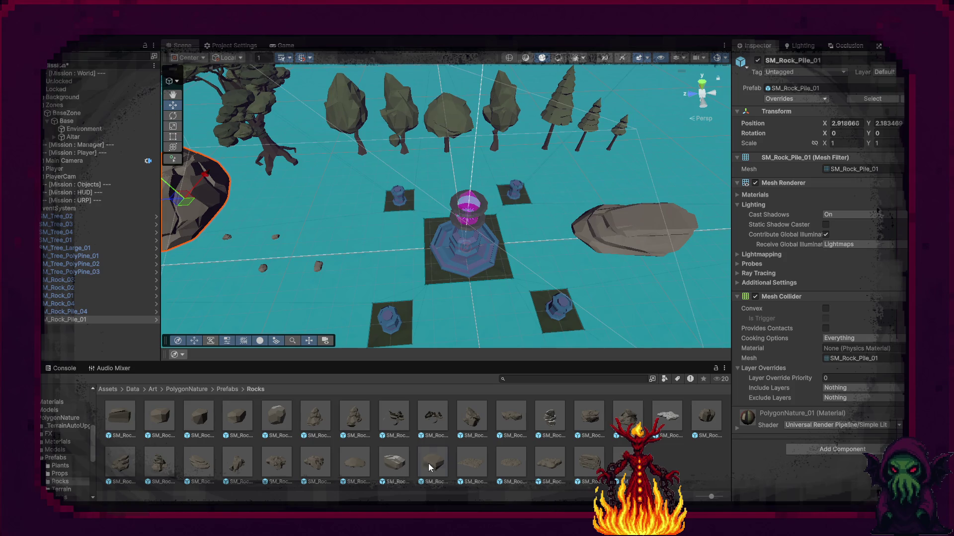
left_click_drag(381, 268, 342, 255)
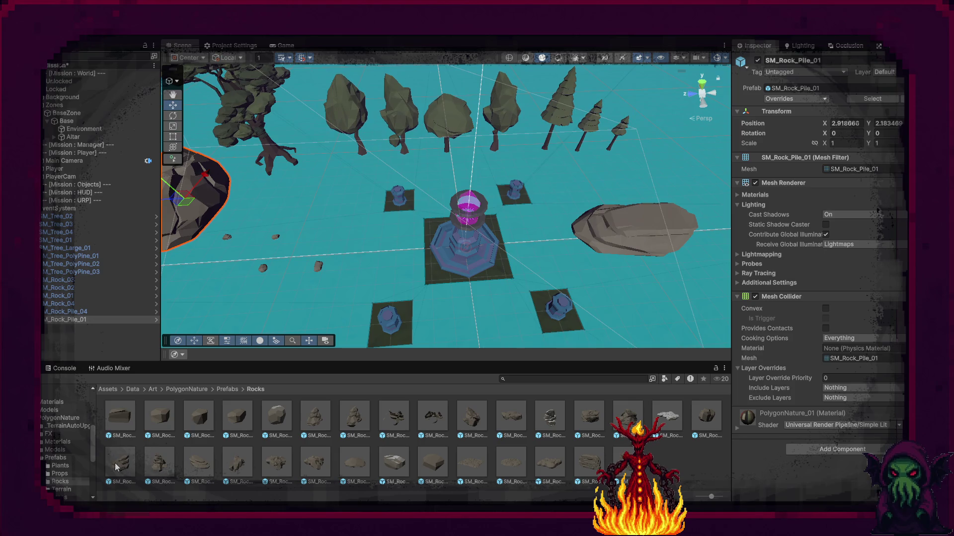
mouse_move(118, 467)
left_mouse_down()
mouse_move(601, 209)
mouse_move(654, 170)
mouse_move(581, 260)
mouse_move(565, 234)
left_mouse_up()
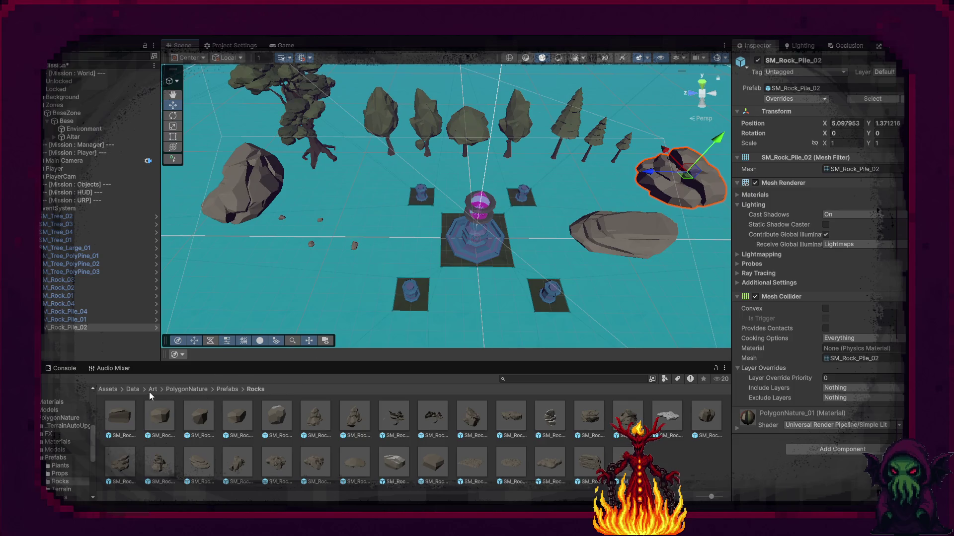
left_click(134, 389)
Create a new folder named Resources inside Assets/Data/Prefabs
double_click(228, 424)
right_click(237, 416)
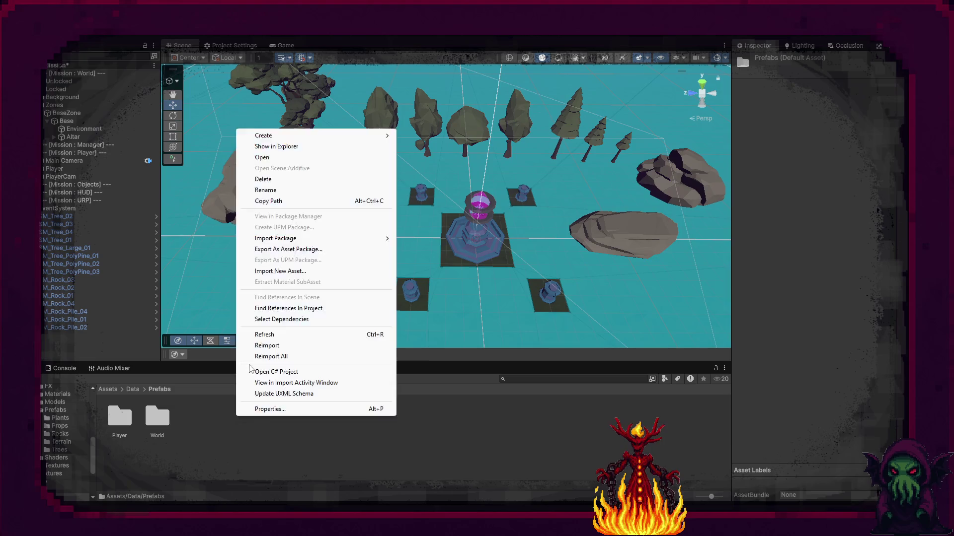
mouse_move(348, 135)
left_click(428, 138)
type("esources")
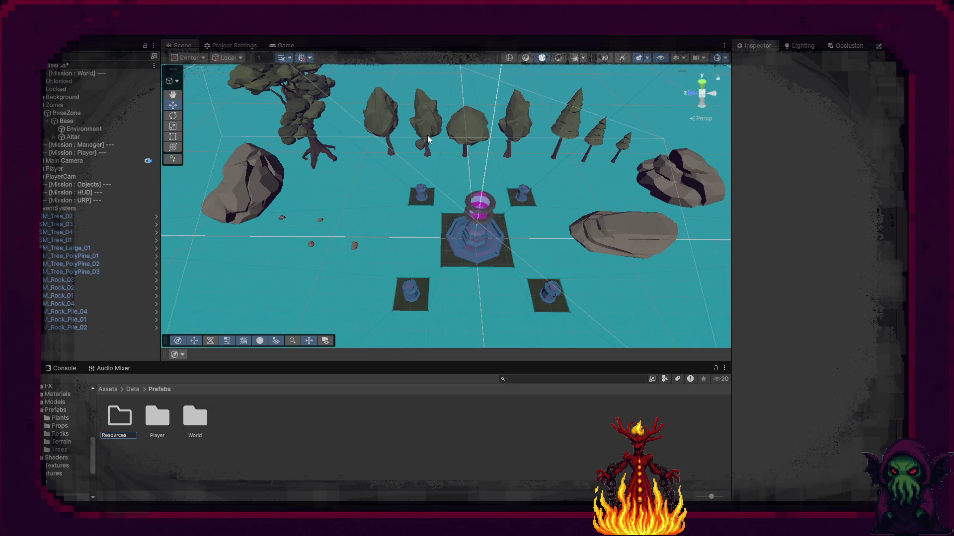
key("Return")
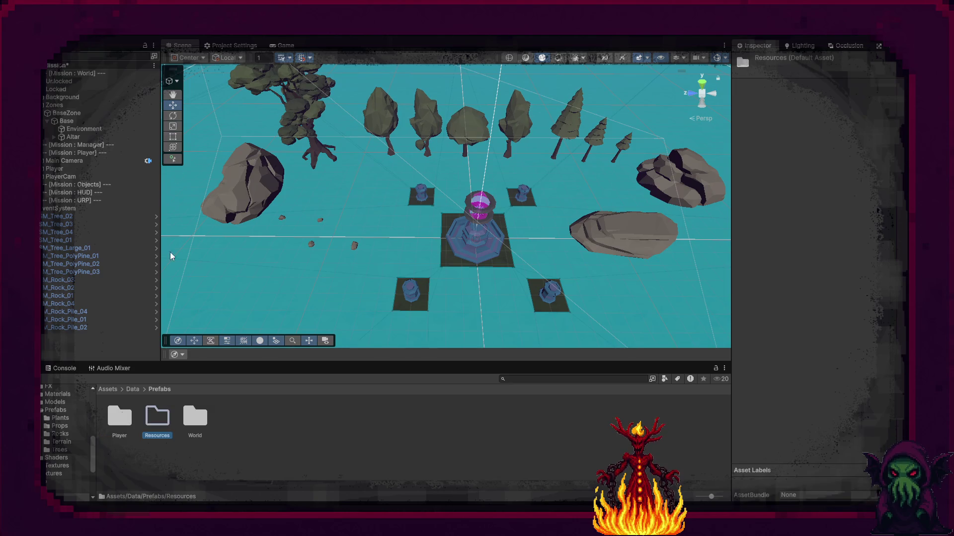
left_click(70, 216)
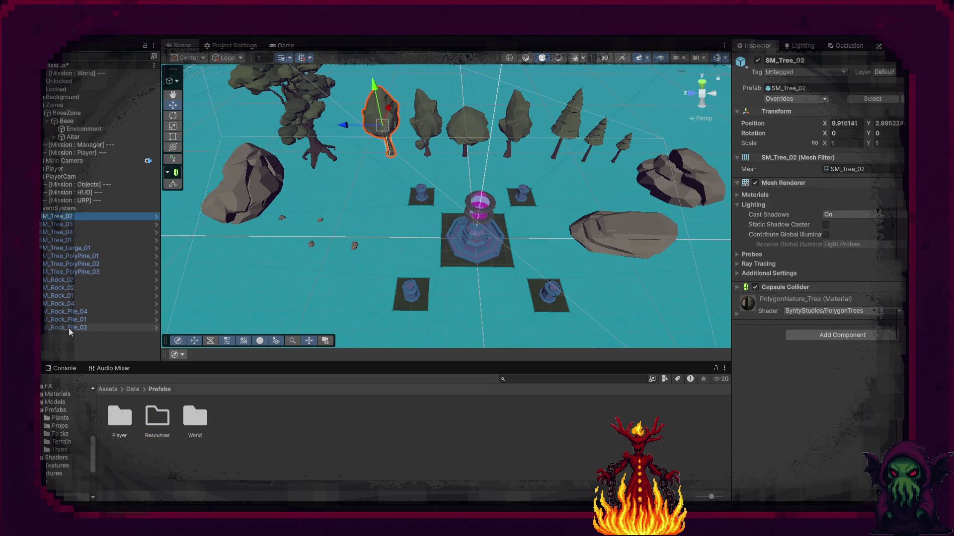
Put all placed trees and rocks on the interaction layer, enable global illumination, and add Resource Node
left_click(70, 328, "shift")
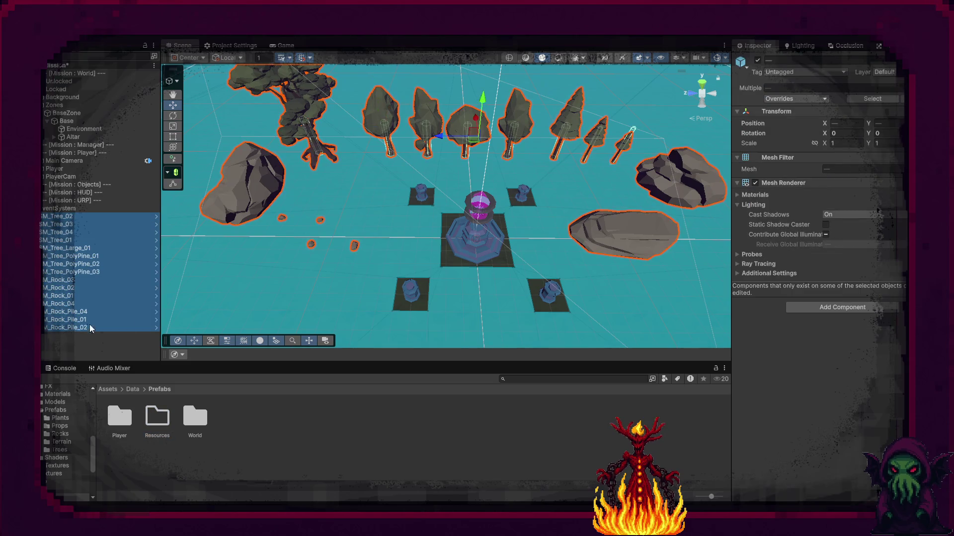
left_click(890, 72)
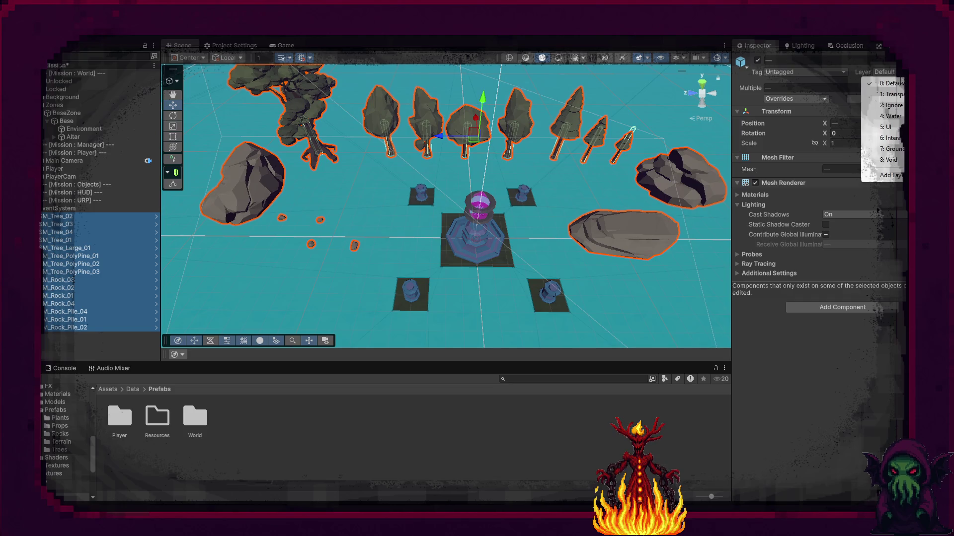
left_click(894, 144)
left_click(826, 234)
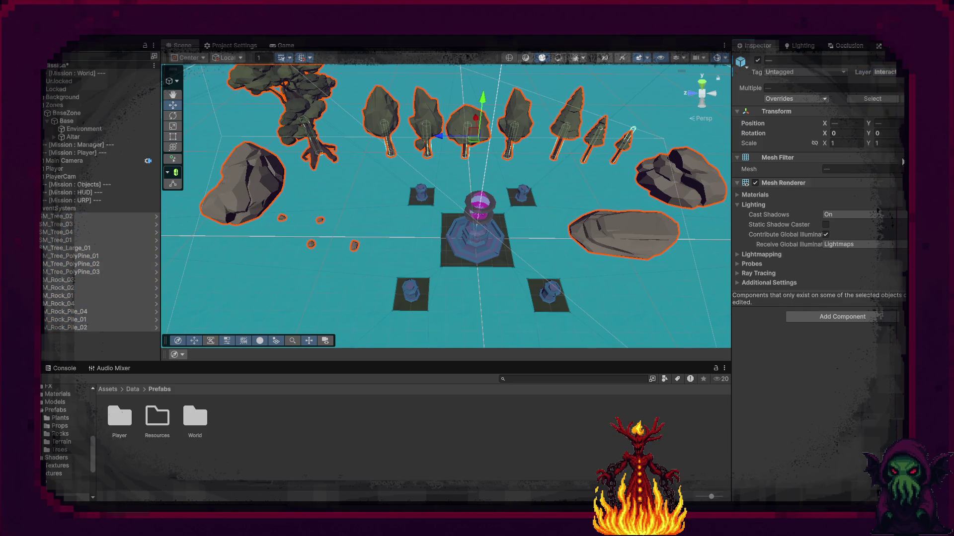
left_click(802, 318)
type("Resour")
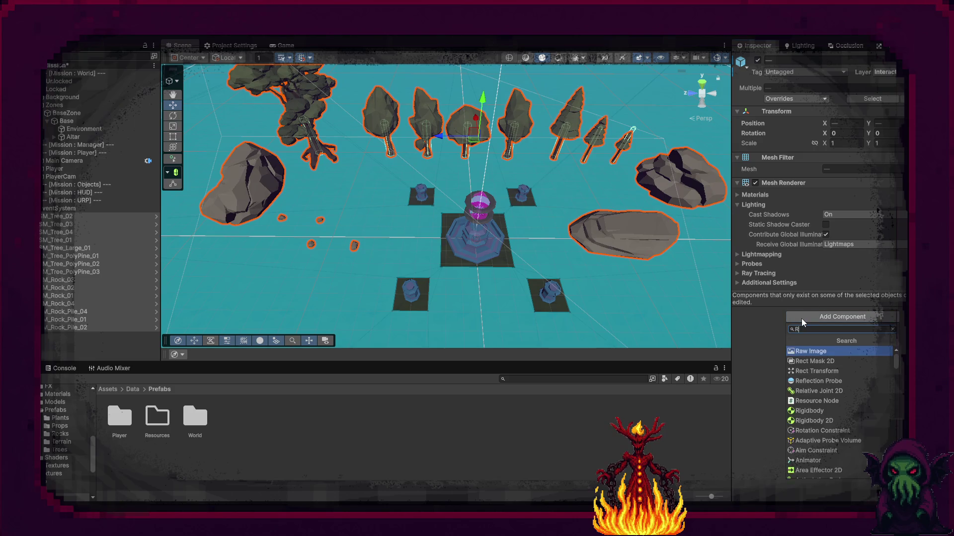
key("Return")
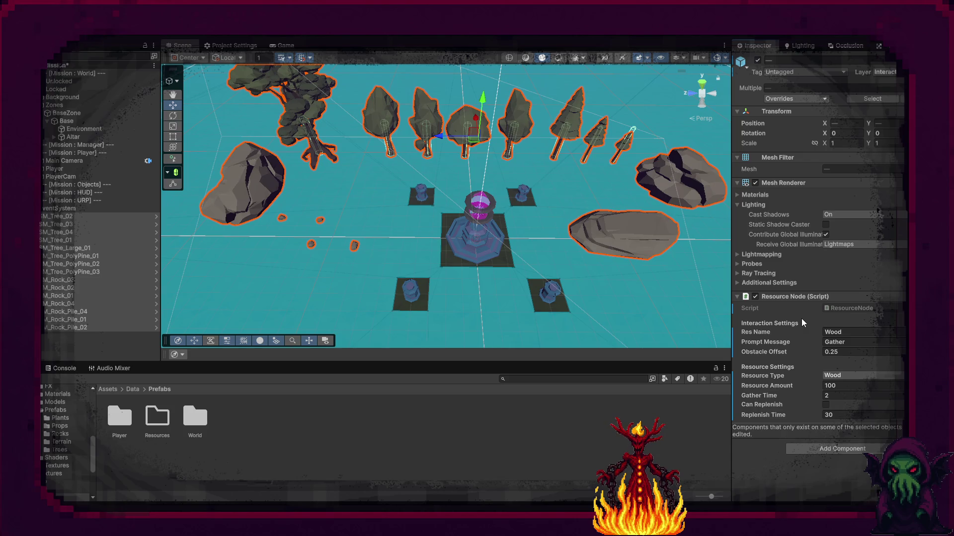
Unpack the selected tree and rock prefab instances completely
right_click(85, 274)
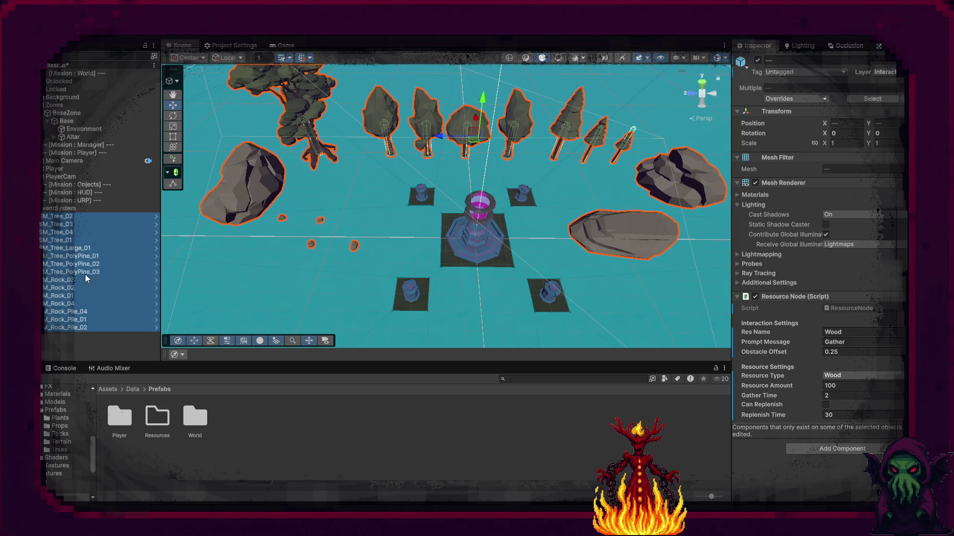
mouse_move(129, 264)
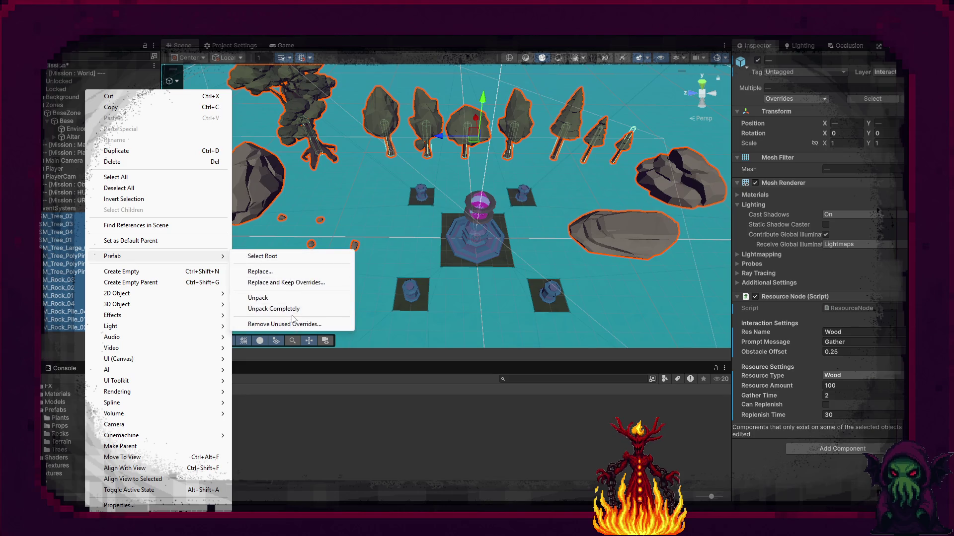
left_click(288, 309)
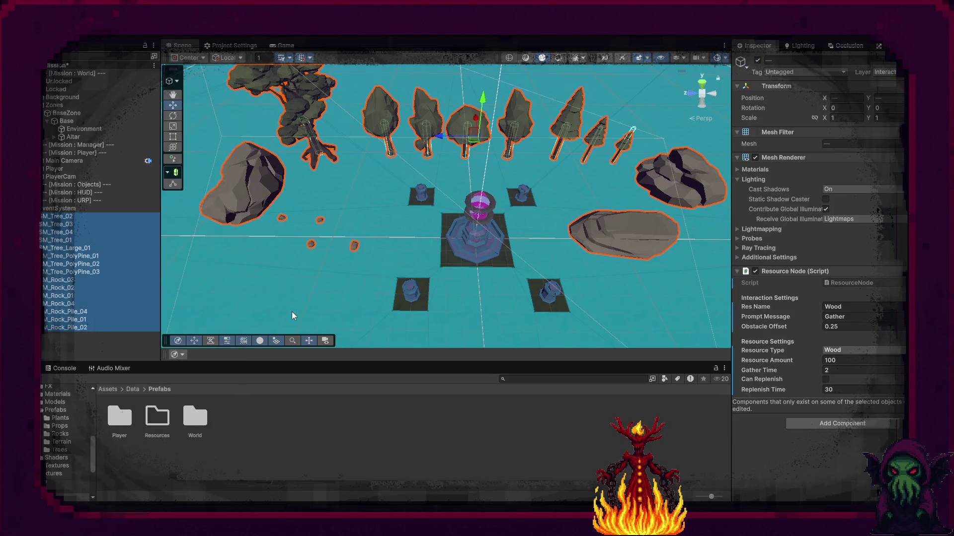
left_click(52, 350)
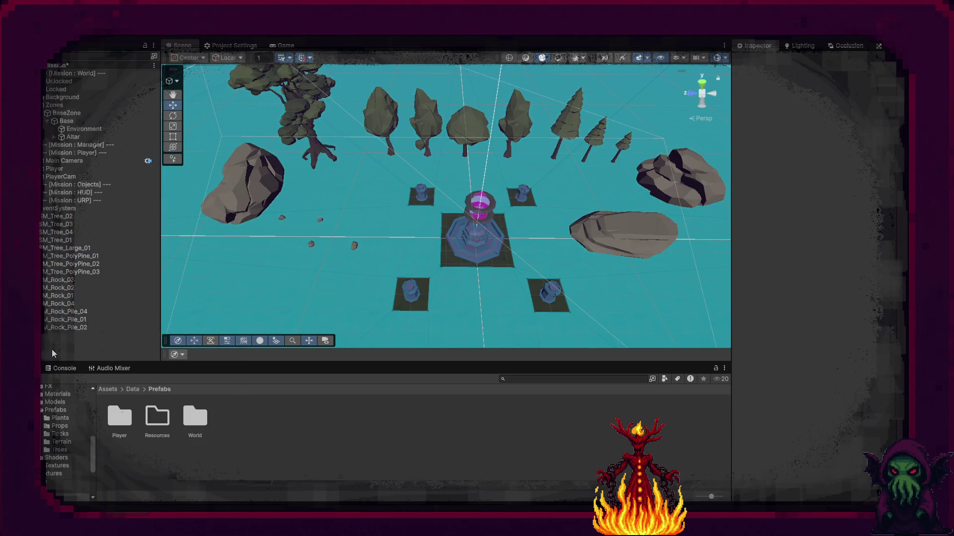
Rename the first four trees in the Hierarchy to Tree_1 through Tree_4
left_click(64, 217)
key("F2")
type("Tree")
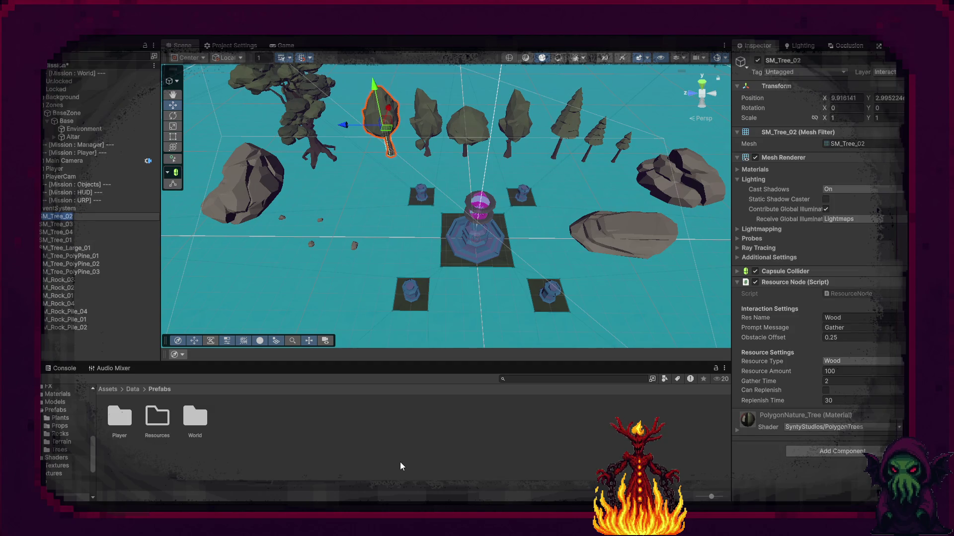
type("_")
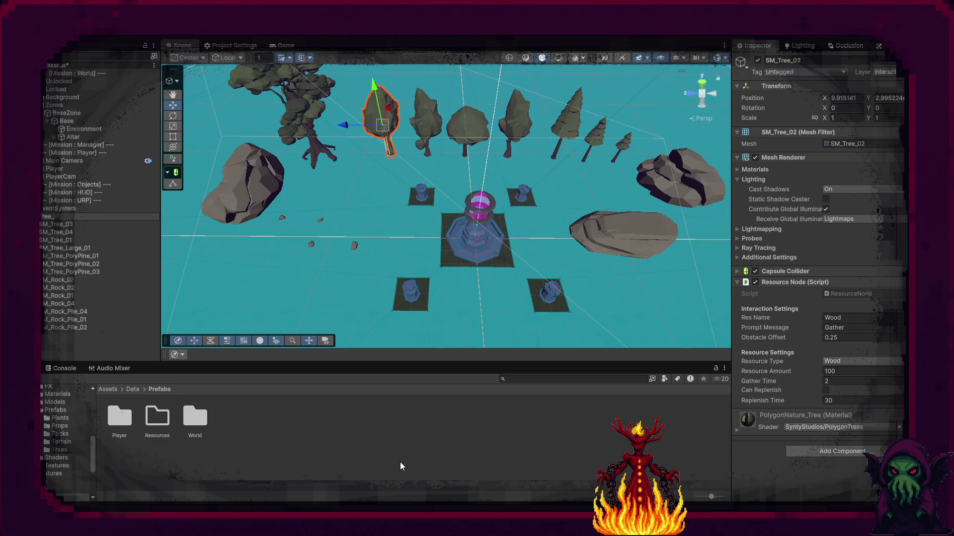
type("1")
key("Return")
key("Down")
key("F2")
type("Tree")
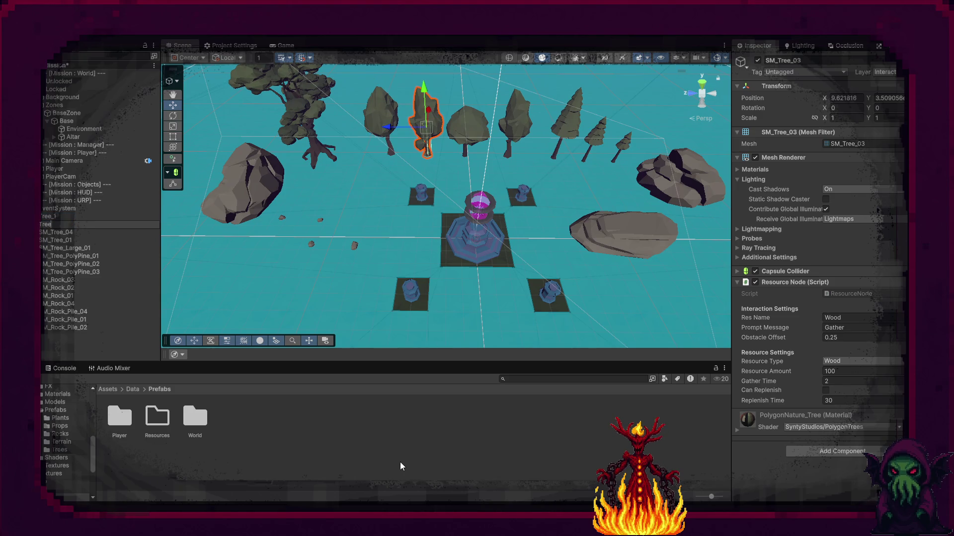
type("_2")
key("Return")
type("Tree_")
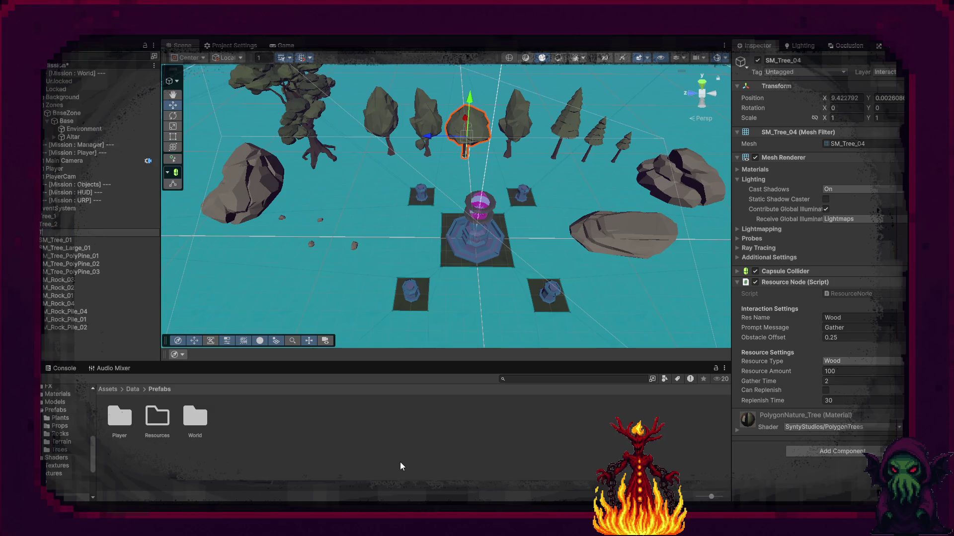
type("4")
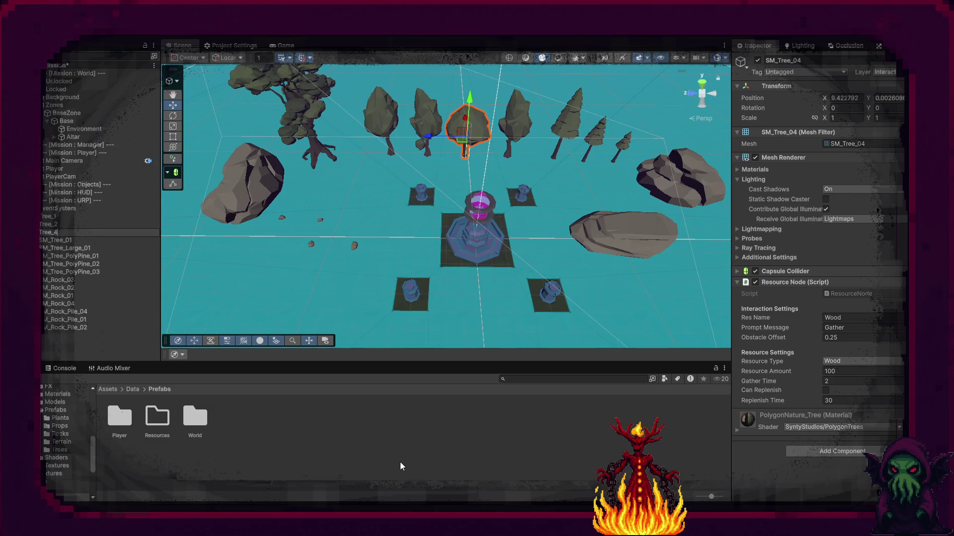
key("Return")
key("Down")
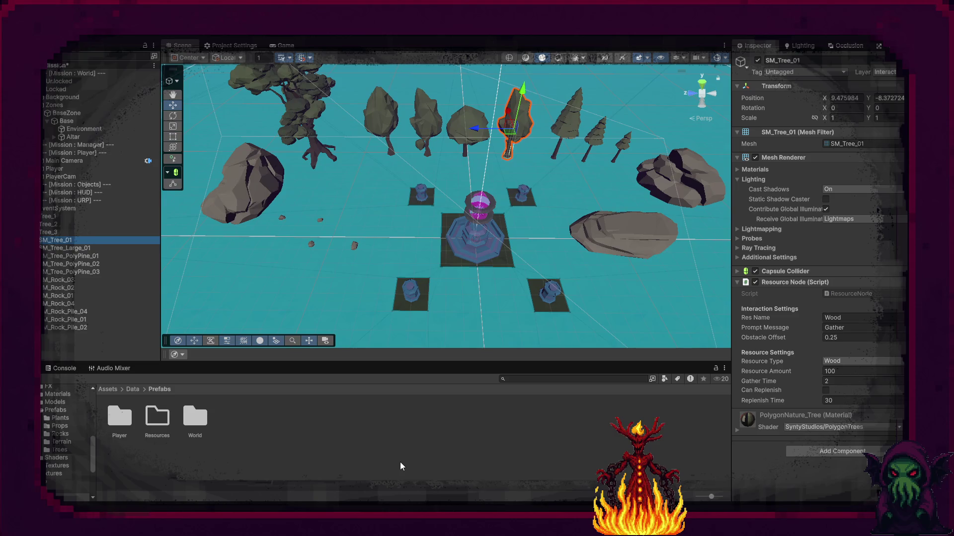
key("F2")
type("ree_4")
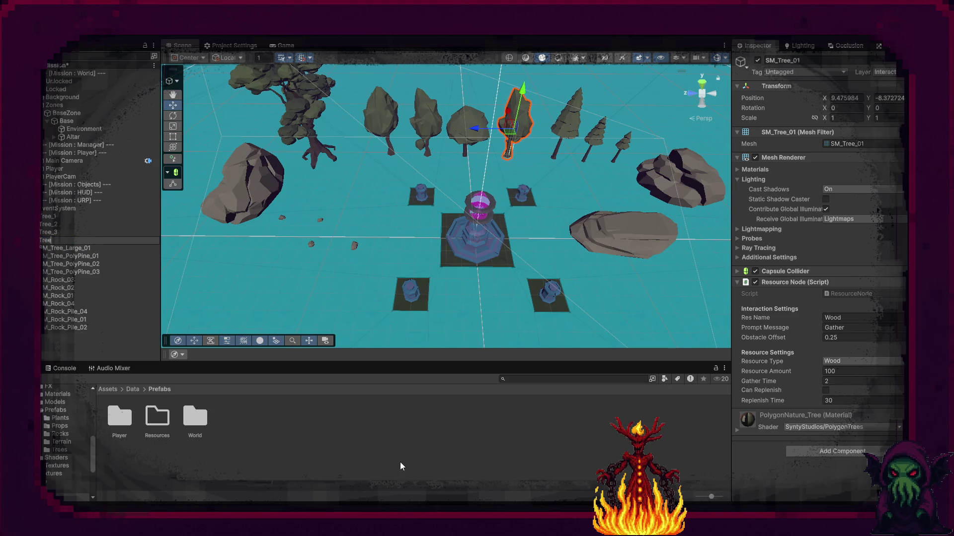
key("Return")
Rename the large tree and the three pines to Tree_5 through Tree_8
key("Down")
key("F2")
type("Tree")
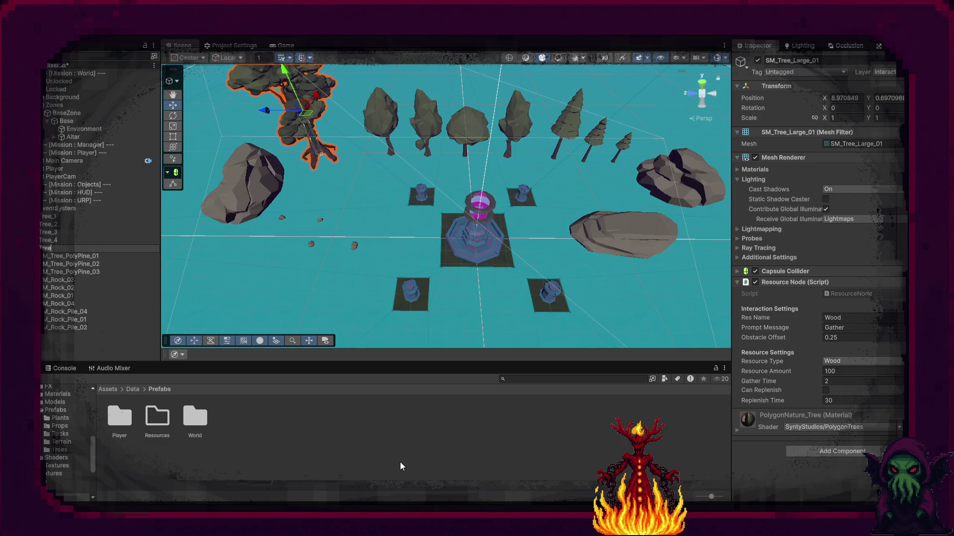
type("_5")
key("Return")
key("Down")
key("F2")
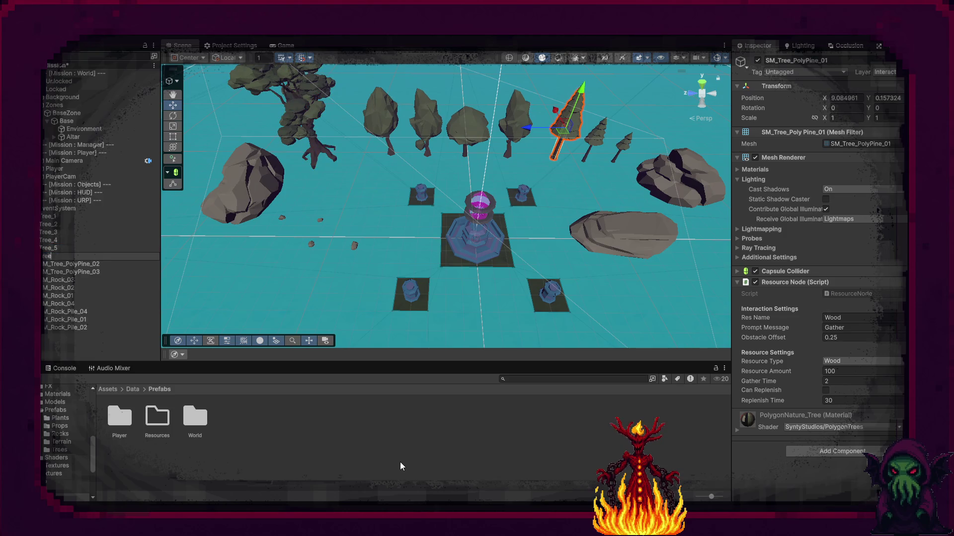
type("_6")
key("Return")
key("Down")
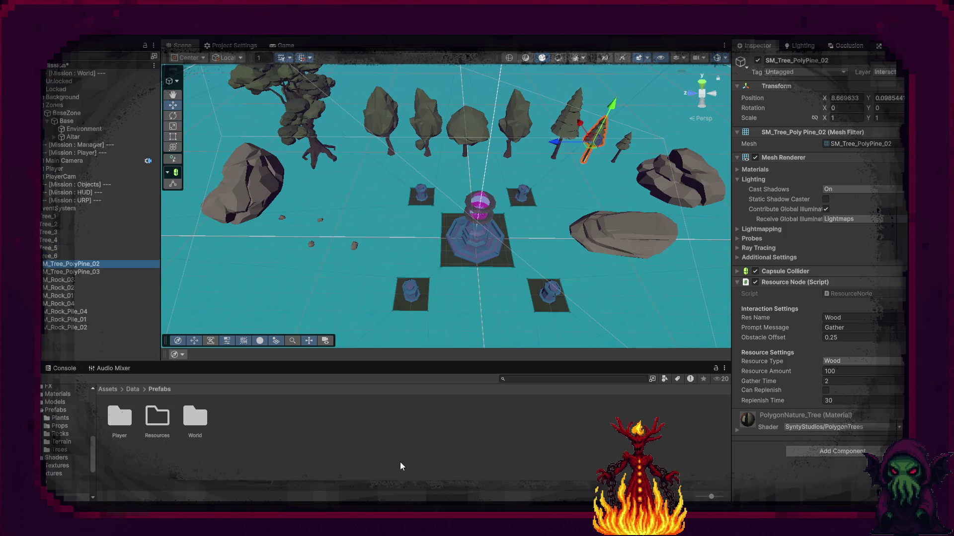
key("F2")
type("Tree_7")
key("Return")
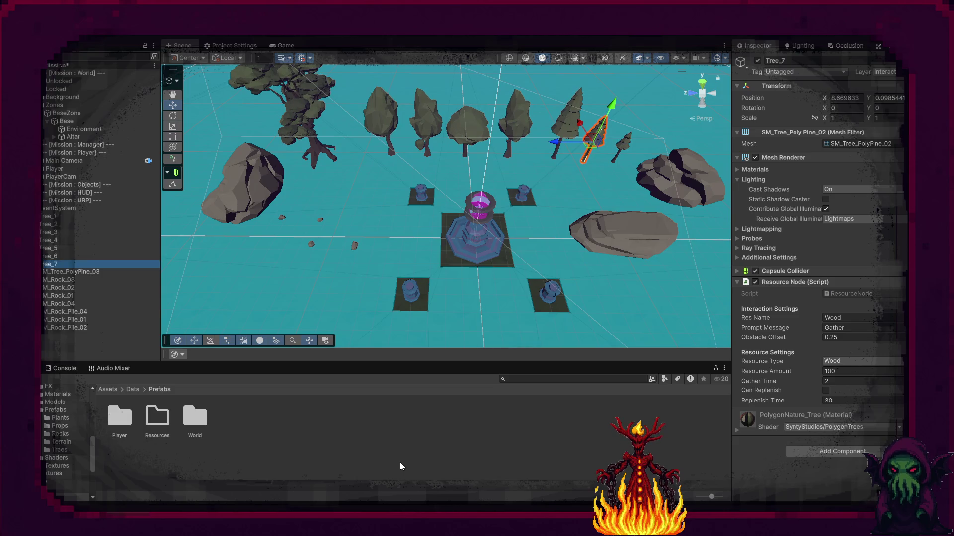
key("Down")
key("F2")
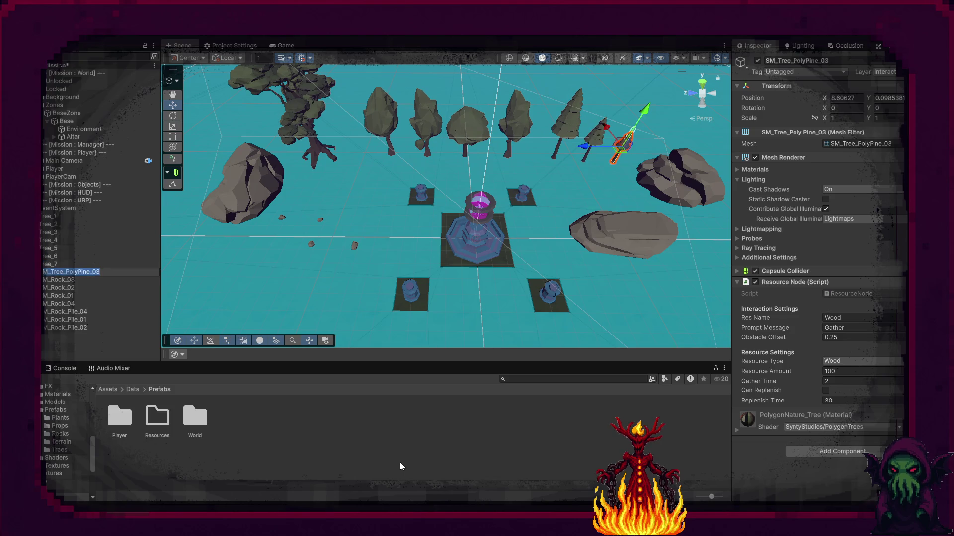
type("Tree")
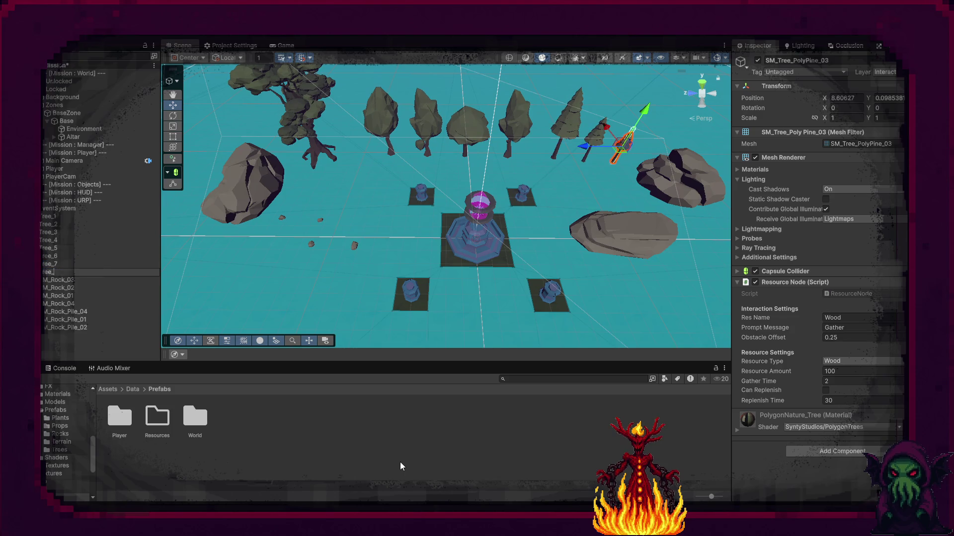
type("8")
key("Return")
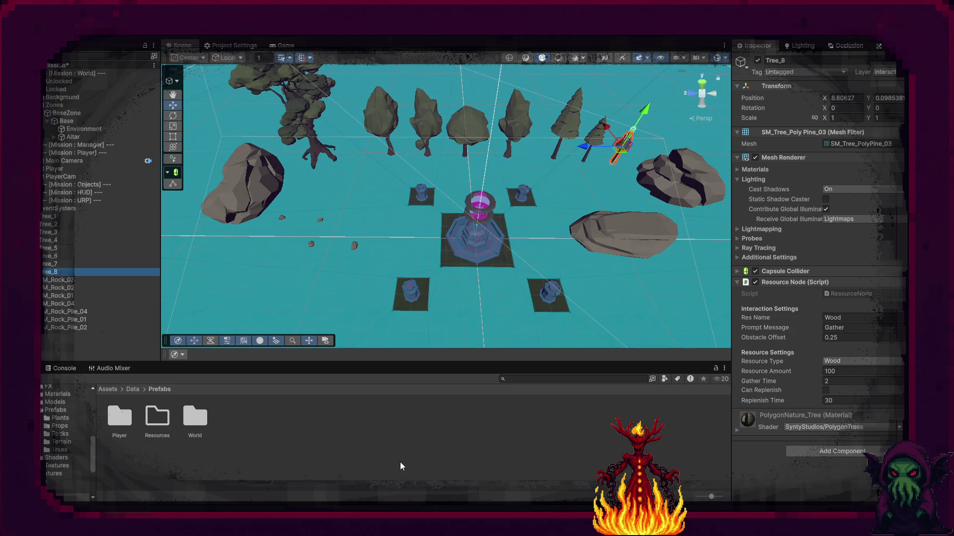
Rename the four small rocks to Rock_1 through Rock_4
key("Down")
key("F2")
type("ock_1")
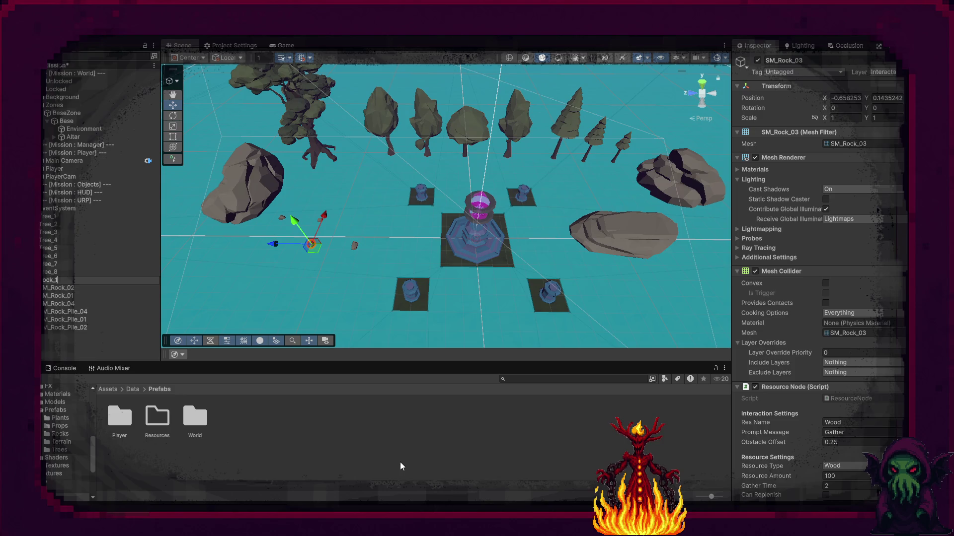
key("Return")
key("Down")
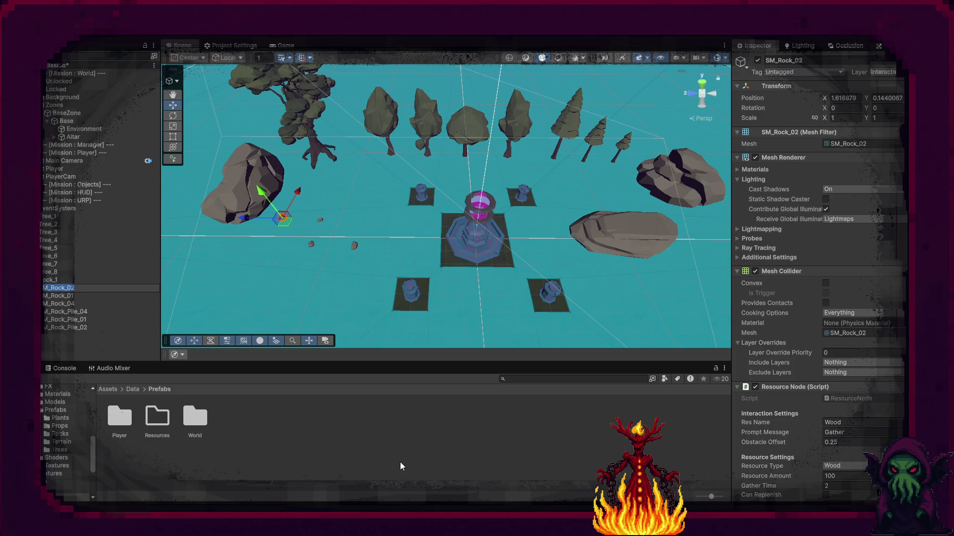
key("F2")
type("k_2")
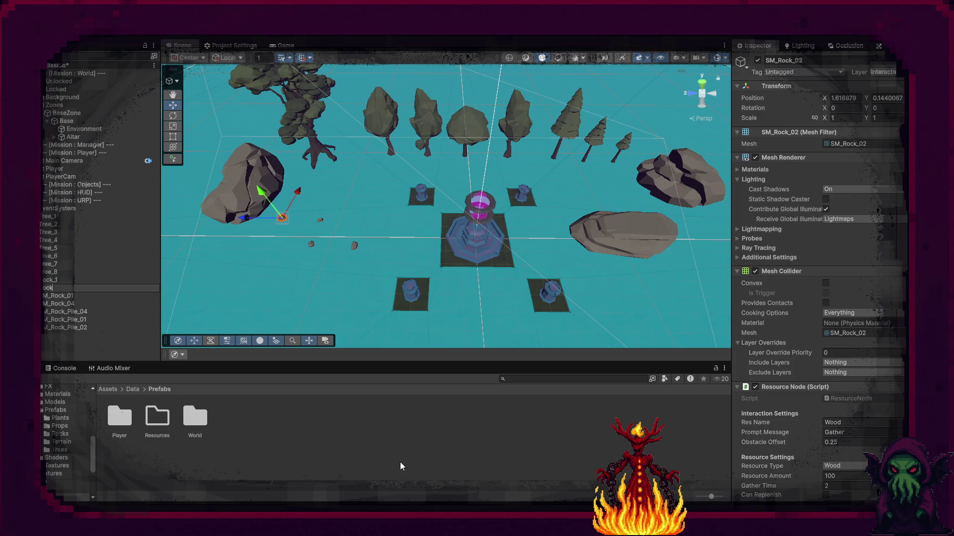
key("Return")
key("Down")
key("F2")
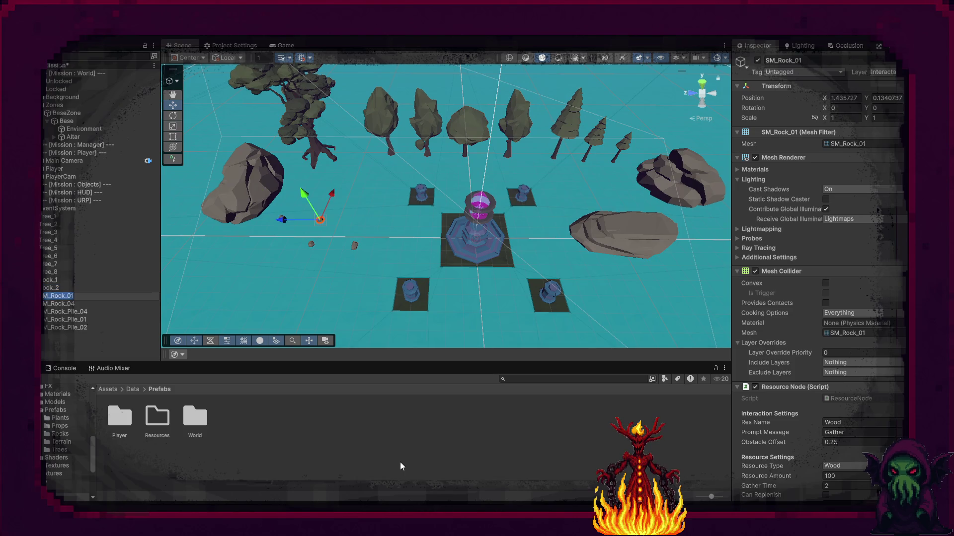
type("Roc")
type("k")
type("_")
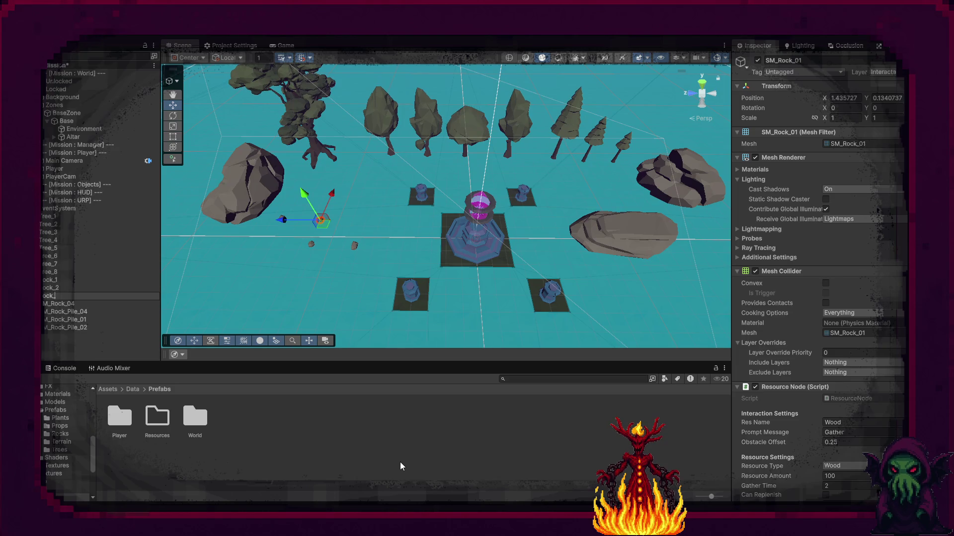
key("Return")
key("Down")
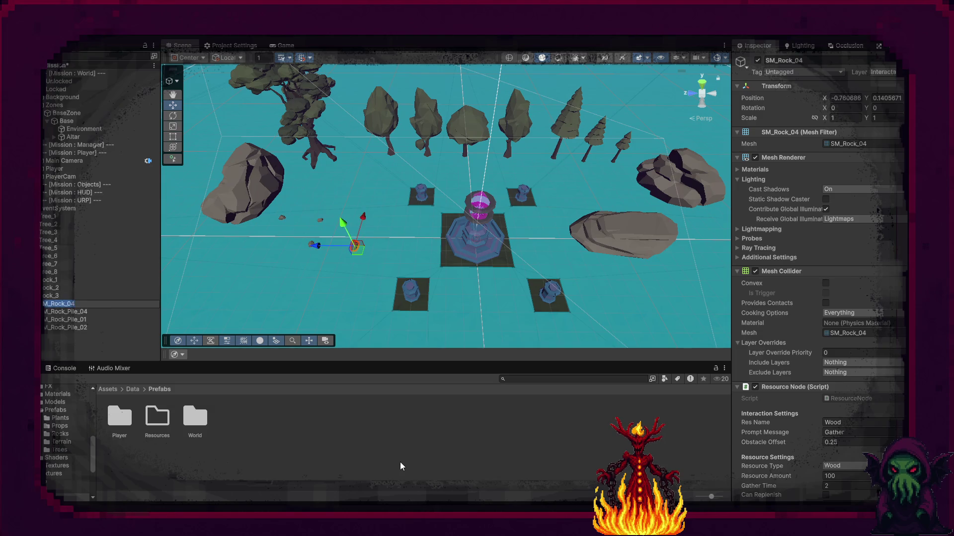
key("F2")
type("Roc")
type("ck")
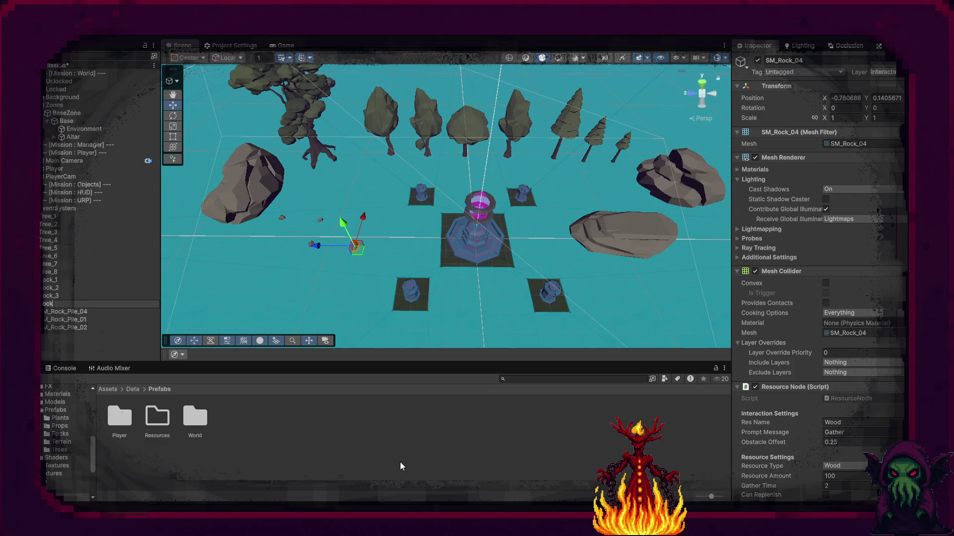
type("4")
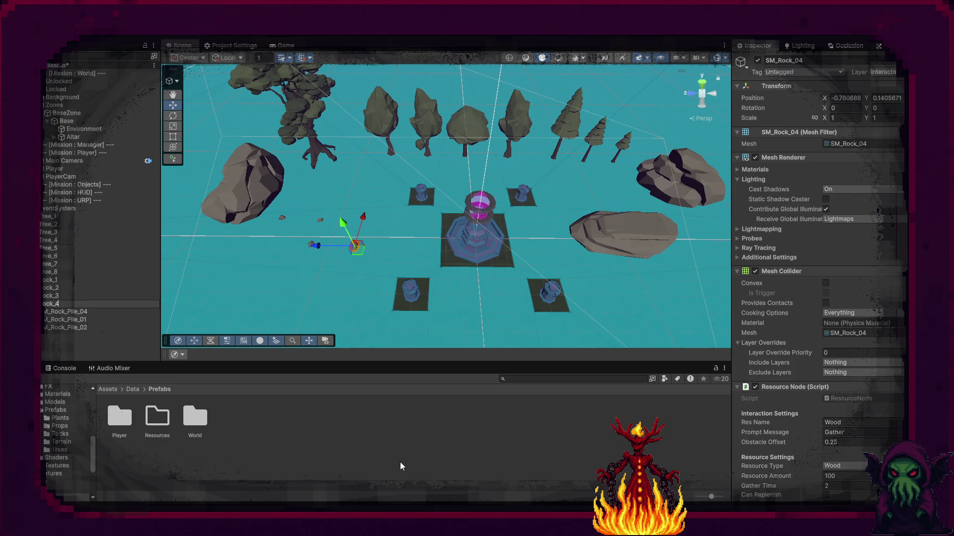
key("Return")
Rename the rock piles to Bolder_1–Bolder_3 and open the empty Resources folder
key("Down")
key("Return")
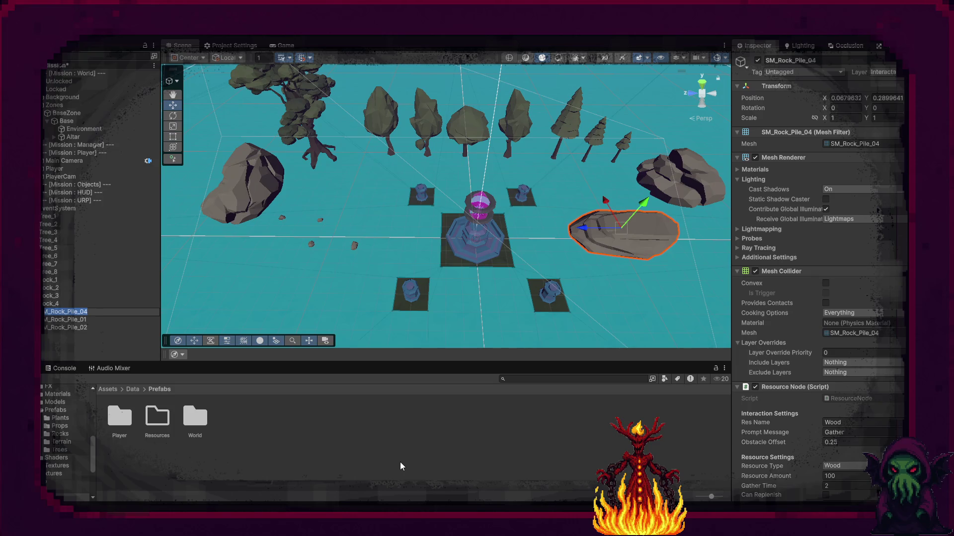
type("Folder_1")
key("Return")
key("Down")
key("Return")
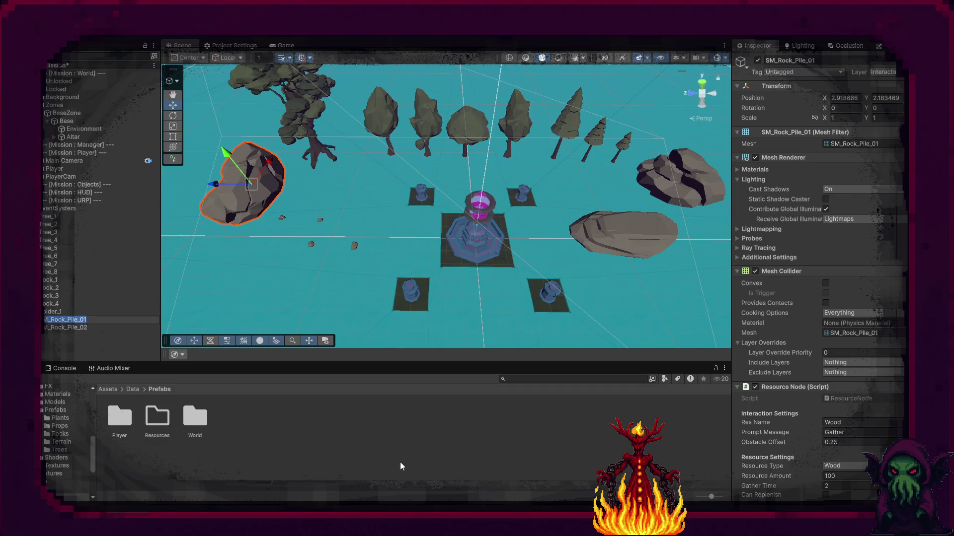
type("Fold")
type("r_2")
key("Return")
key("Down")
key("Return")
key("BackSpace")
type("er_")
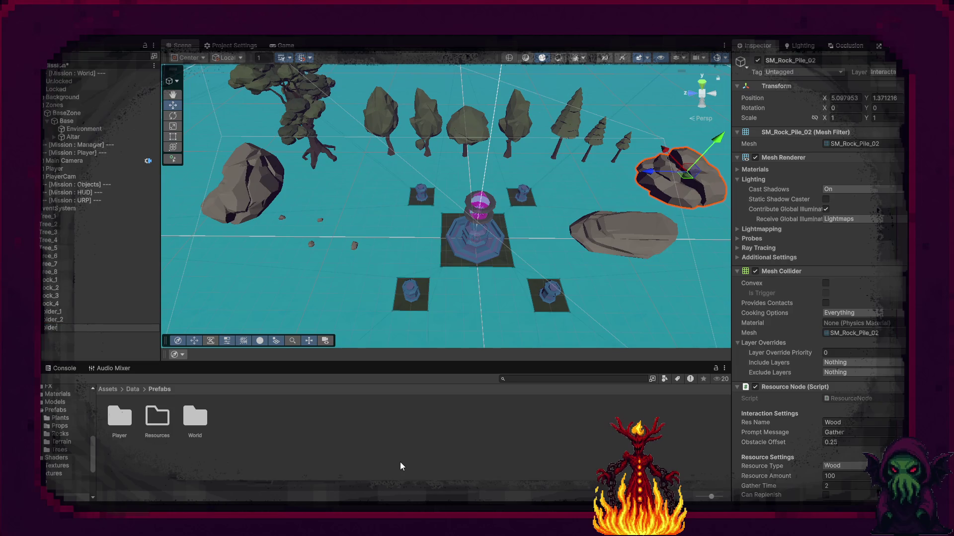
key("Return")
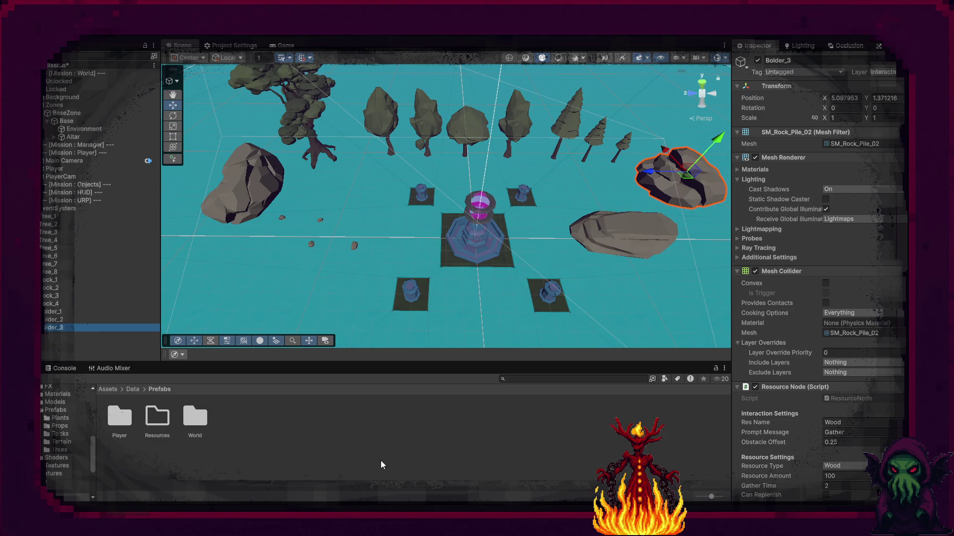
double_click(157, 416)
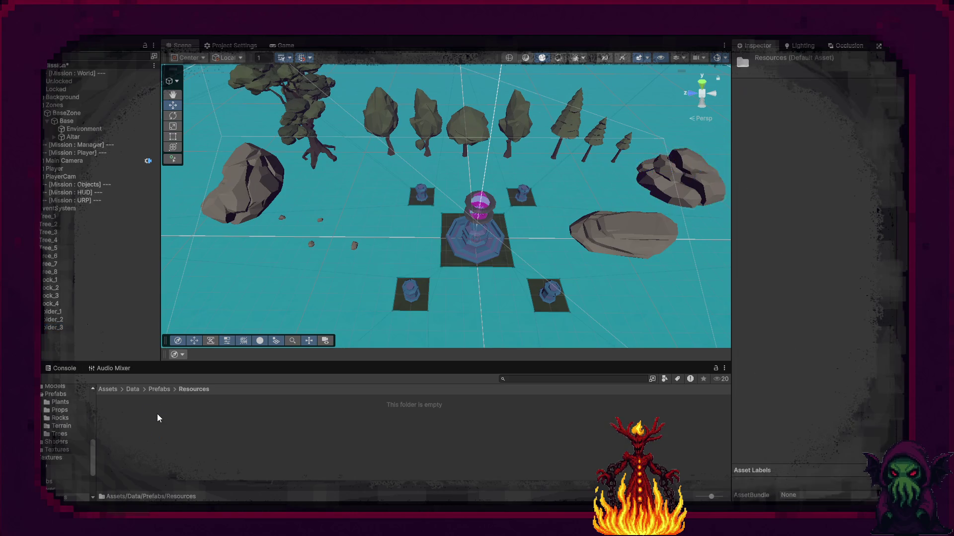
Select Rock_1 through Bolder_3 and set their resource name and type to Stone
left_click(52, 313)
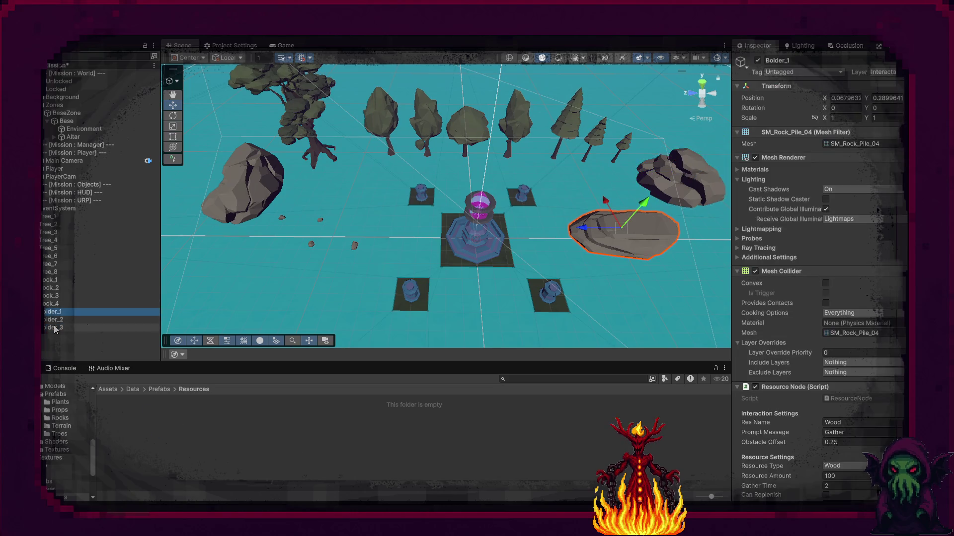
left_click(51, 280)
left_click(58, 329, "shift")
scroll(838, 389, "down", 3)
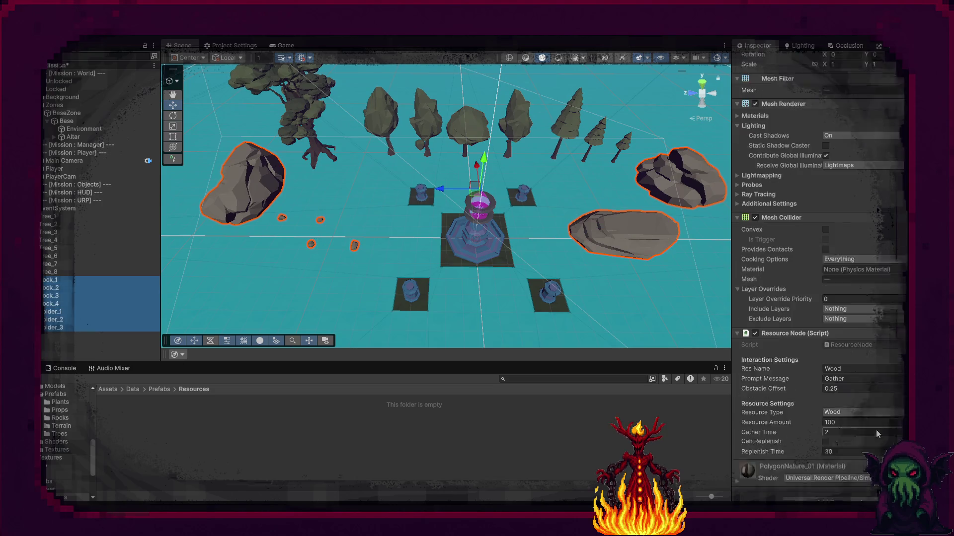
left_click(848, 356)
type("Ston")
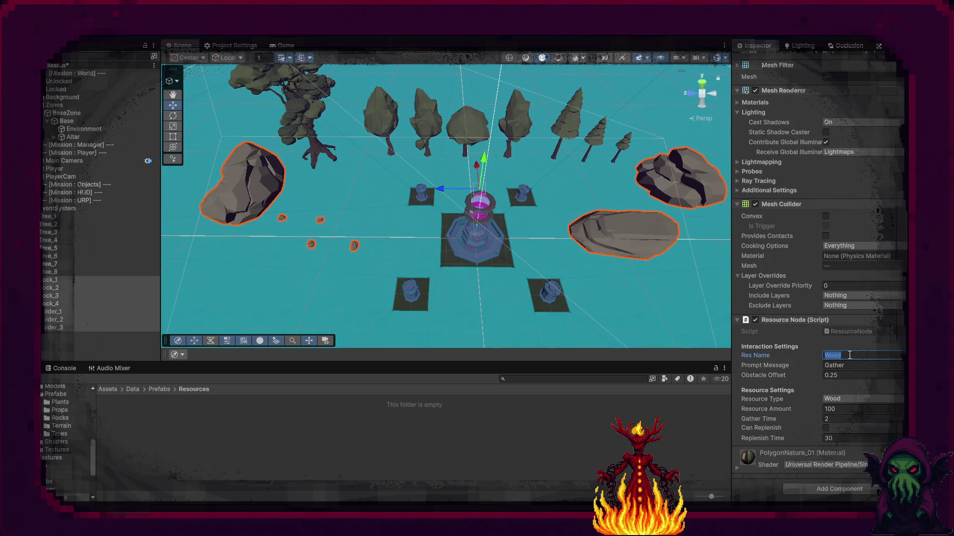
type("e")
left_click(848, 367)
double_click(849, 367)
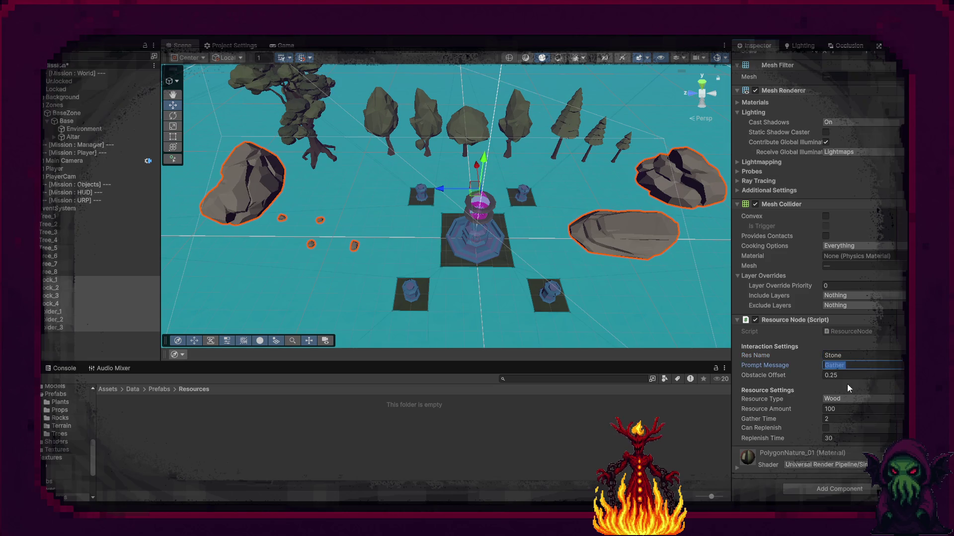
left_click(845, 397)
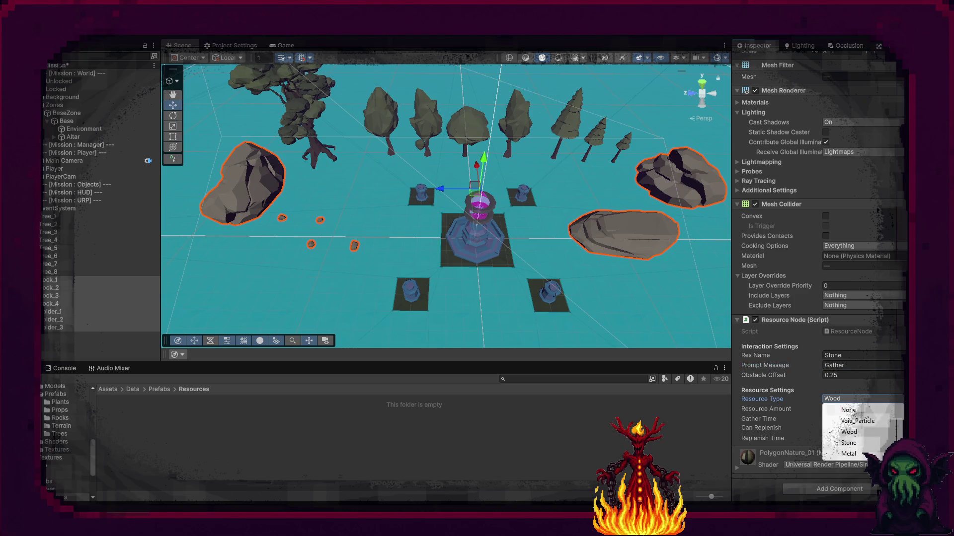
left_click(849, 443)
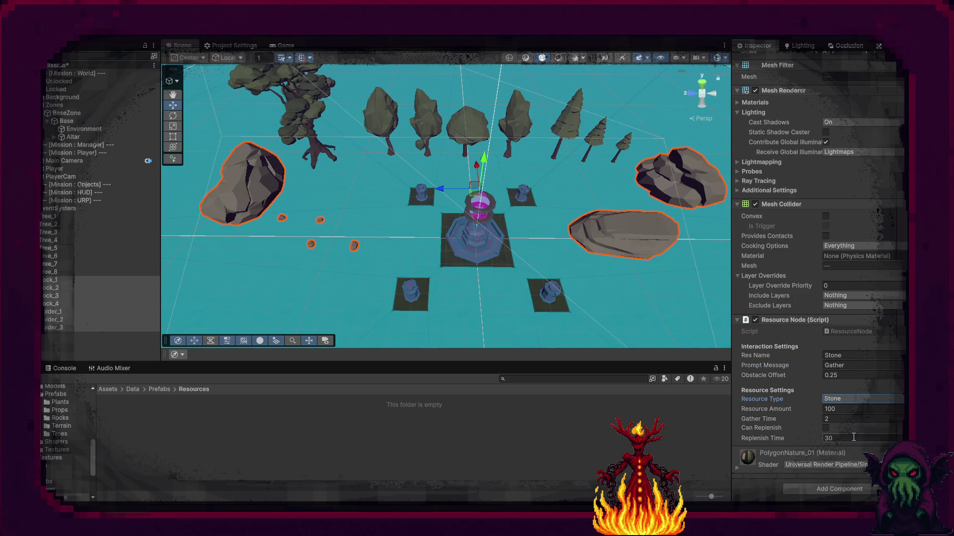
Set the Resource Amount of the four rocks Rock_1–Rock_4 to 5
left_click(845, 410)
type("25")
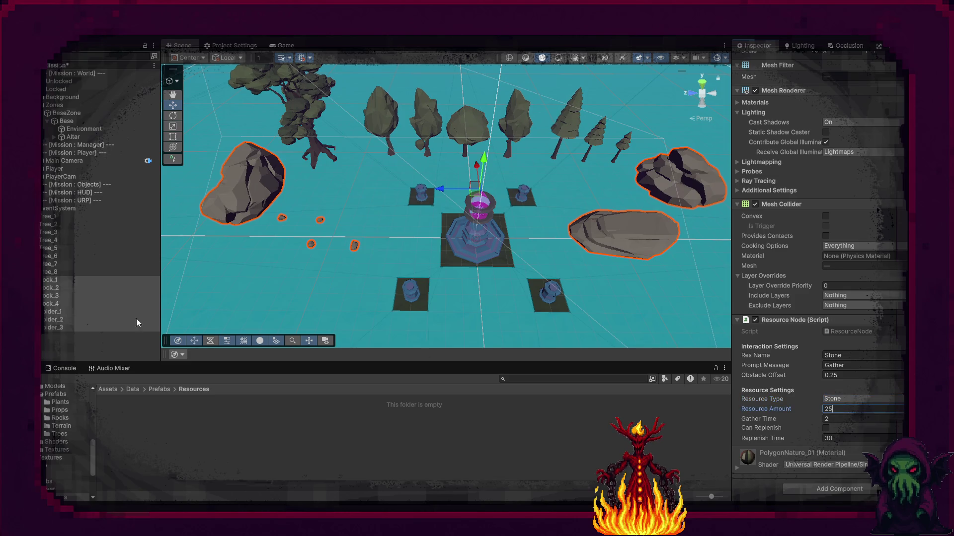
left_click(55, 279)
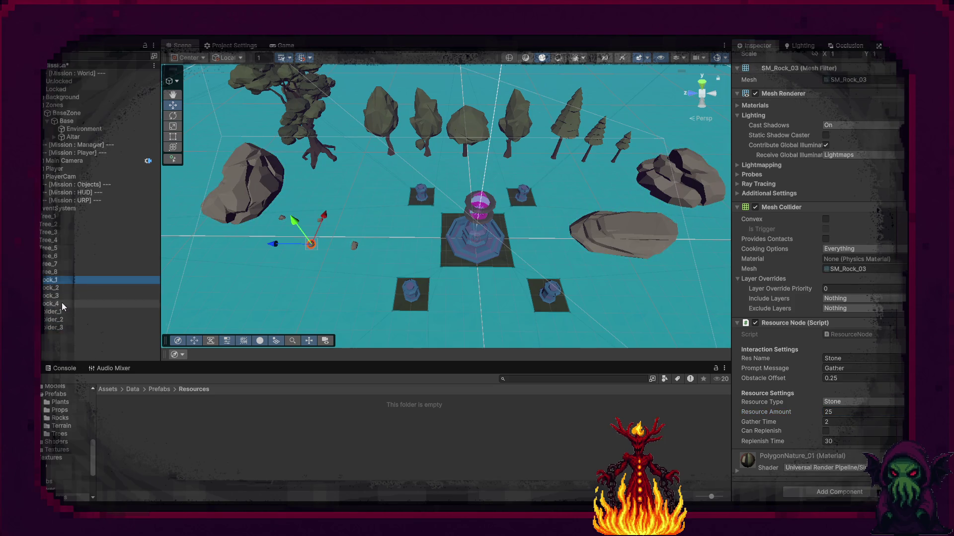
left_click(62, 303, "shift")
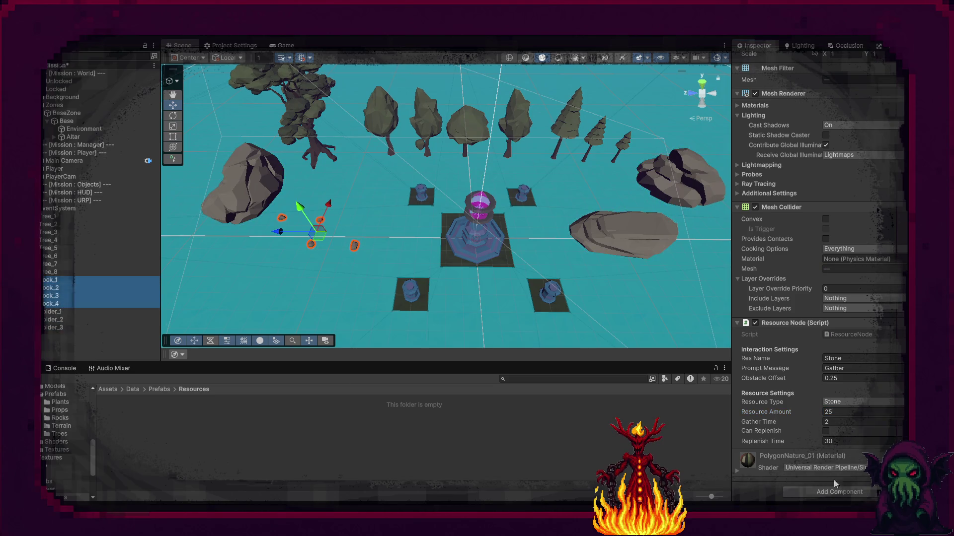
left_click(845, 411)
type("5")
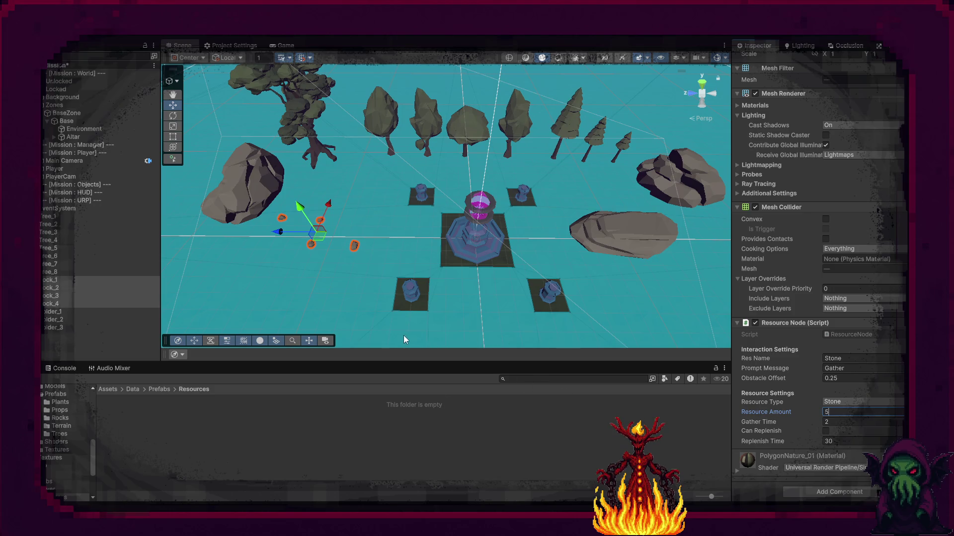
left_click(55, 272)
Set the Resource Amount of Tree_1–Tree_8 to 15, then check the rock values
left_click(61, 214, "shift")
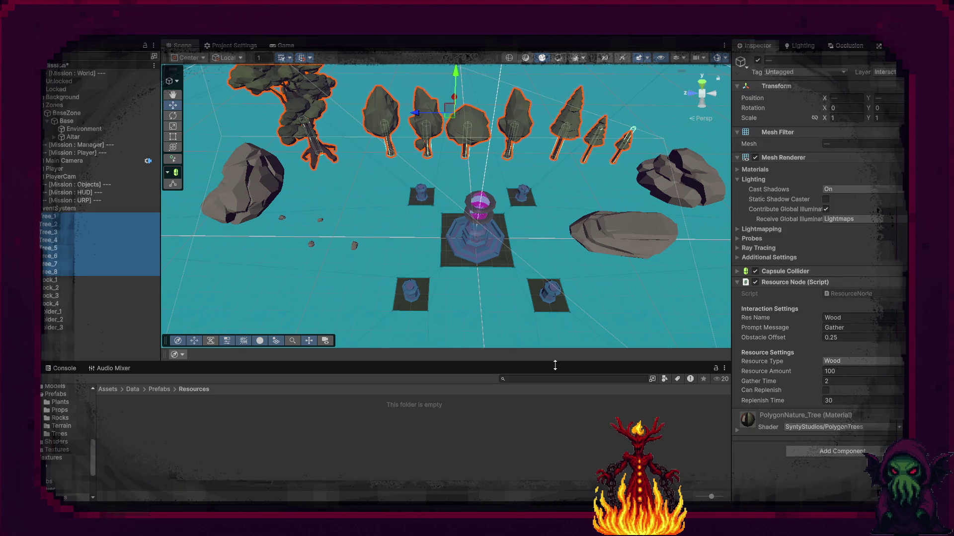
left_click(843, 371)
type("15")
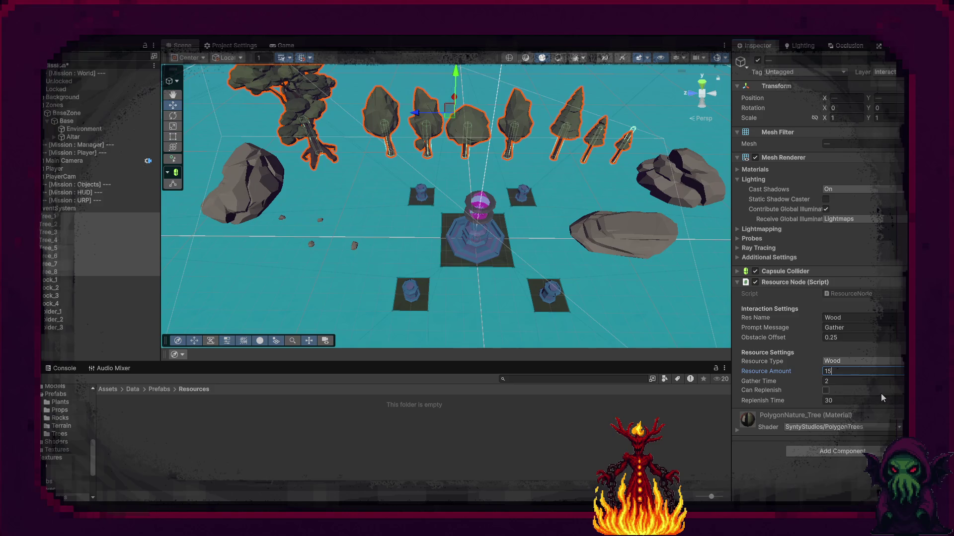
left_click(53, 282)
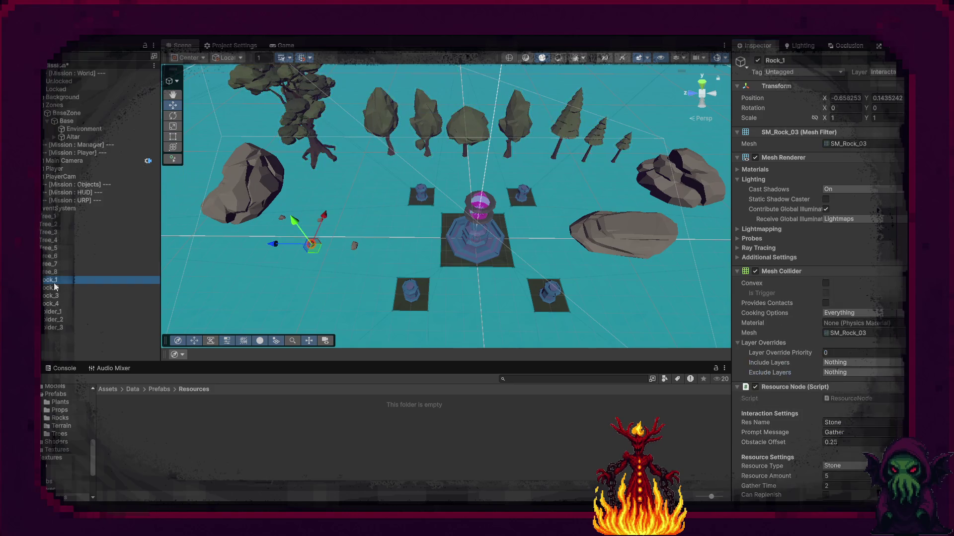
left_click(49, 313)
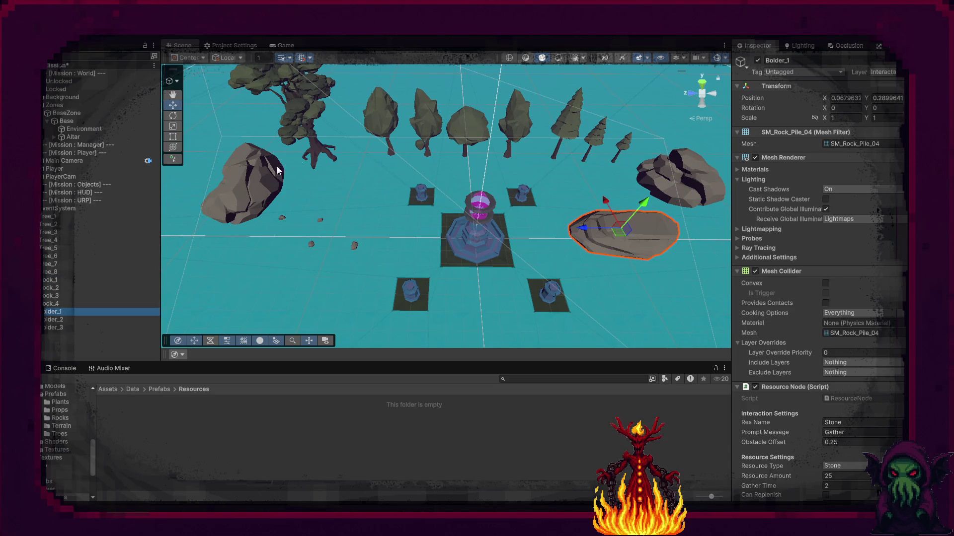
Raise the large gnarled tree's amount to 25 and lower the small pines, Tree_7 to 10
left_click(308, 128)
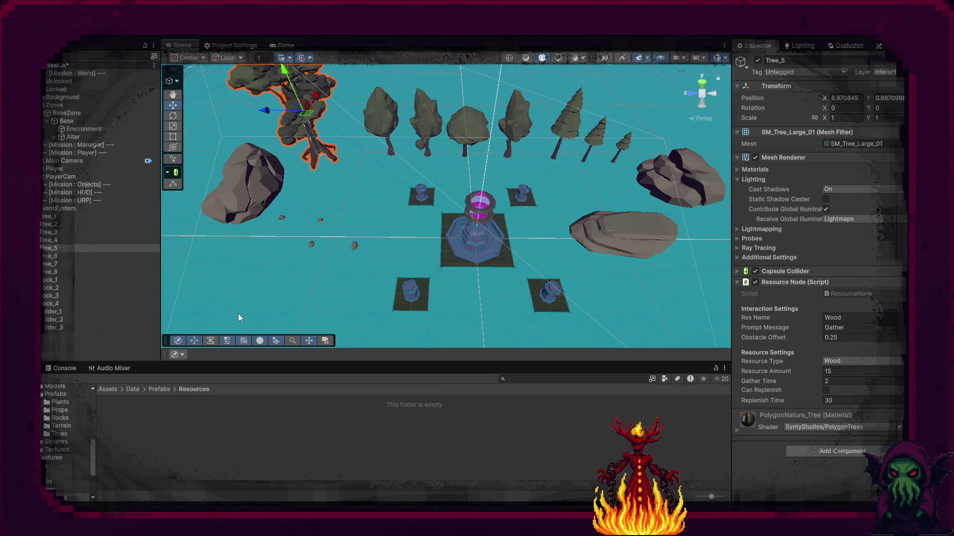
left_click(863, 372)
type("2")
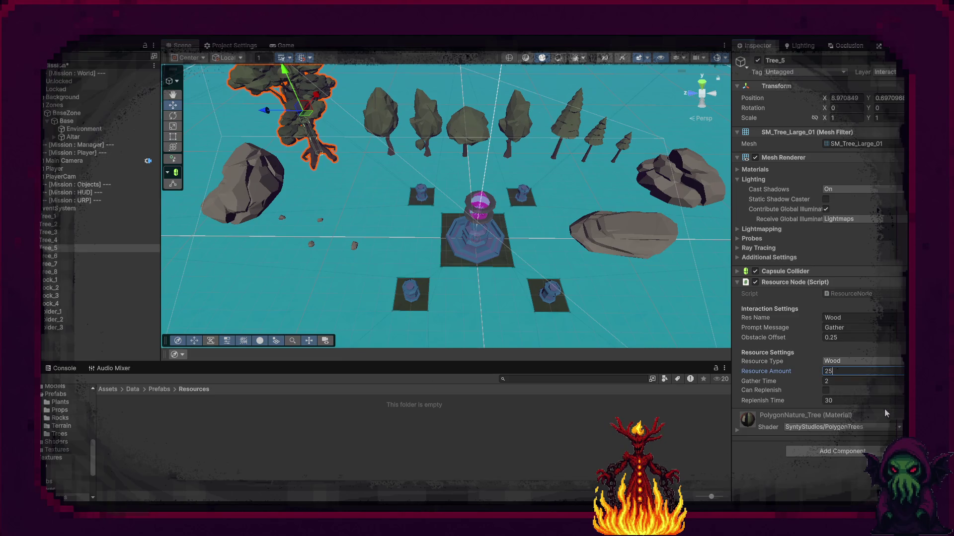
left_click(798, 471)
left_click(624, 151)
left_click(829, 371)
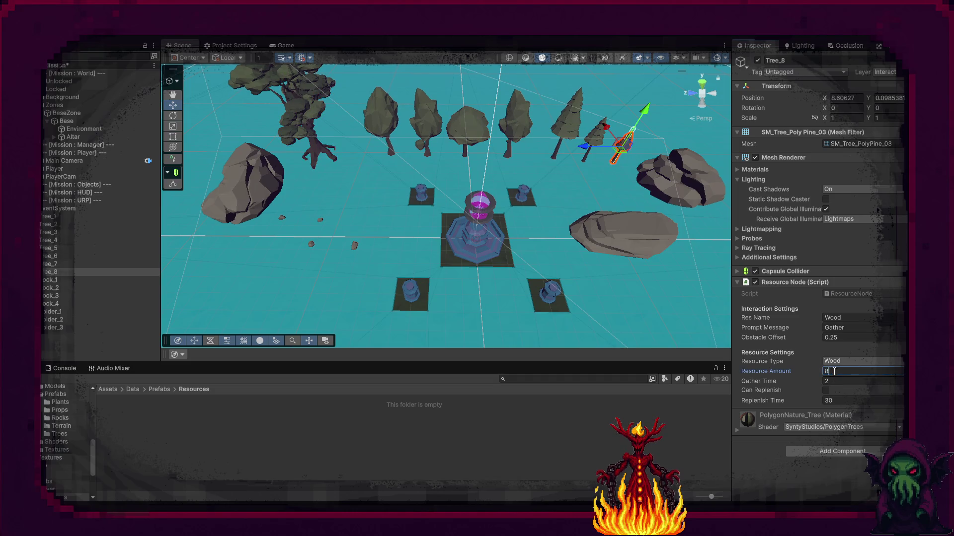
left_click(596, 138)
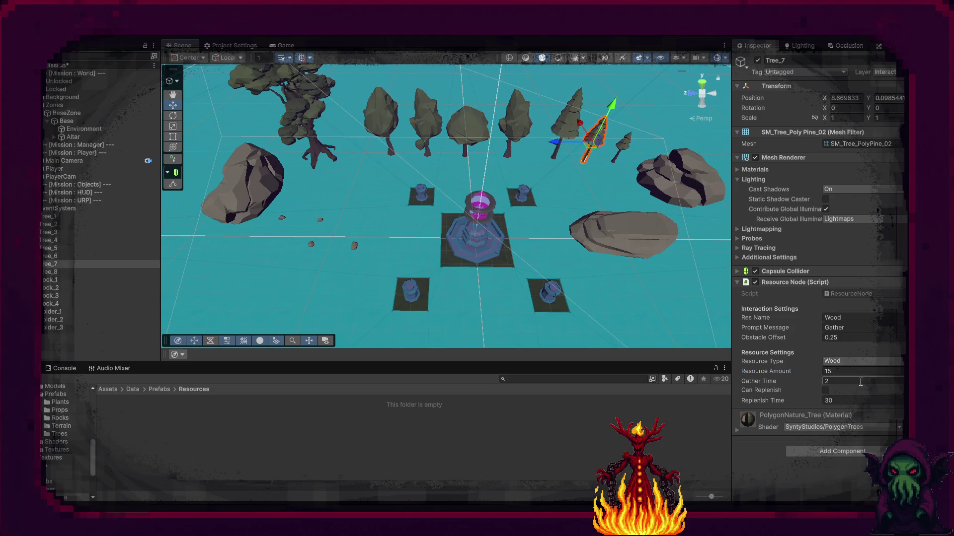
type("10")
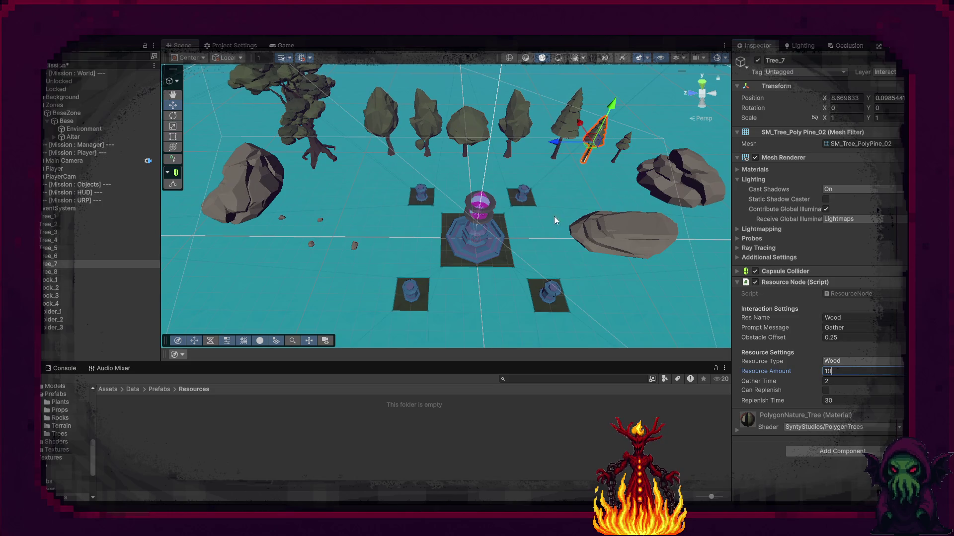
left_click(502, 194)
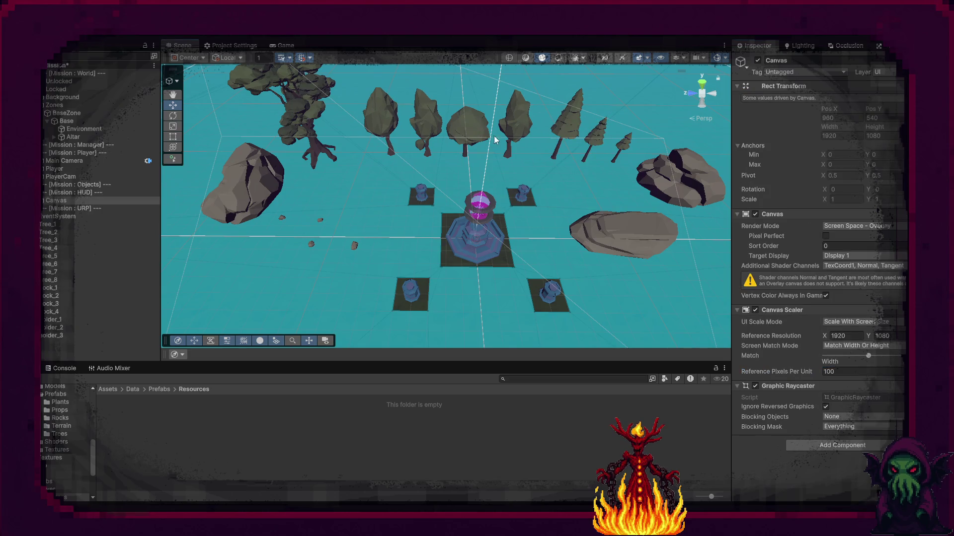
Check the amounts of Tree_3, Tree_2 and Tree_1, then select every tree, rock and boulder
left_click(463, 133)
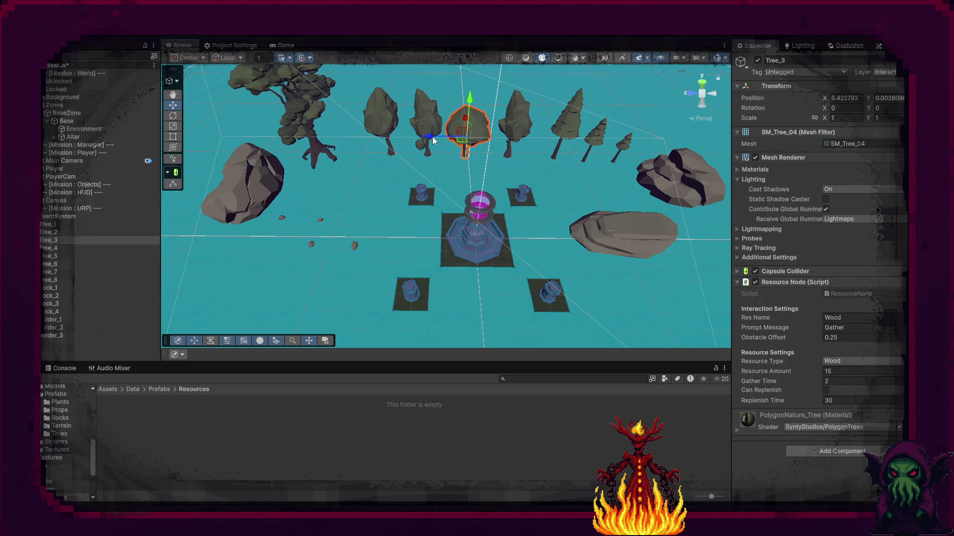
left_click(423, 115)
left_click(379, 117)
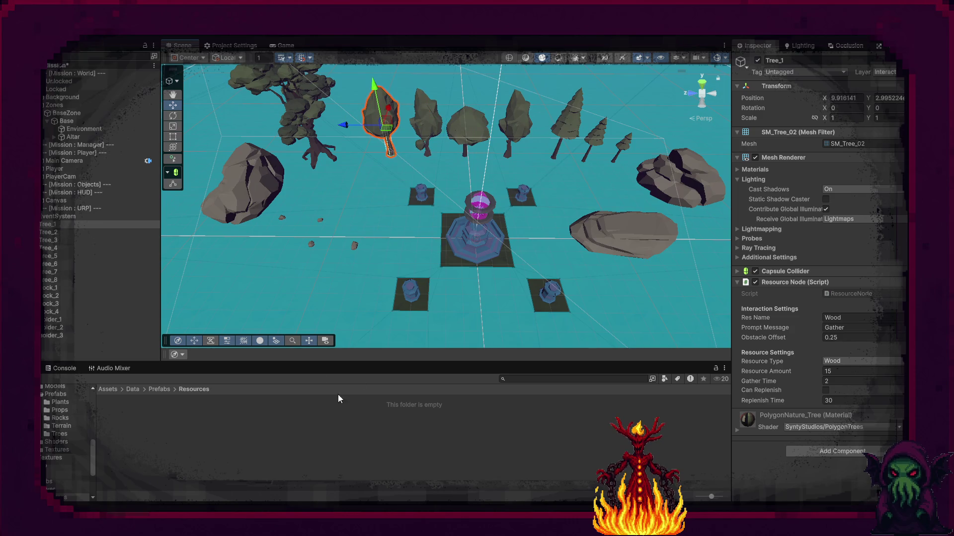
left_click(58, 225)
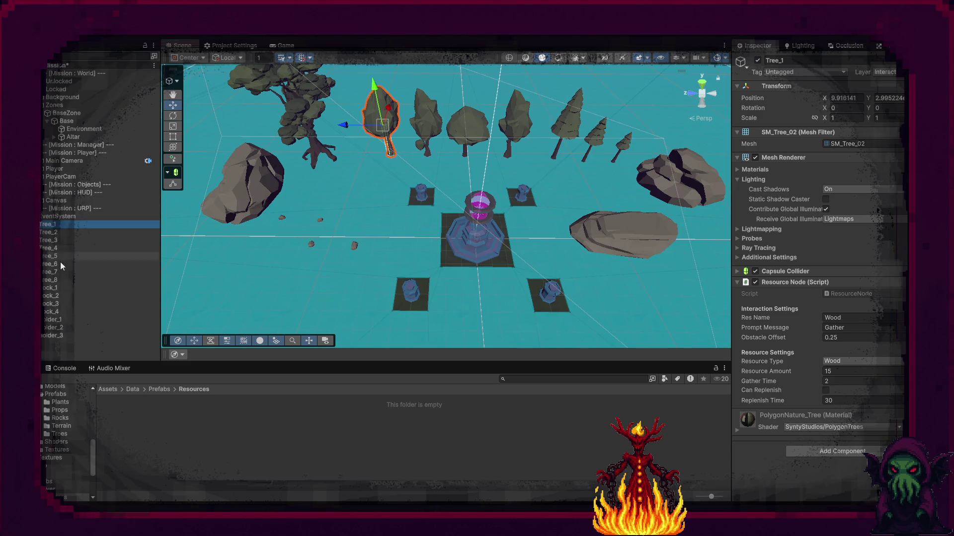
left_click(66, 336, "shift")
Give all selected trees, rocks and boulders a Nav Mesh Obstacle component with Carve enabled
left_click(858, 420)
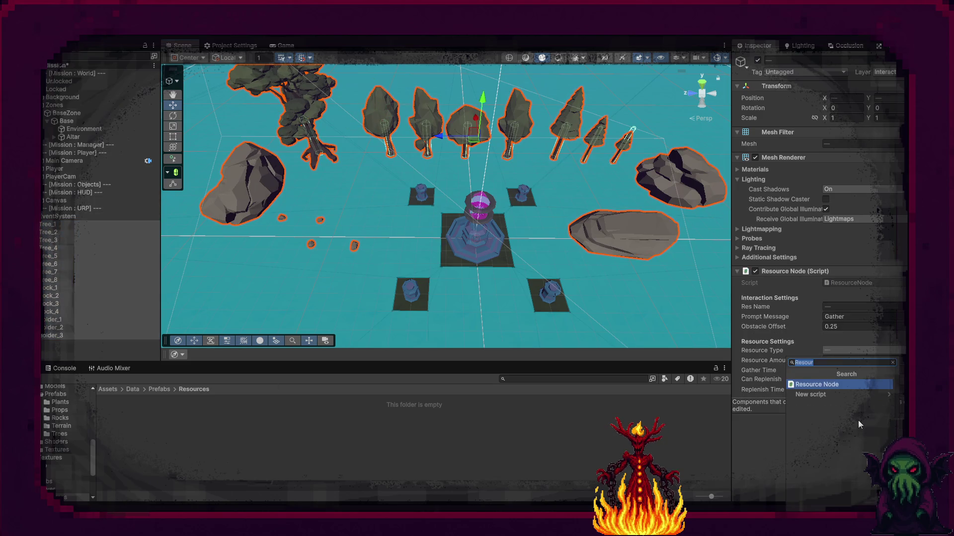
type("obs")
left_click(845, 384)
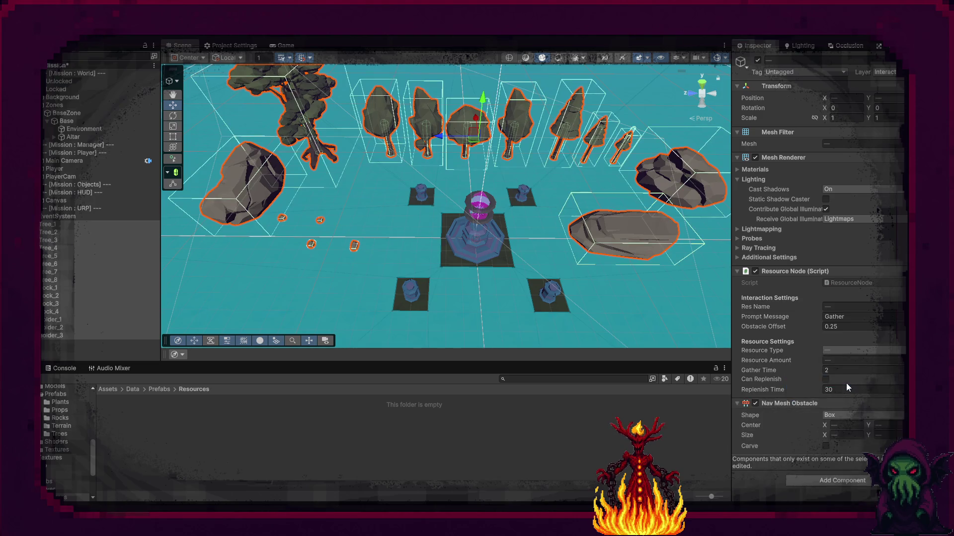
left_click(825, 446)
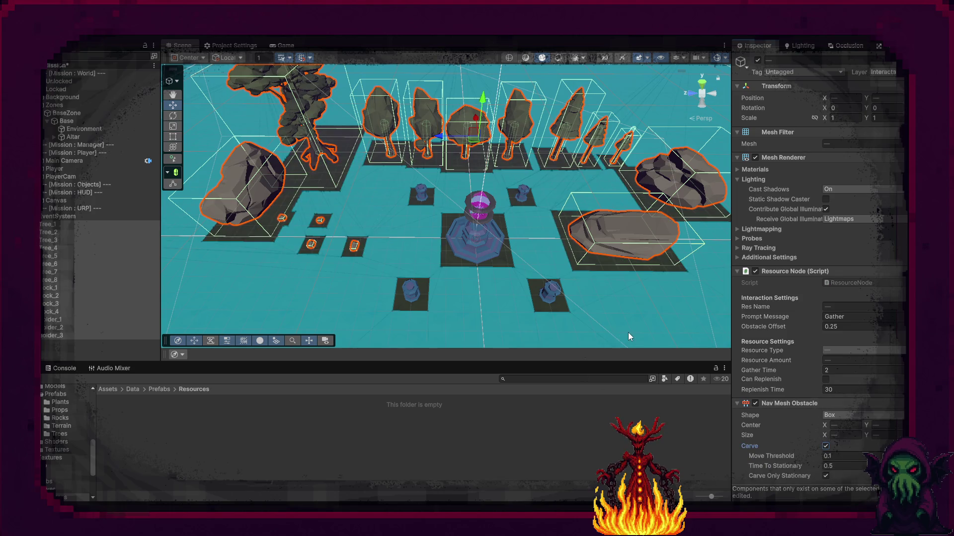
Narrow the large gnarled tree's Nav Mesh Obstacle Size X to 2.48
left_click_drag(637, 332, 447, 278)
scroll(372, 262, "up", 5)
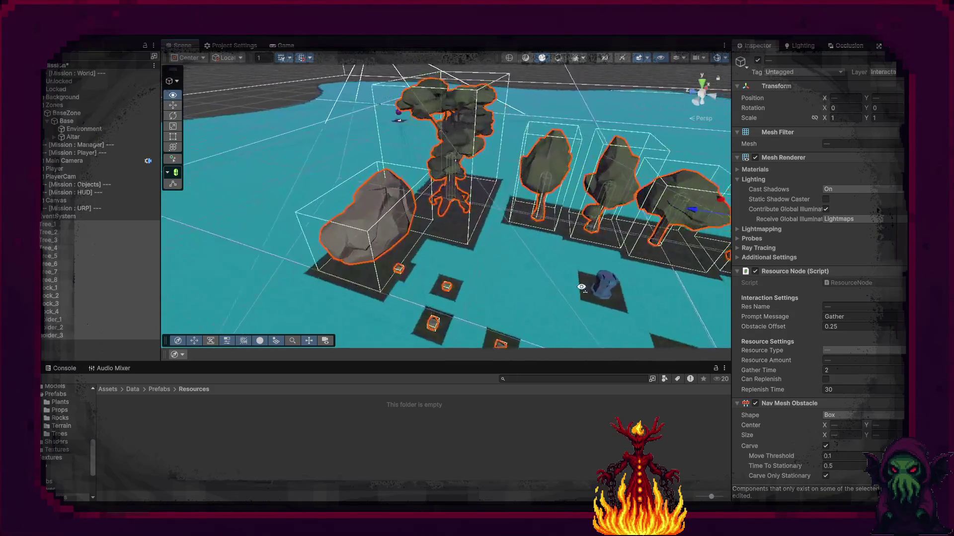
left_click(452, 185)
scroll(818, 419, "down", 3)
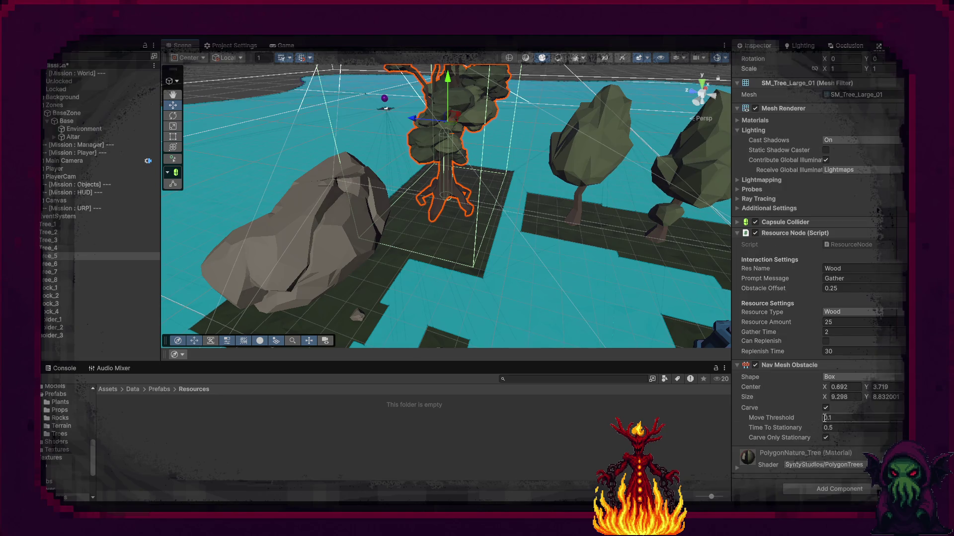
left_click_drag(822, 398, 777, 398)
type("3.49")
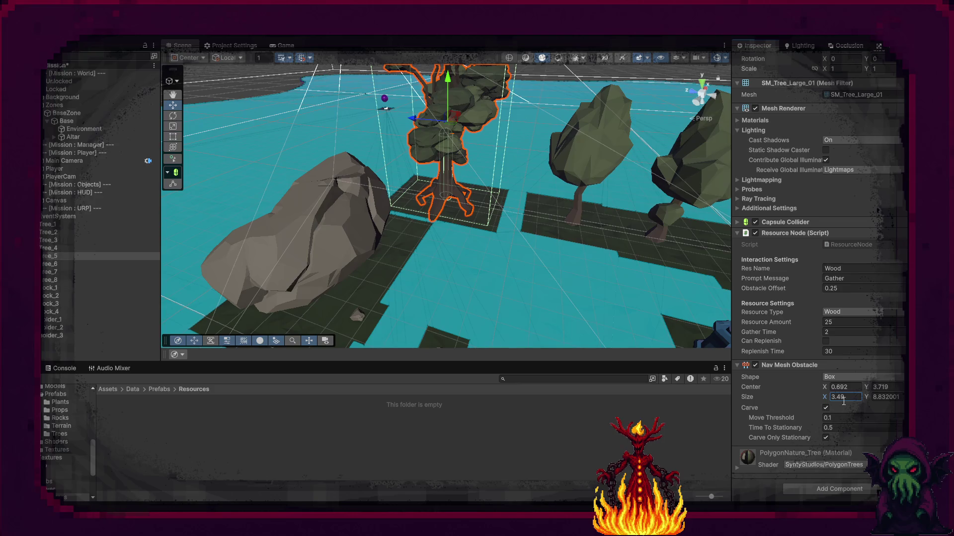
key("Return")
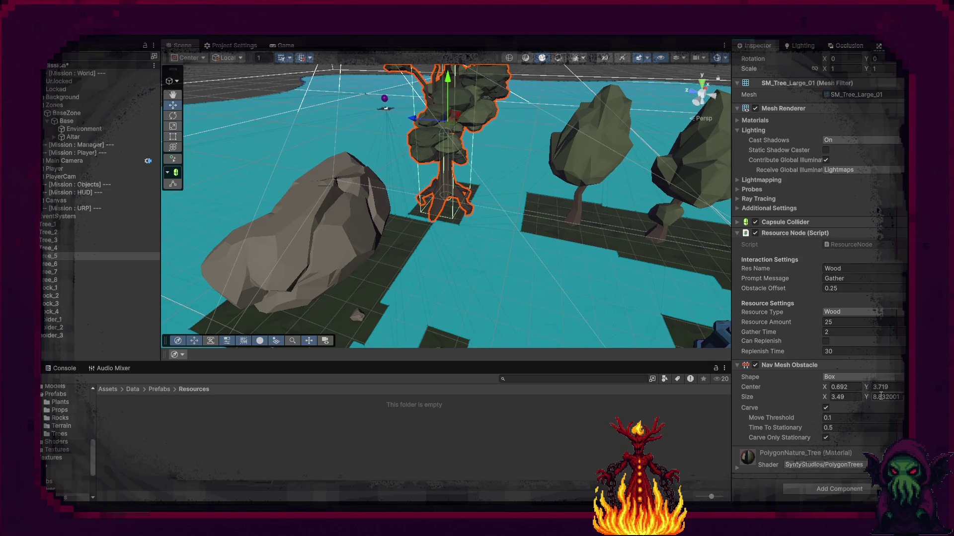
left_click_drag(825, 402, 813, 396)
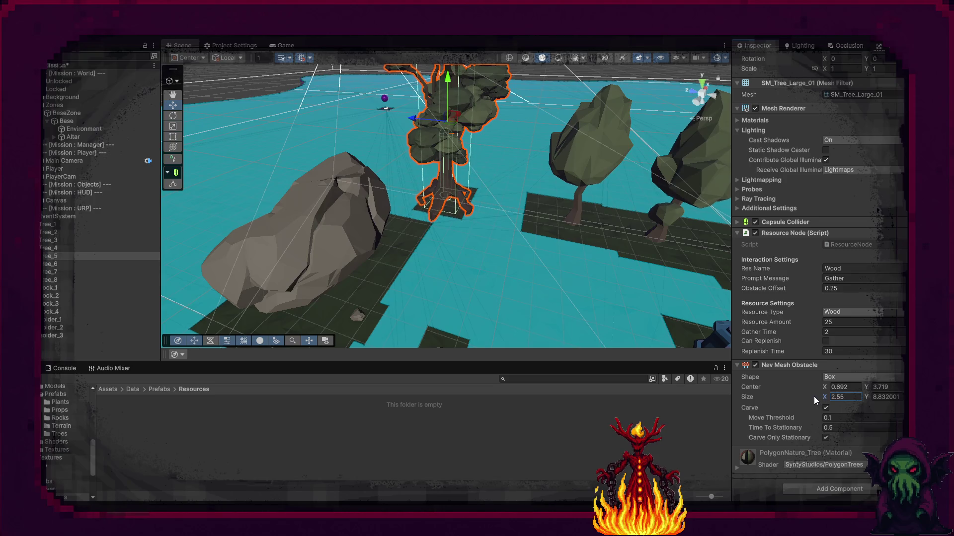
Shrink the big rock pile's obstacle box to Size X 4.41 and reduce its Z
left_click(328, 266)
key("f")
scroll(775, 433, "down", 3)
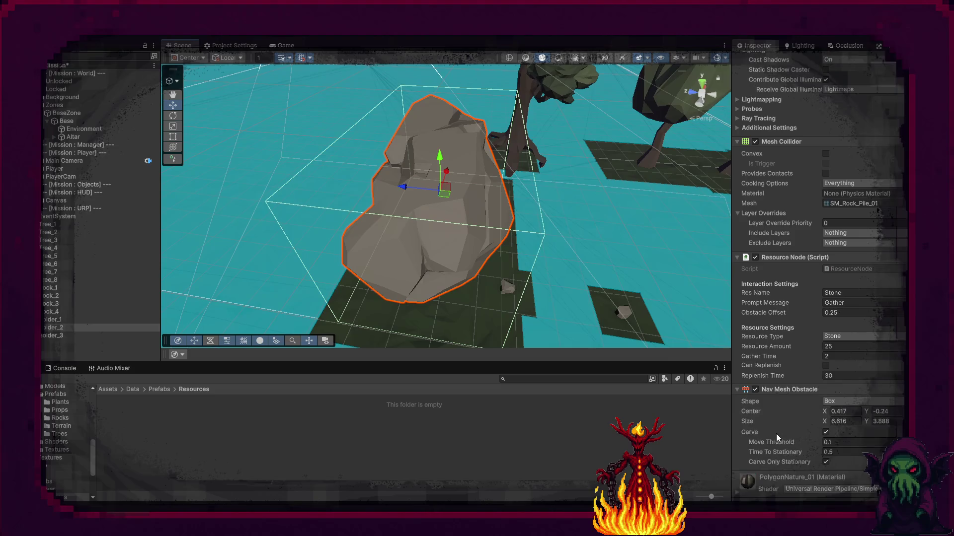
left_click_drag(823, 420, 800, 418)
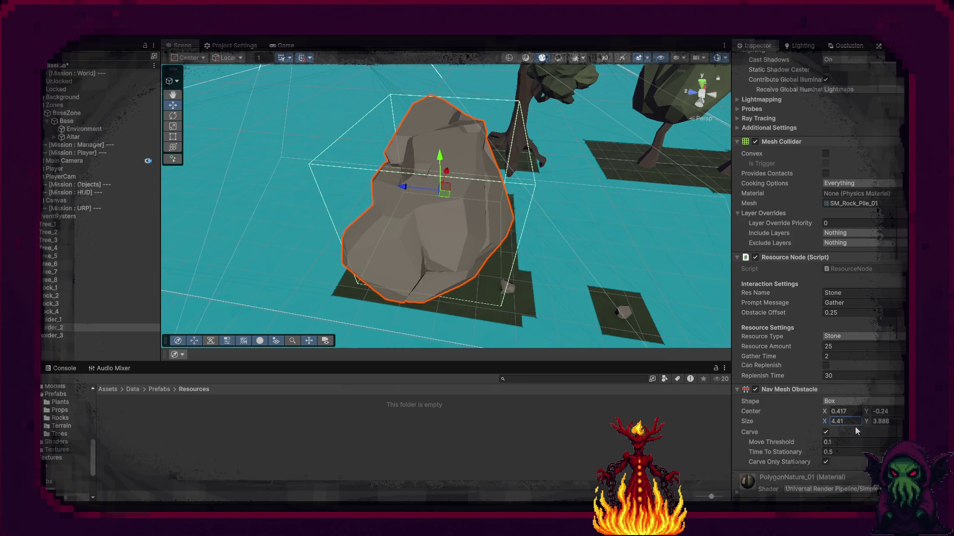
left_click_drag(903, 421, 901, 421)
mouse_move(497, 209)
left_mouse_down()
mouse_move(587, 206)
mouse_move(572, 205)
left_mouse_up()
Narrow Tree_1's obstacle to Size X 1.38, shrink its depth, and set center X 0.25
left_click(555, 204)
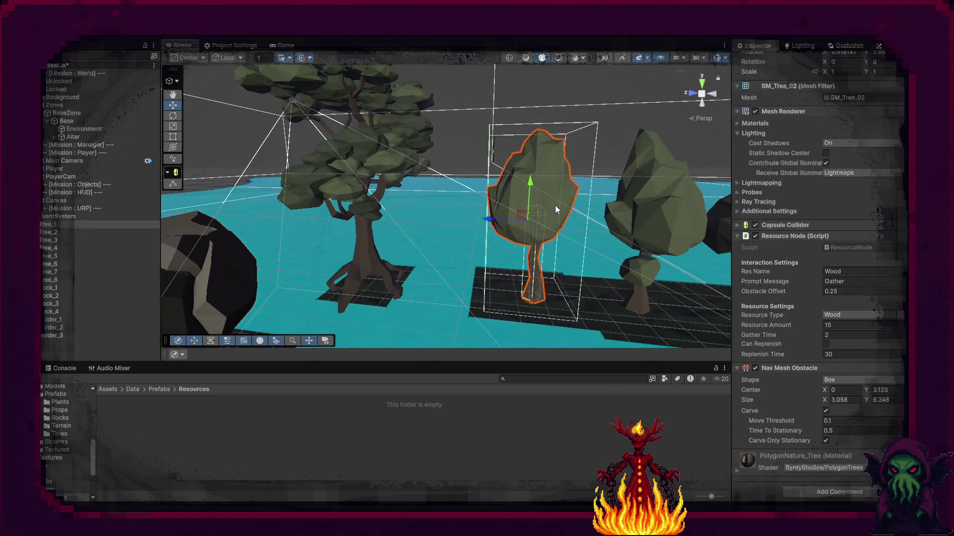
left_click_drag(825, 400, 809, 400)
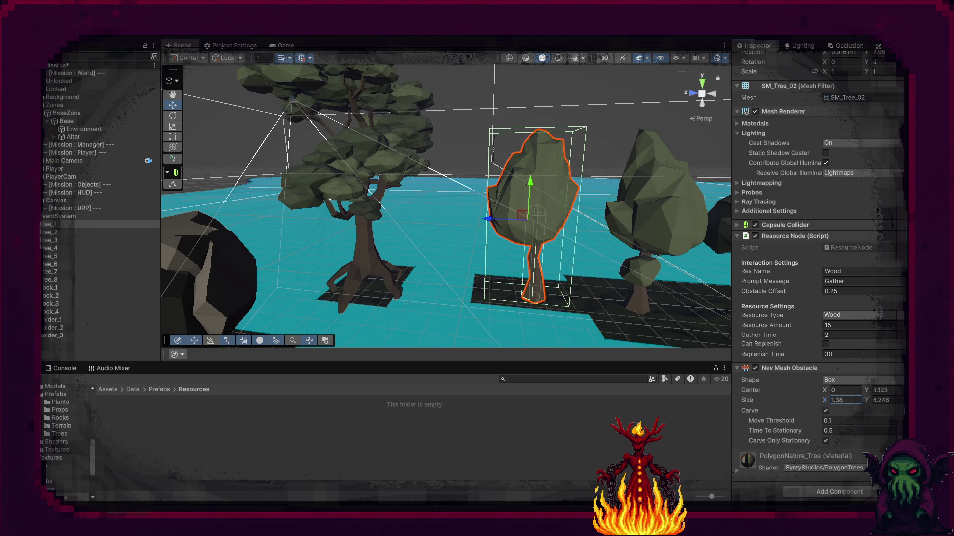
left_click_drag(901, 400, 886, 400)
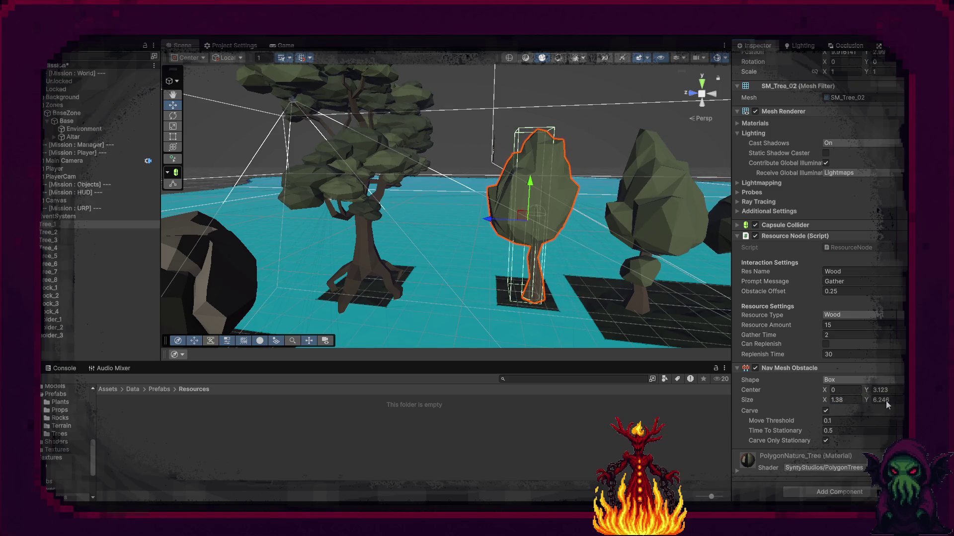
left_click(858, 390)
type("0.250")
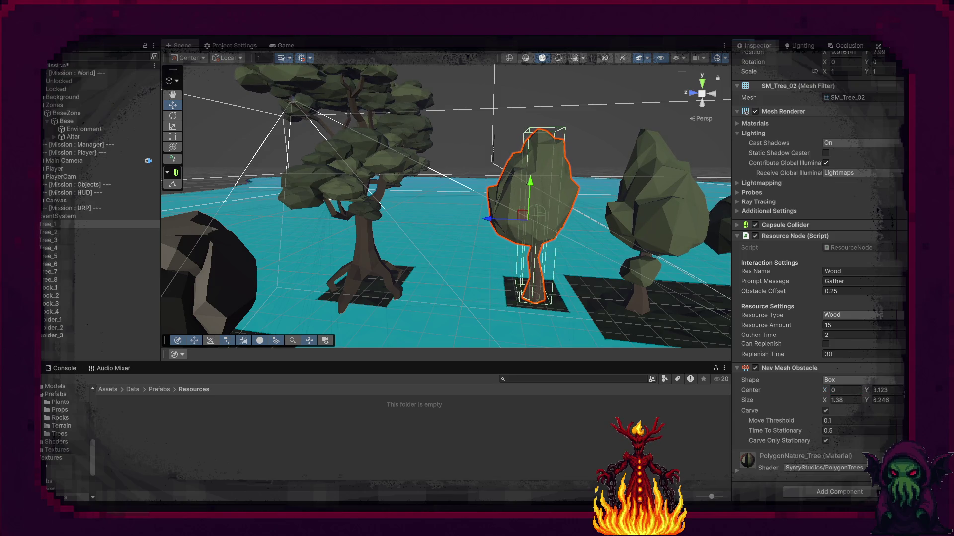
left_click_drag(504, 246, 505, 245)
Narrow Tree_2's obstacle width and set Tree_3's obstacle Size X to 1.05
left_click(436, 171)
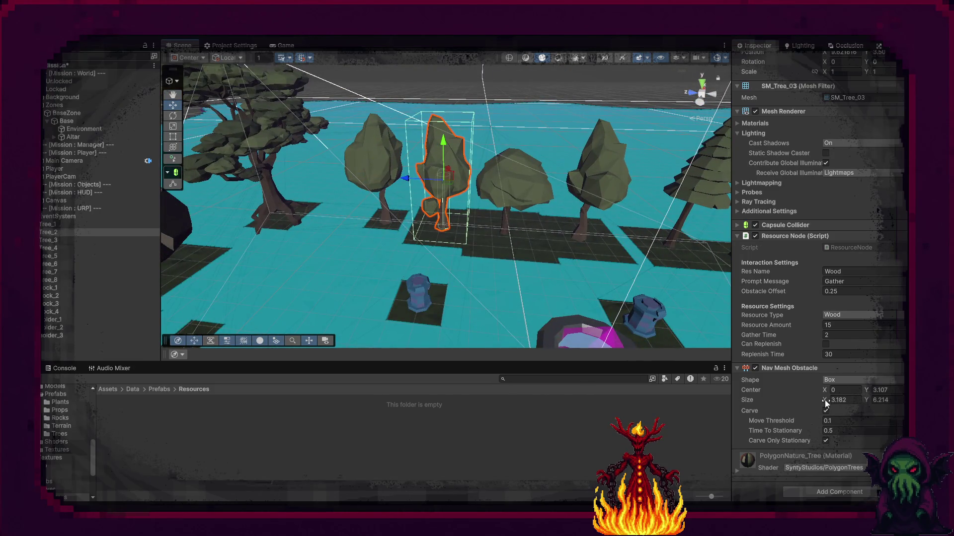
left_click_drag(825, 401, 782, 395)
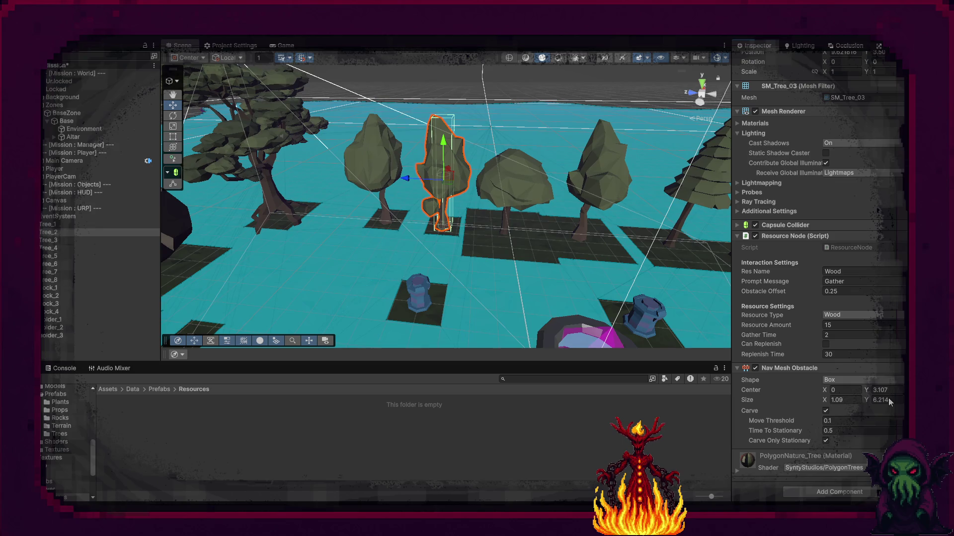
left_click(535, 199)
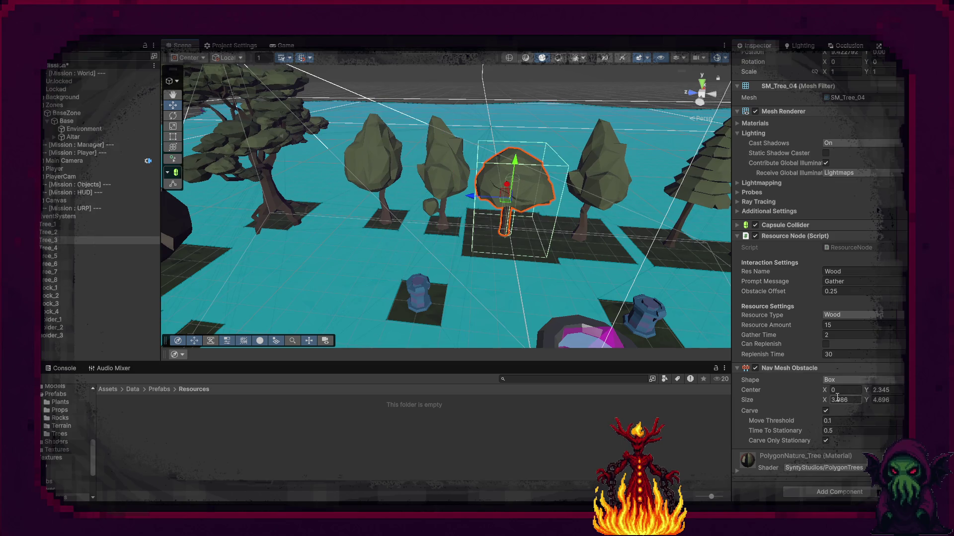
left_click_drag(824, 399, 805, 405)
type("1.05")
key("Return")
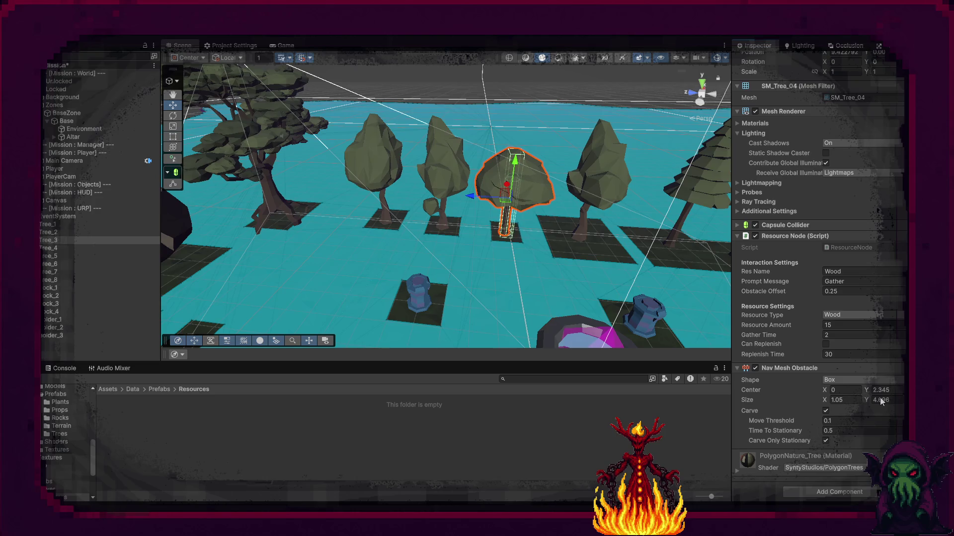
Narrow the obstacle widths of Tree_4 to 0.51, Tree_6 to about 0.44, Tree_7 to about 0.41
left_click_drag(489, 249, 514, 245)
left_click(469, 213)
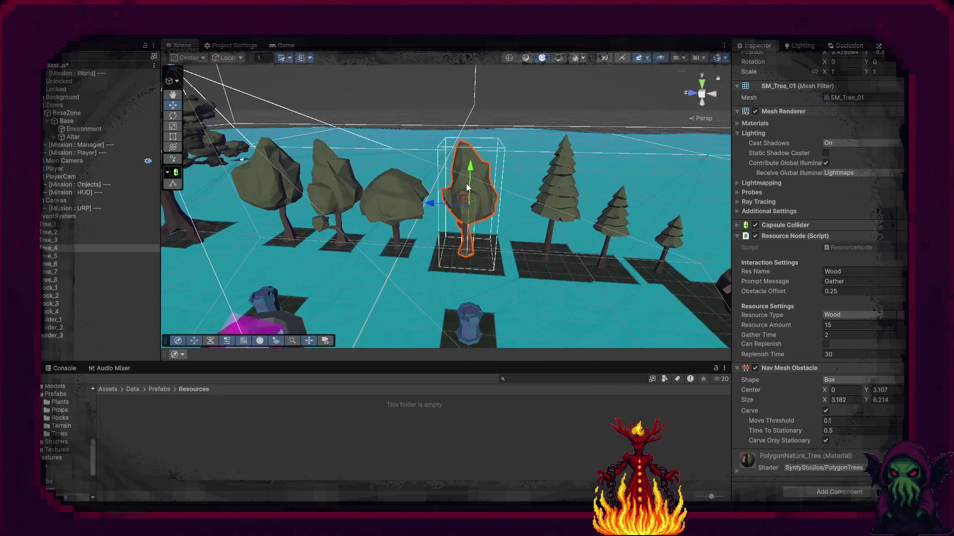
left_click_drag(824, 402, 794, 401)
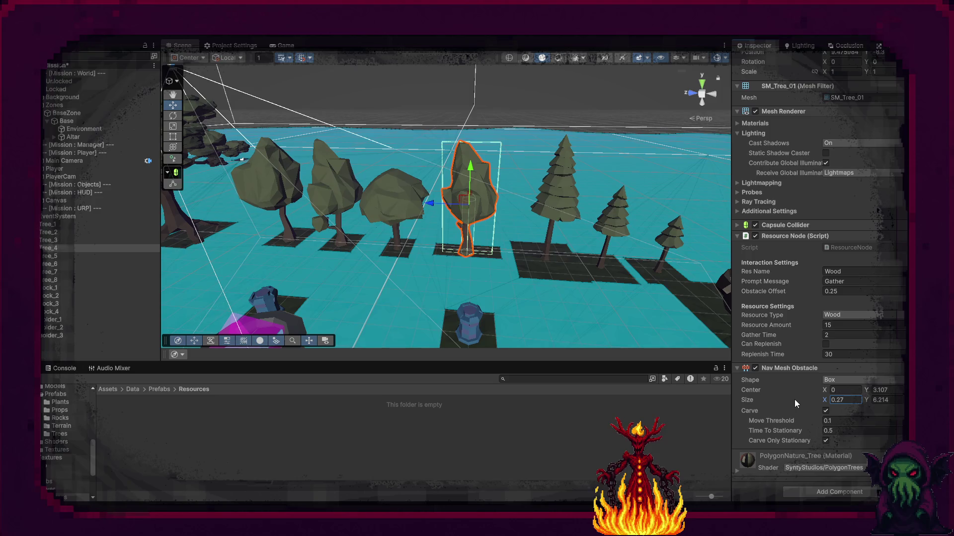
type("0.51")
key("Return")
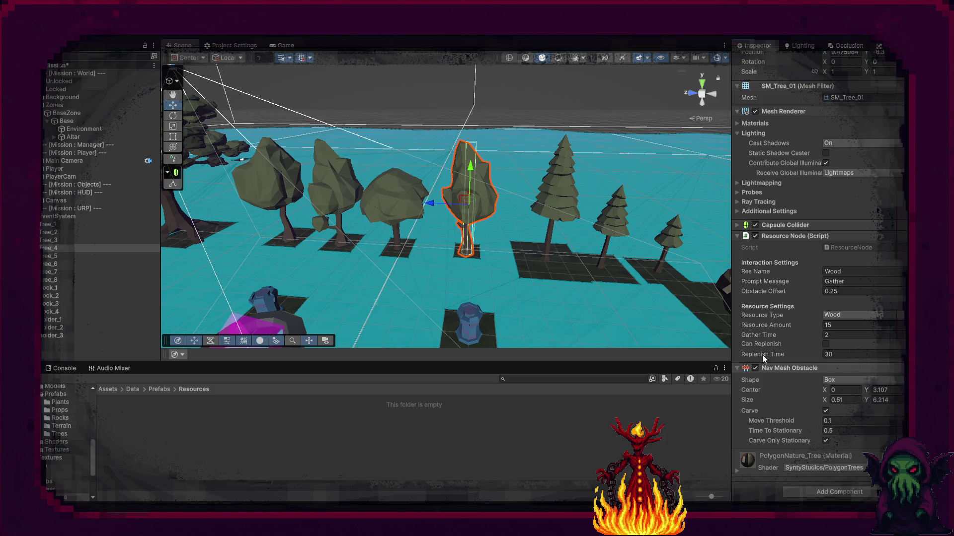
left_click(548, 241)
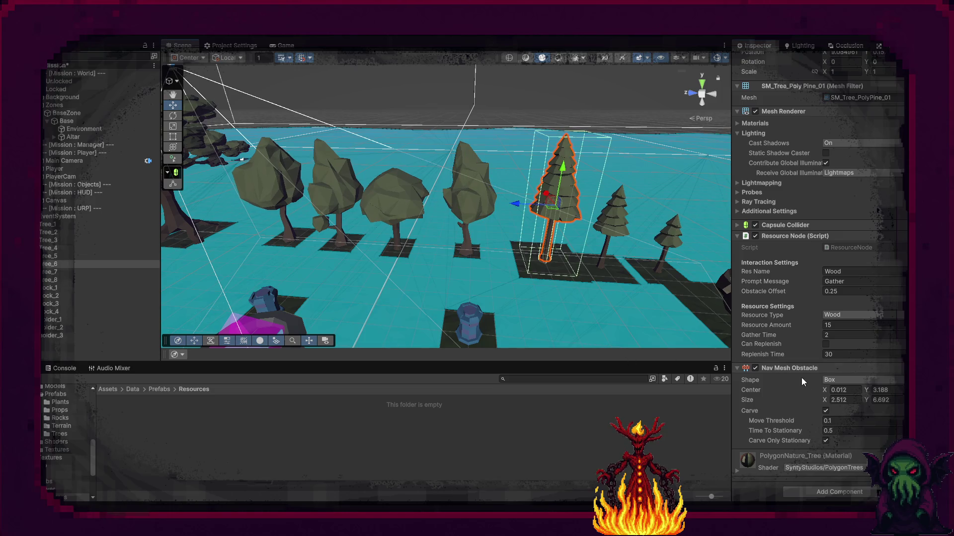
left_click_drag(821, 397, 800, 397)
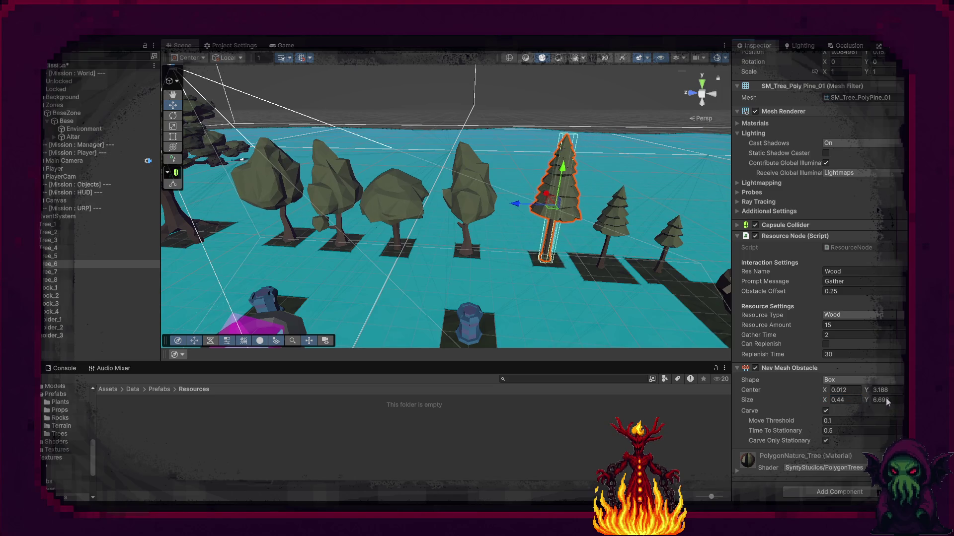
left_click(620, 219)
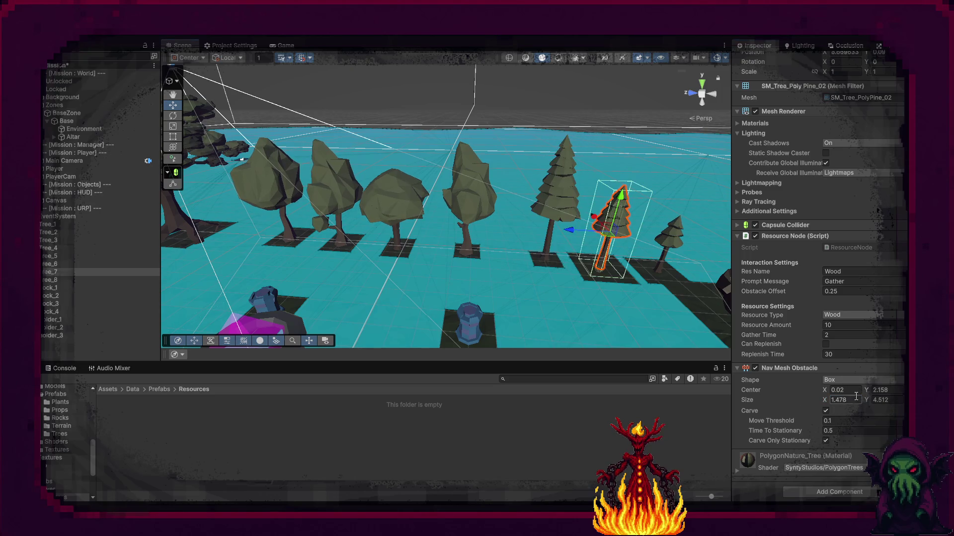
left_click_drag(820, 399, 811, 401)
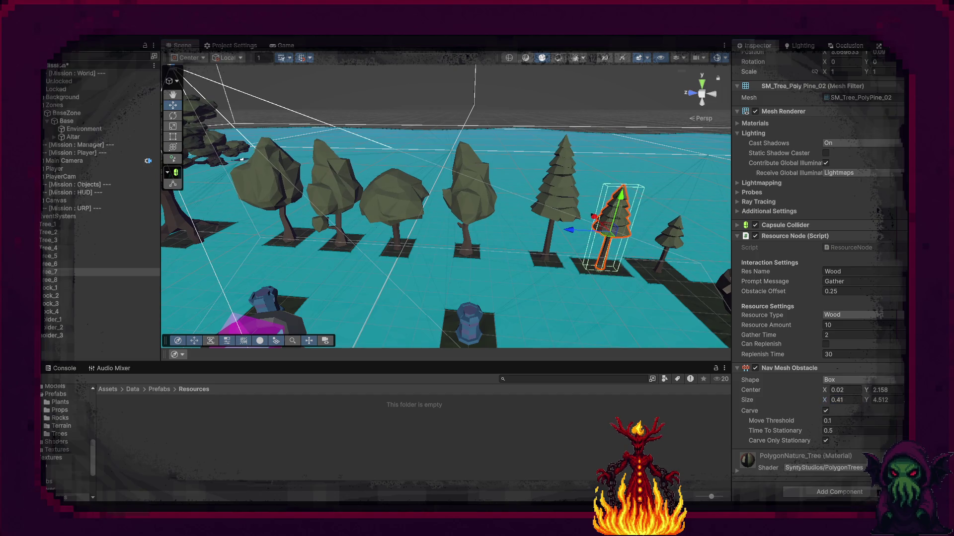
Set the small pine Tree_8's obstacle Size X to 0.57, then select the large boulder
mouse_move(596, 311)
left_mouse_down()
mouse_move(598, 291)
mouse_move(564, 265)
left_mouse_up()
left_click(527, 225)
left_click(845, 400)
type("0.57")
left_click(881, 400)
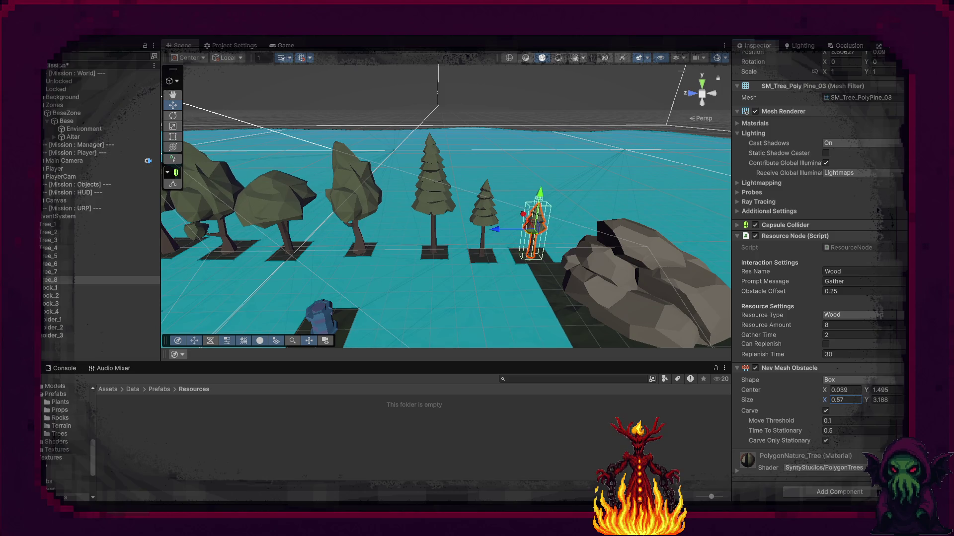
left_click(654, 311)
scroll(807, 437, "down", 3)
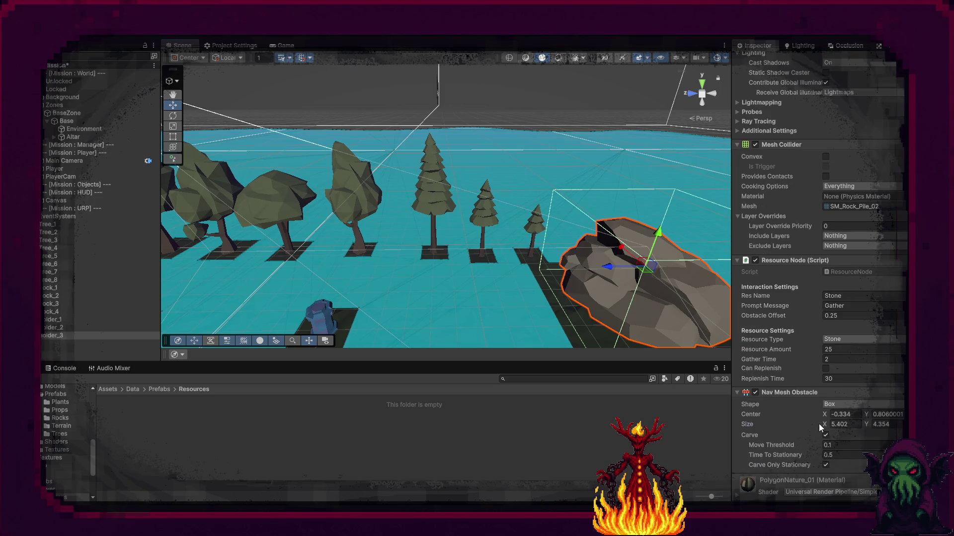
Narrow Boulder_3's Nav Mesh Obstacle Size X to about 4.27
left_click_drag(824, 424, 816, 423)
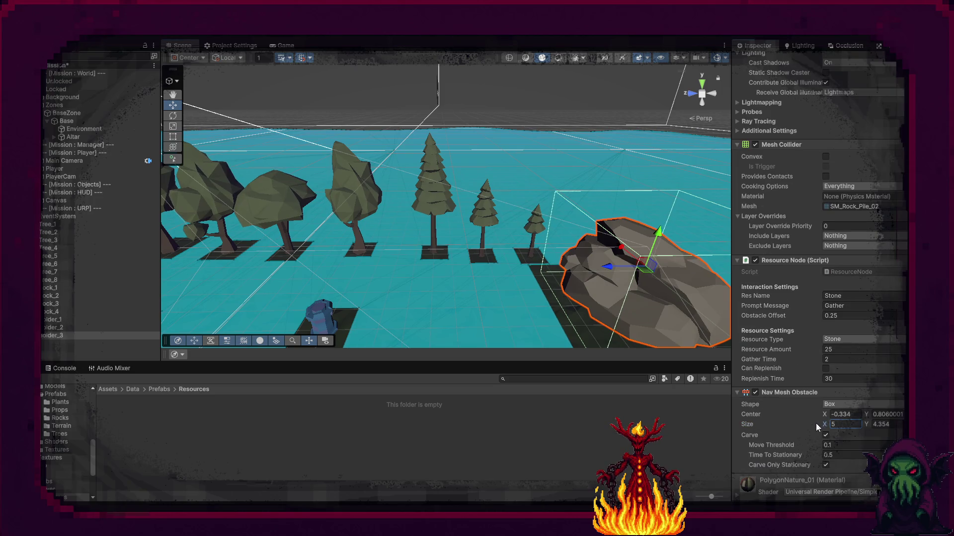
mouse_move(497, 223)
left_mouse_down()
mouse_move(586, 271)
mouse_move(571, 277)
left_mouse_up()
left_click_drag(889, 423, 892, 423)
left_click_drag(633, 250, 553, 252)
right_click(553, 252)
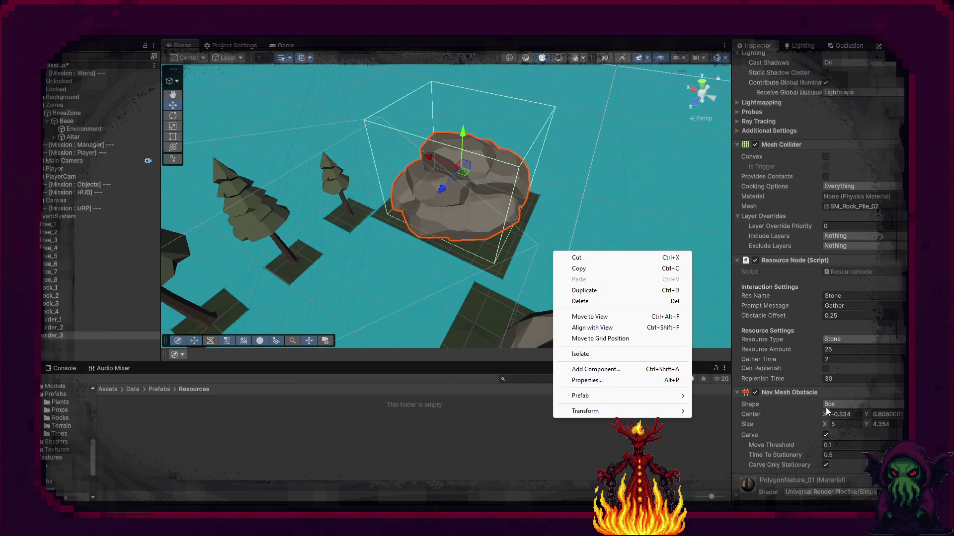
left_click(824, 428)
left_click_drag(825, 425, 817, 426)
mouse_move(447, 278)
left_mouse_down()
mouse_move(390, 323)
mouse_move(397, 318)
left_mouse_up()
Turn on Carve for the flat rock pile's obstacle and set its Size X to 3.01
left_click(492, 198)
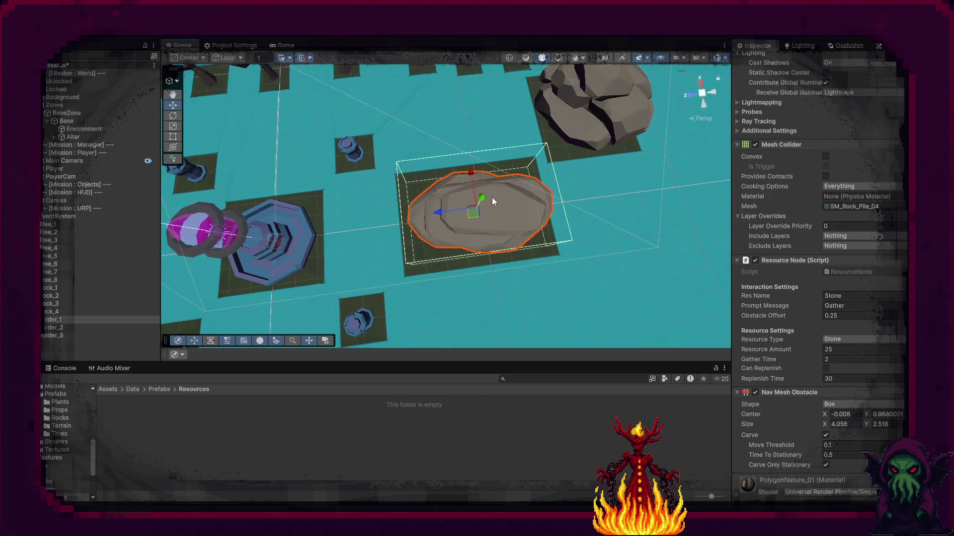
left_click(825, 435)
left_click_drag(825, 422, 813, 422)
mouse_move(628, 324)
left_mouse_down()
mouse_move(432, 225)
mouse_move(433, 191)
mouse_move(564, 213)
left_mouse_up()
left_click(572, 213)
Set the obstacle Size X of Rock_4 to 0.06 and Rock_1 to 0.09
left_click_drag(824, 425, 816, 423)
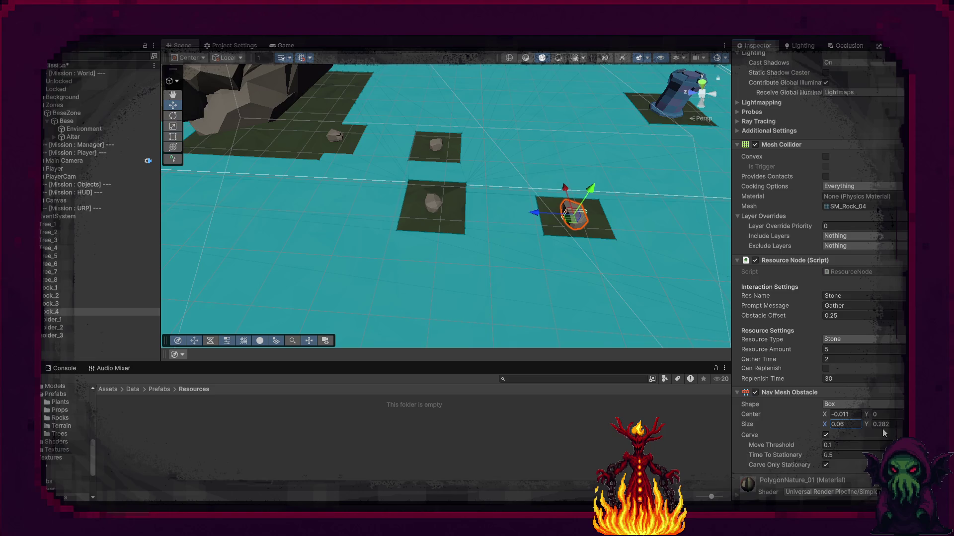
key("Return")
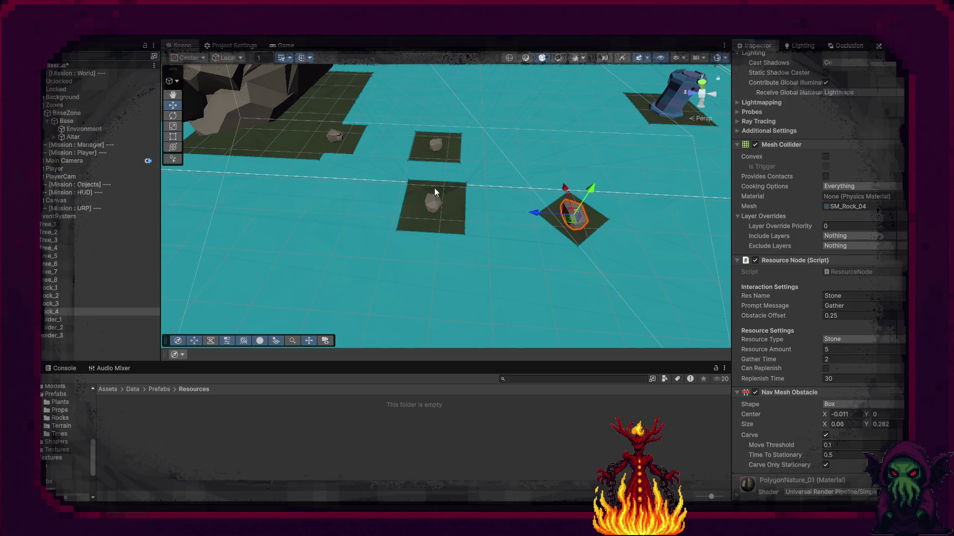
left_click(434, 208)
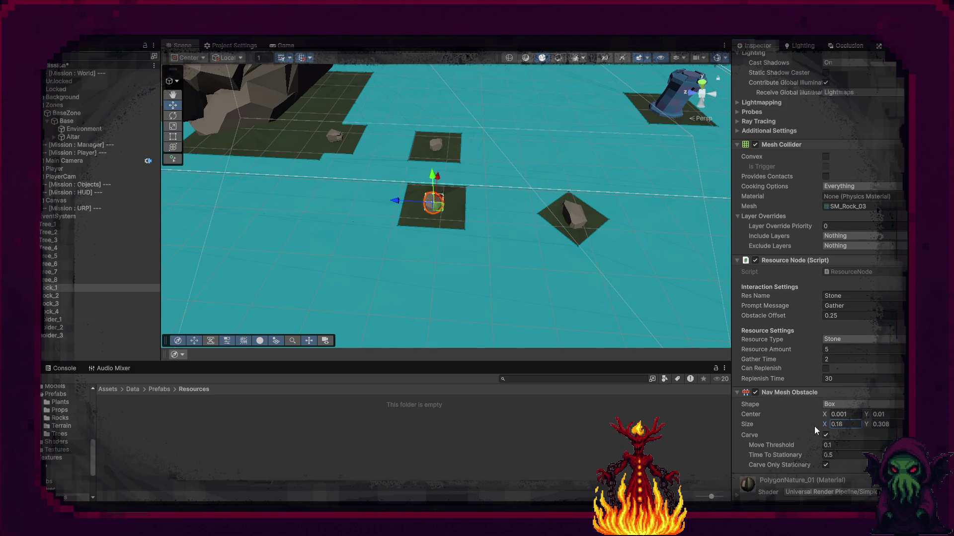
type("0.09")
key("Return")
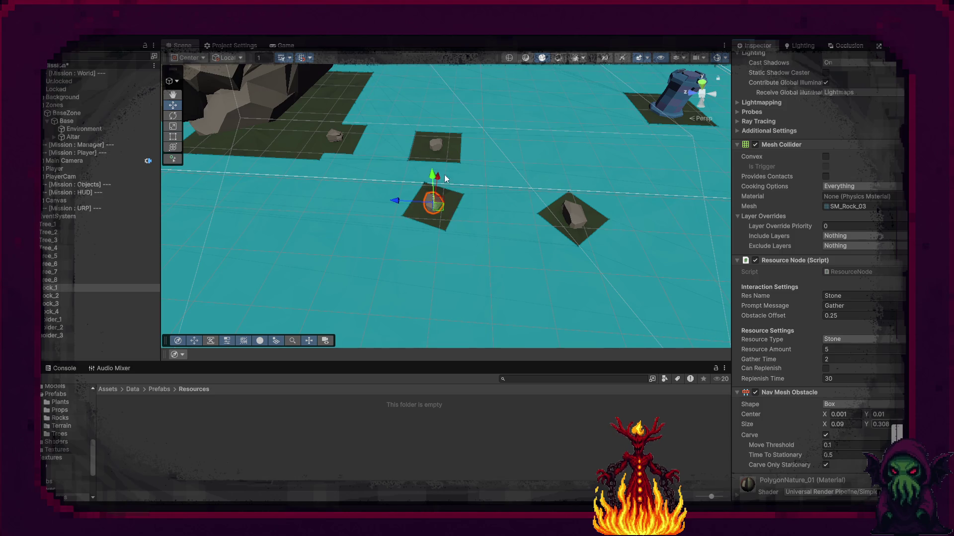
Set the obstacle Size X of Rock_3 to 0.16 and Rock_2 to 0.15
left_click(434, 149)
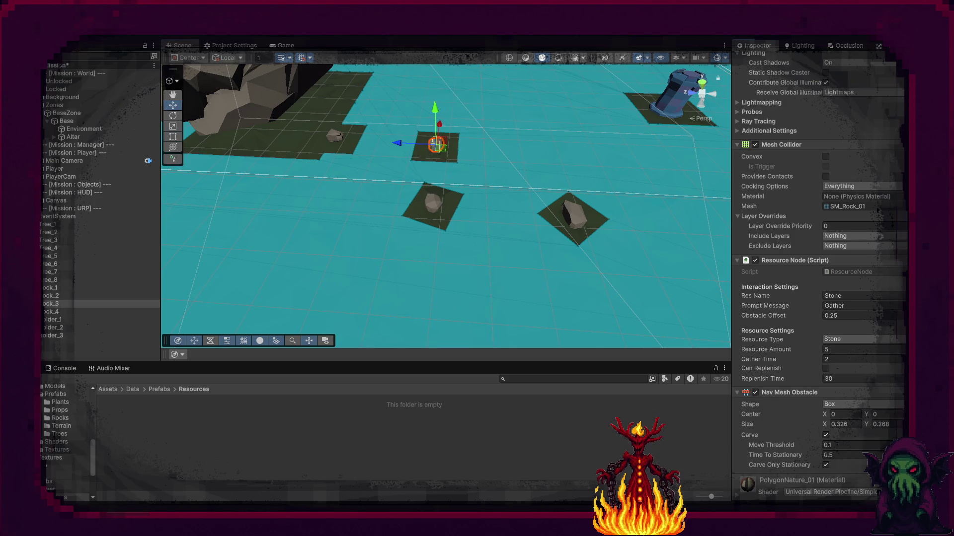
left_click_drag(820, 425, 818, 422)
type("6")
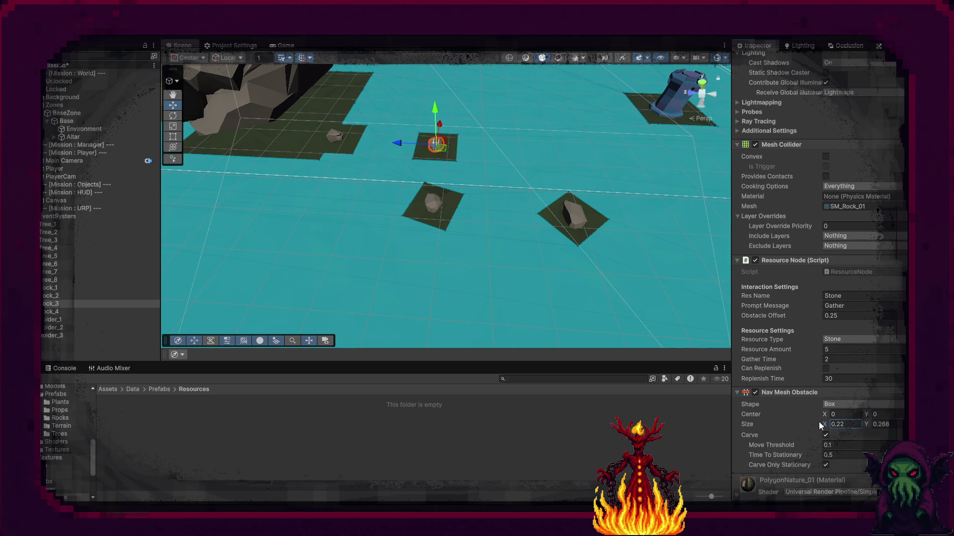
key("Return")
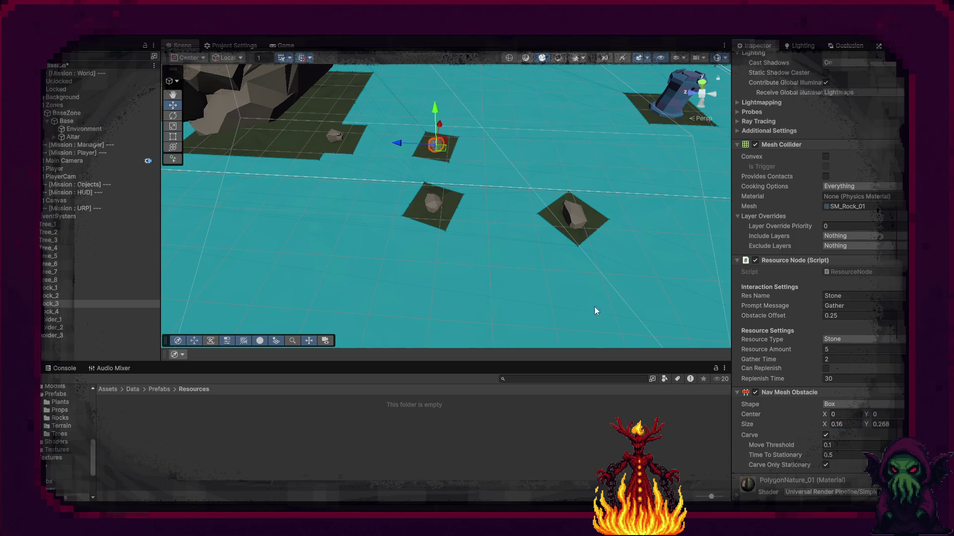
left_click(332, 138)
left_click_drag(826, 426, 820, 425)
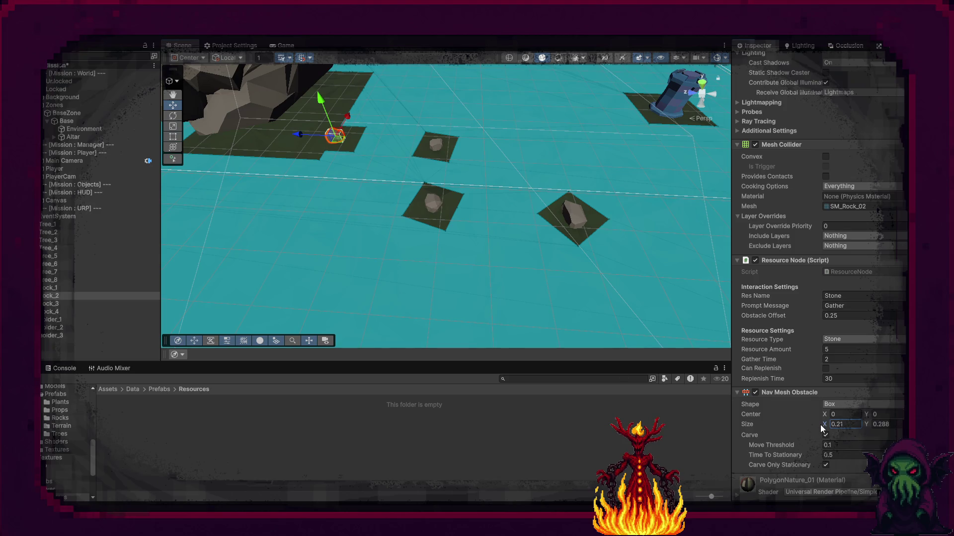
type("0.15")
key("Return")
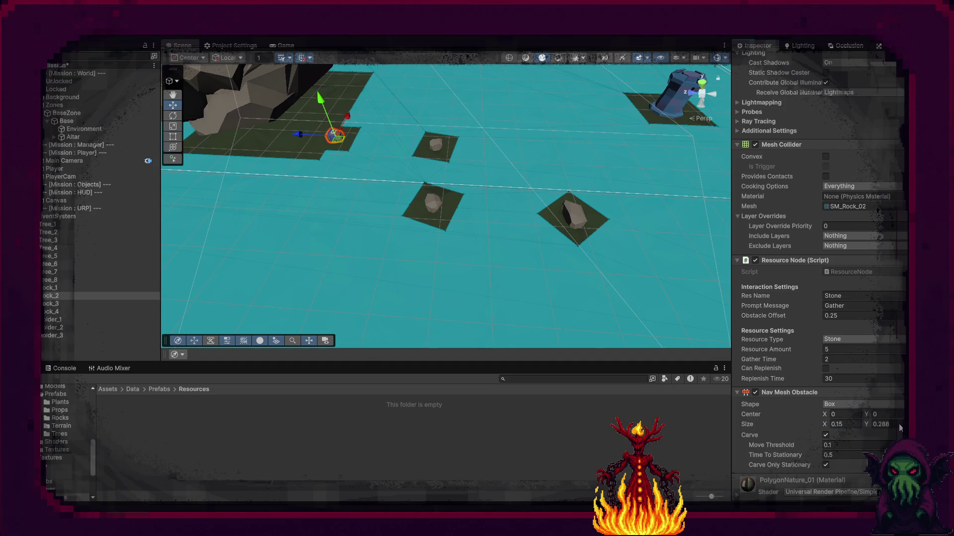
mouse_move(527, 245)
left_mouse_down()
mouse_move(567, 240)
mouse_move(488, 208)
left_mouse_up()
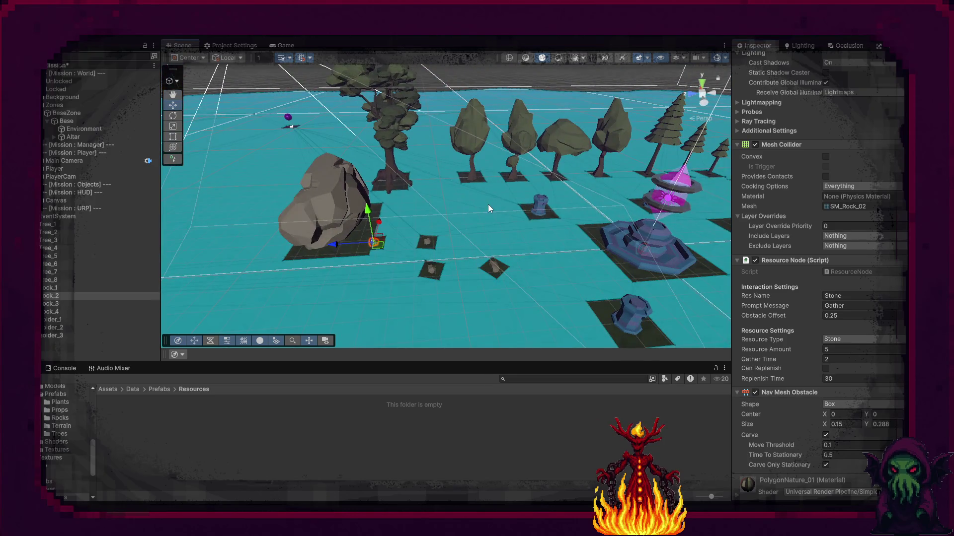
Save Tree_1 through Boulder_3 as prefabs in Assets/Data/Prefabs/Resources
left_click(75, 225)
left_click(64, 335, "shift")
mouse_move(64, 332)
left_mouse_down()
mouse_move(119, 382)
mouse_move(177, 411)
left_mouse_up()
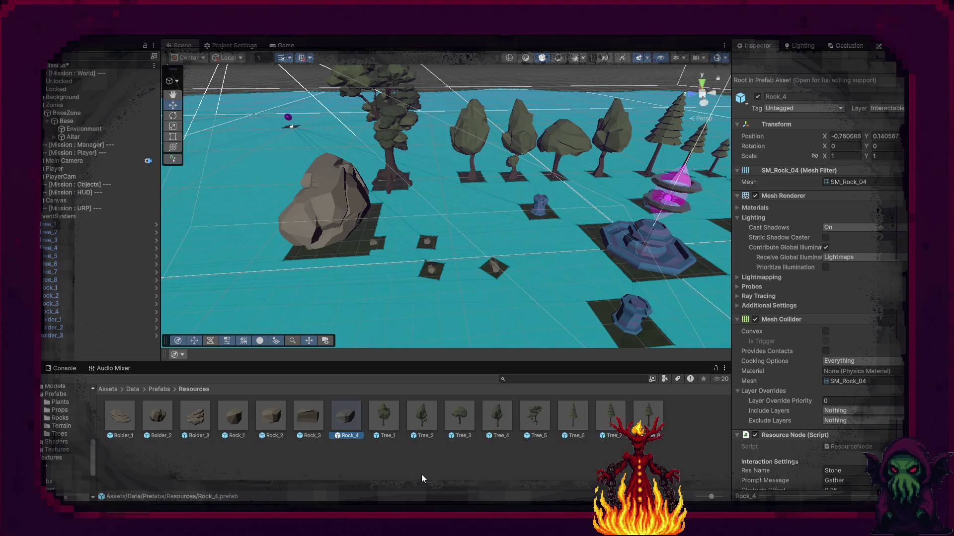
left_click(406, 460)
Place a new Tree_1 prefab instance in the scene and move it along X near the boulder
left_click(387, 421)
mouse_move(386, 421)
left_mouse_down()
mouse_move(359, 331)
mouse_move(334, 308)
mouse_move(304, 306)
left_mouse_up()
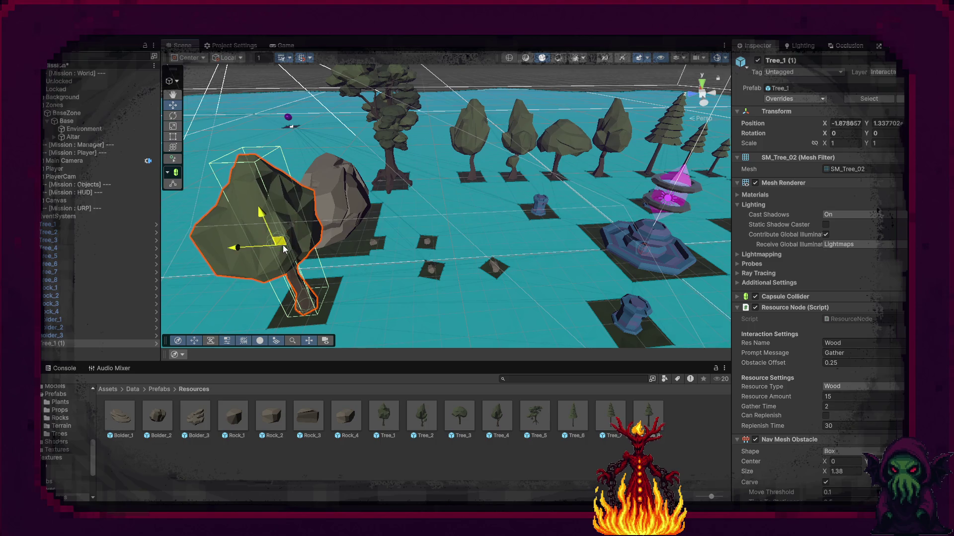
mouse_move(287, 250)
left_mouse_down()
mouse_move(335, 263)
mouse_move(392, 229)
mouse_move(553, 208)
mouse_move(472, 189)
mouse_move(240, 94)
mouse_move(244, 88)
mouse_move(263, 170)
mouse_move(312, 237)
left_mouse_up()
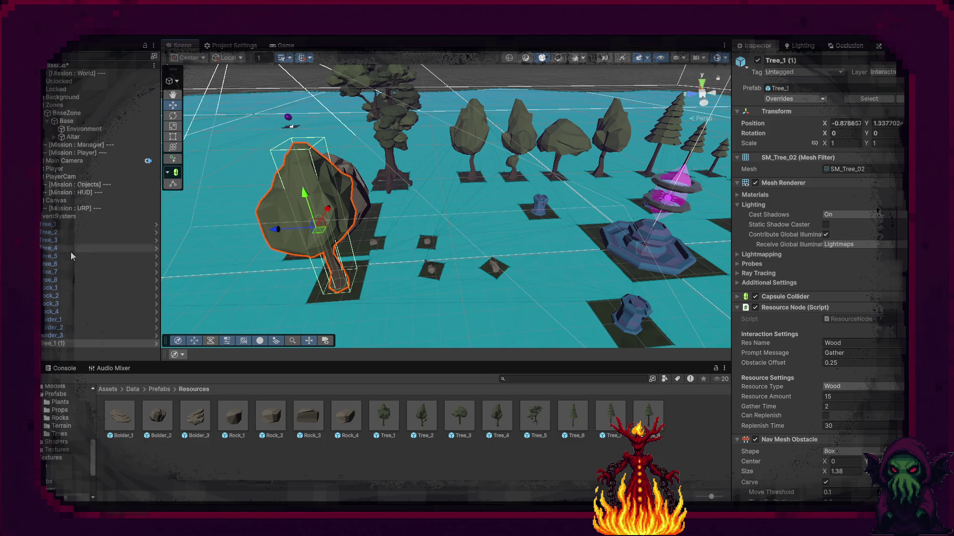
left_click(57, 225, "shift")
Delete the placed rocks and trees, then reset the Bolder_1–3 prefab transforms to zero
key("Delete")
left_click(126, 427)
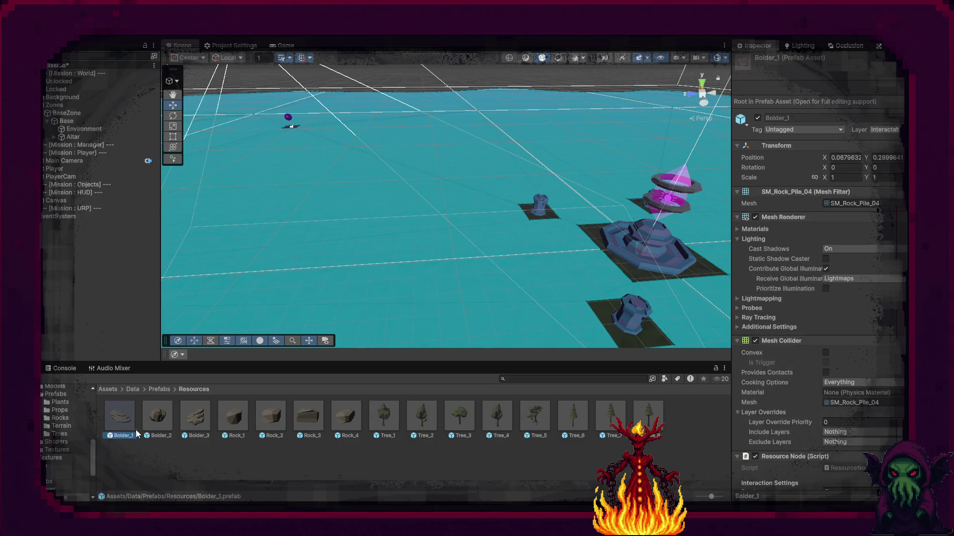
right_click(842, 147)
left_click(857, 157)
left_click(154, 424)
right_click(842, 147)
left_click(857, 157)
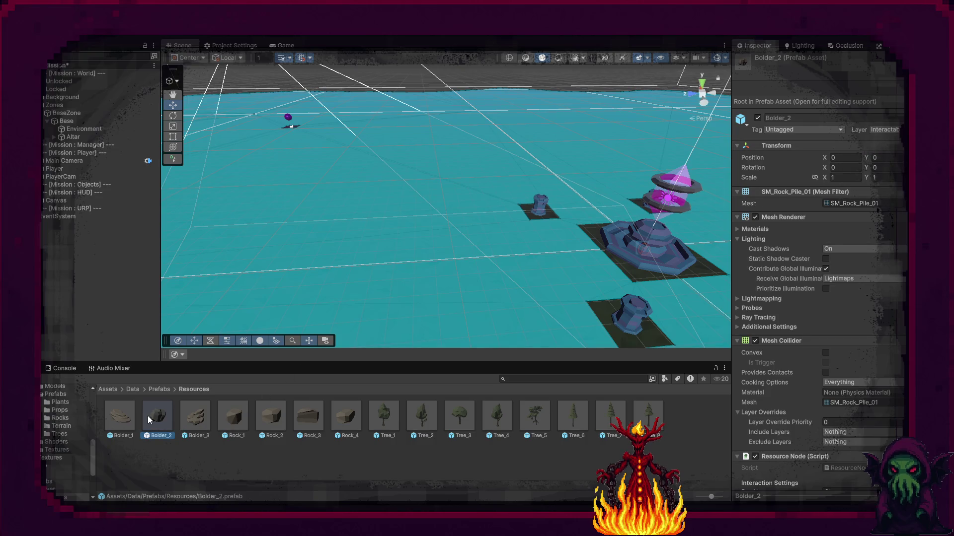
double_click(147, 416)
double_click(195, 416)
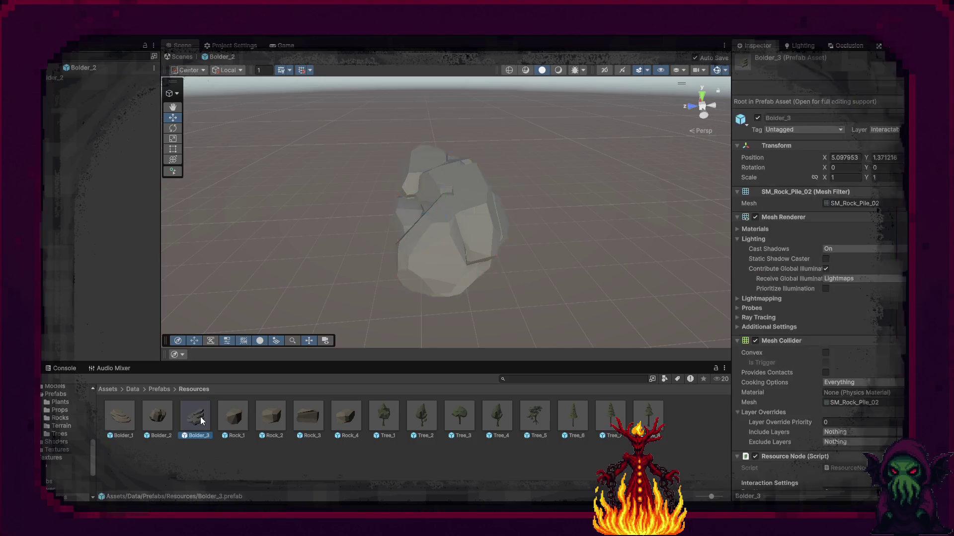
right_click(842, 87)
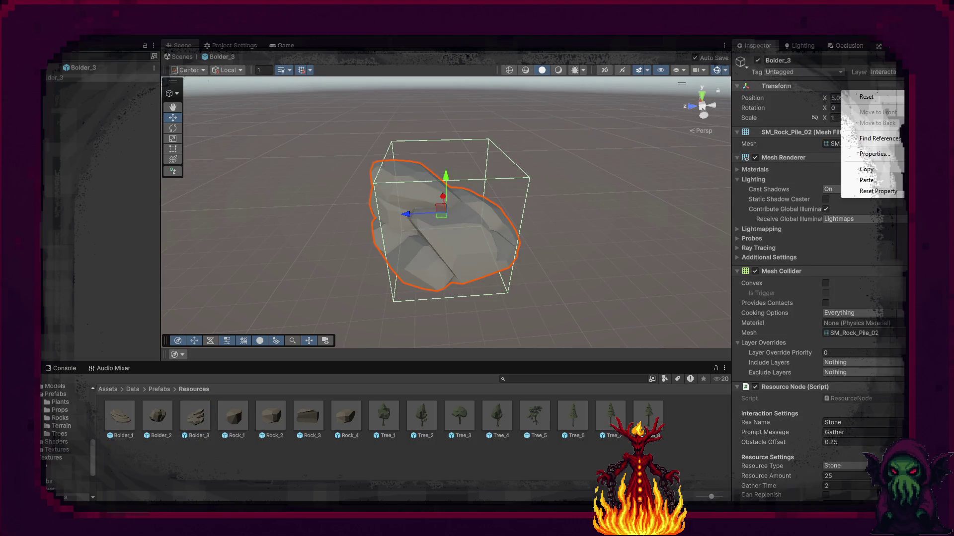
left_click(856, 98)
left_click_drag(549, 195, 715, 188)
key("f")
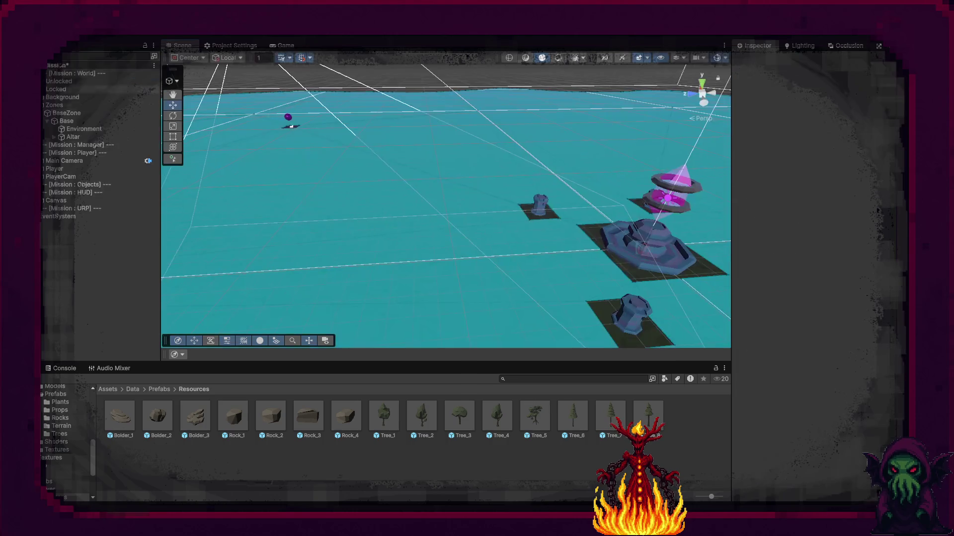
left_click(181, 57)
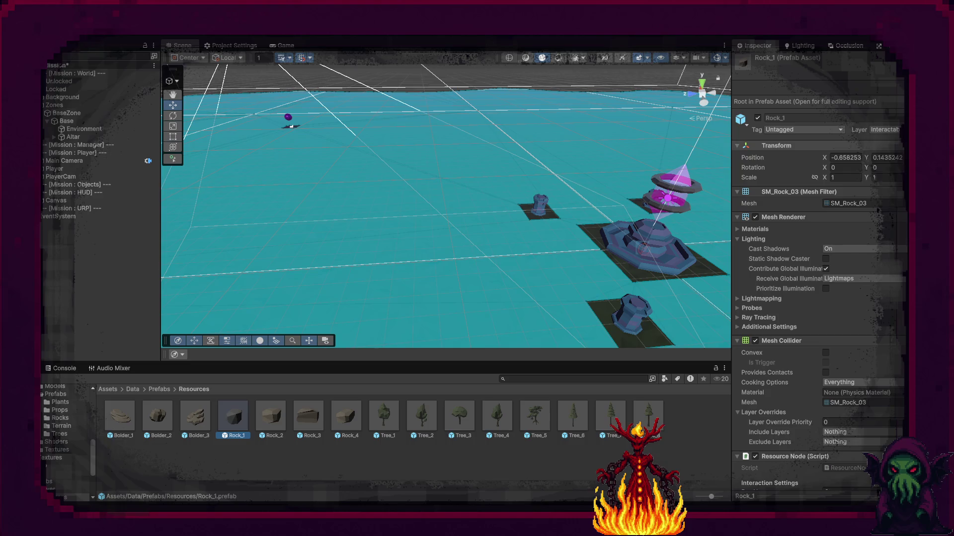
Reset the transforms of the Rock_2, Rock_3 and Rock_4 prefabs
left_click(273, 420)
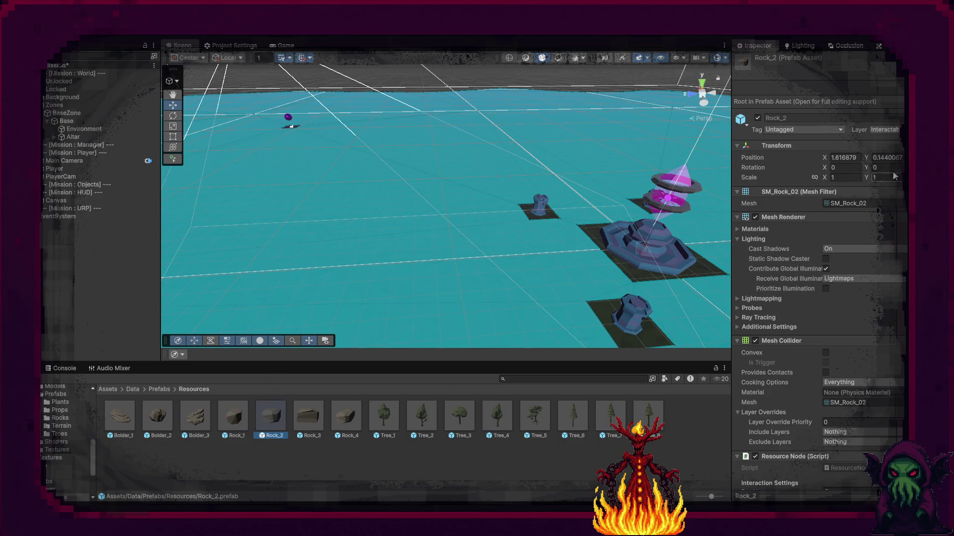
left_click(776, 146)
right_click(842, 147)
left_click(313, 424)
right_click(840, 149)
left_click(882, 158)
left_click(346, 417)
right_click(841, 149)
left_click(480, 341)
Reset the Tree_1 to Tree_4 prefab positions to zero
left_click(380, 420)
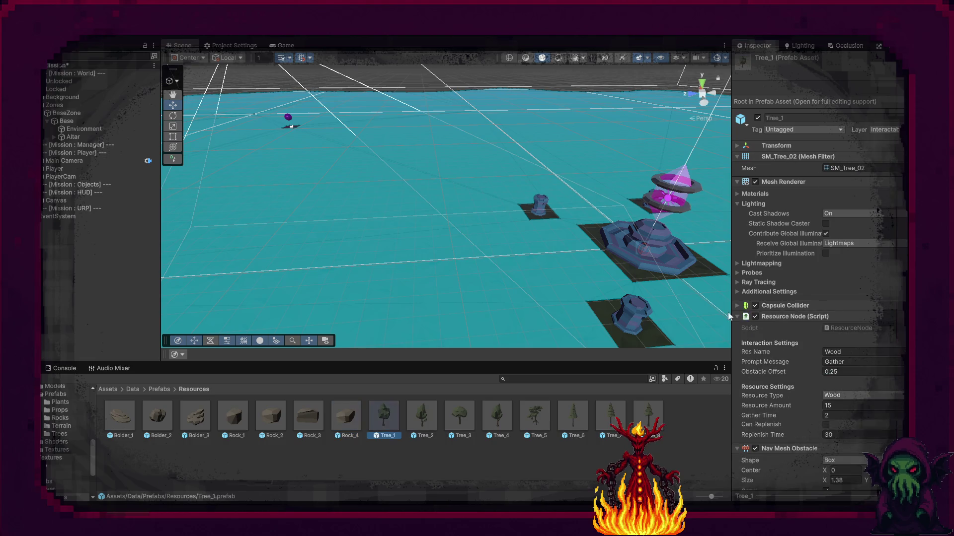
right_click(840, 147)
left_click(866, 156)
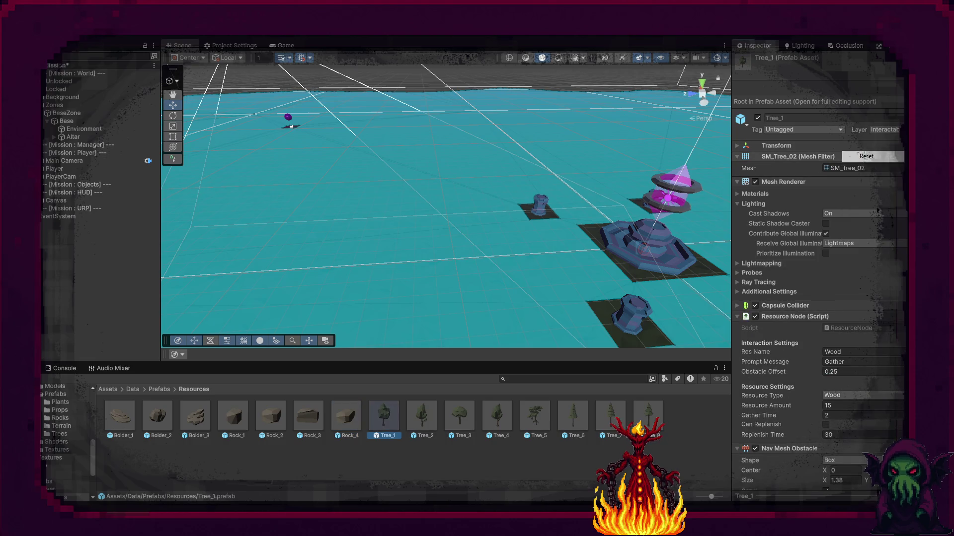
left_click(765, 146)
left_click(427, 417)
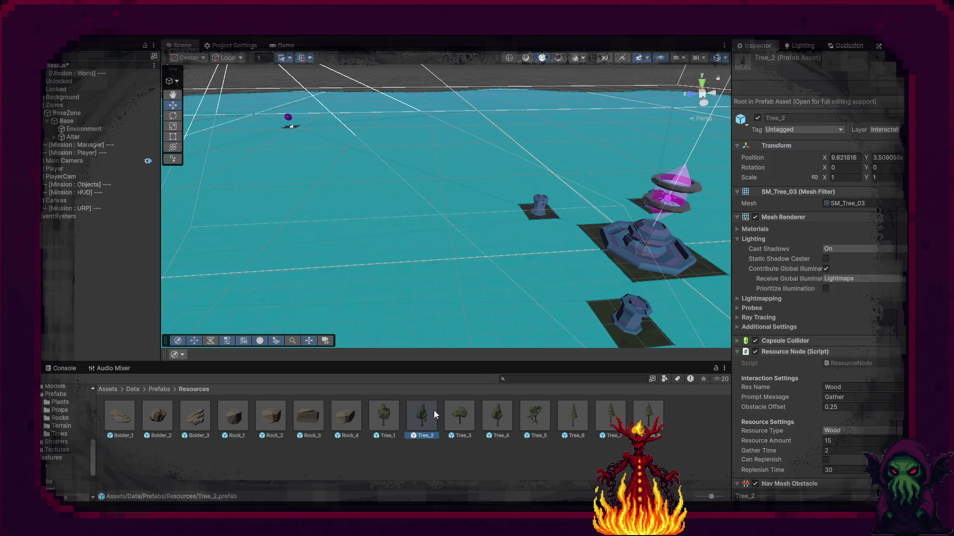
right_click(841, 147)
left_click(866, 156)
left_click(455, 421)
right_click(841, 147)
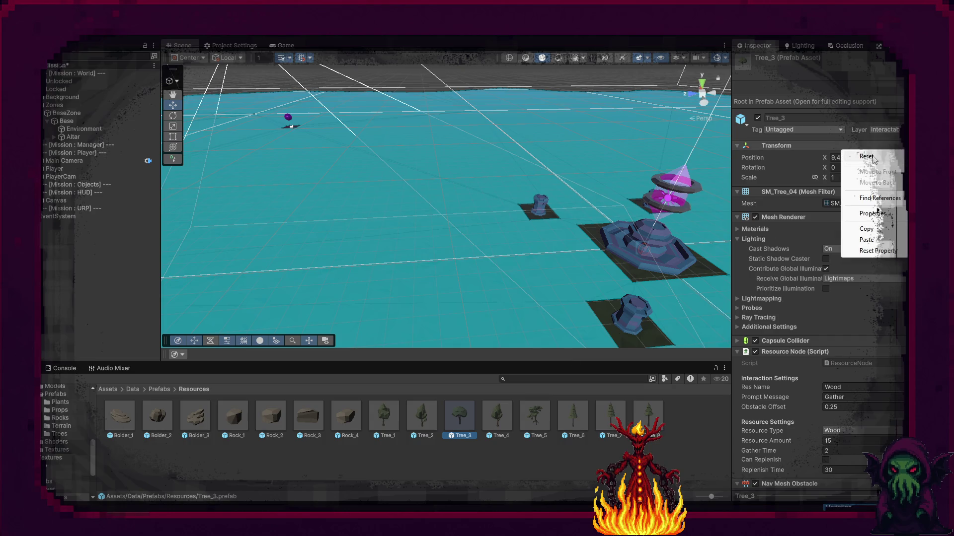
left_click(866, 156)
left_click(591, 327)
left_click(507, 435)
right_click(841, 147)
left_click(866, 156)
Reset the Tree_5 to Tree_8 prefab positions to zero
left_click(532, 422)
right_click(840, 147)
left_click(866, 156)
left_click(581, 421)
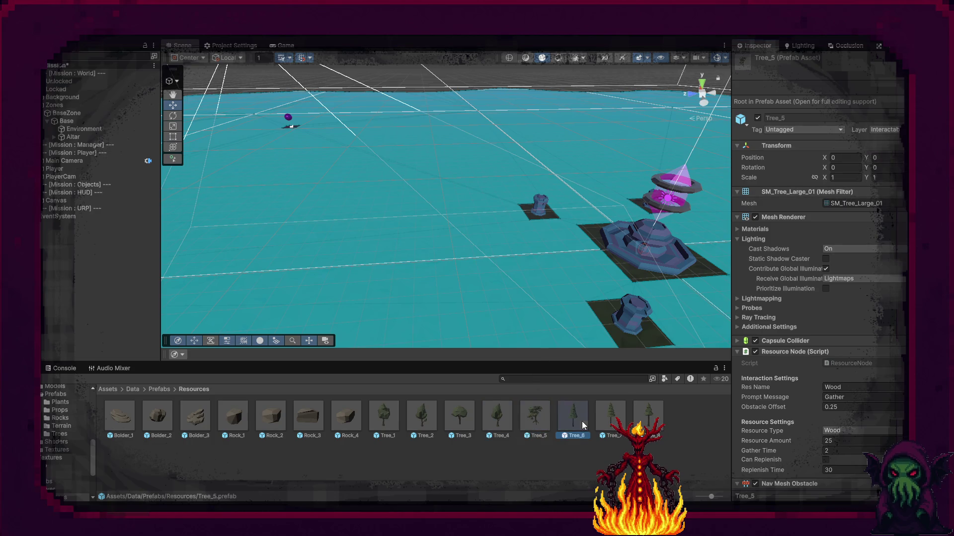
right_click(840, 147)
left_click(865, 156)
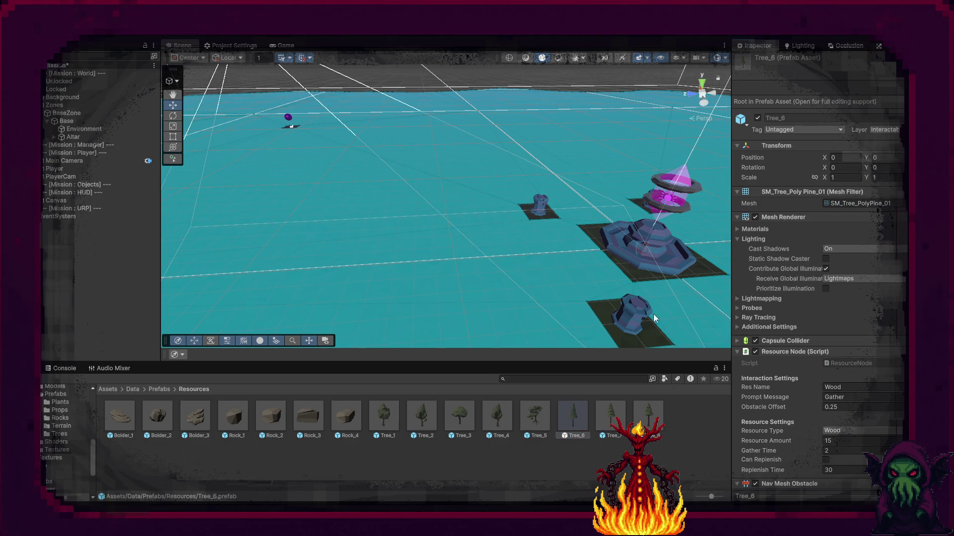
left_click(616, 416)
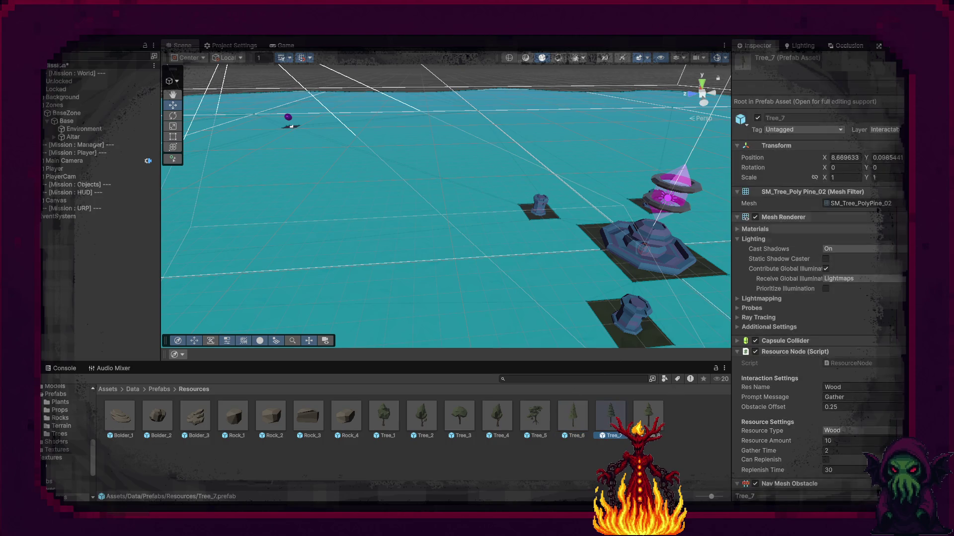
right_click(841, 147)
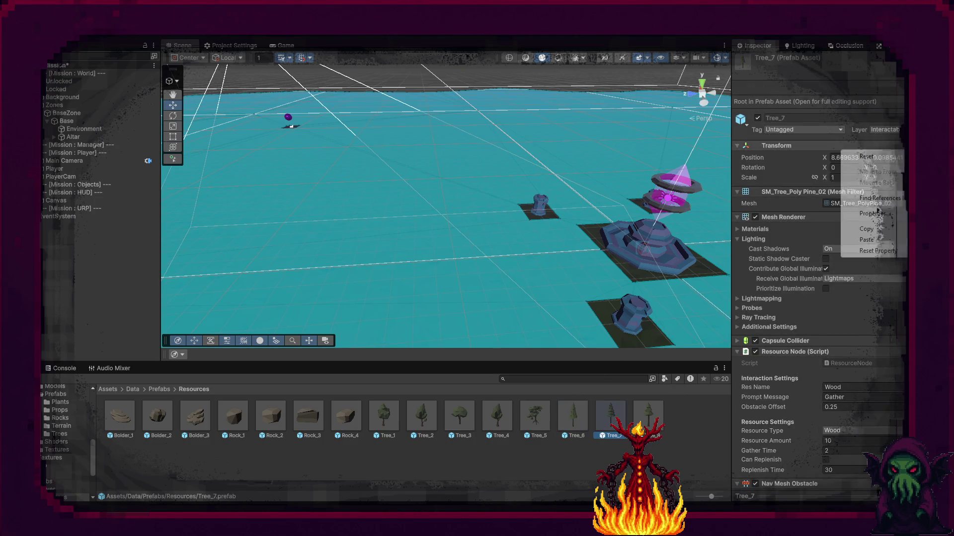
left_click(865, 156)
left_click(656, 414)
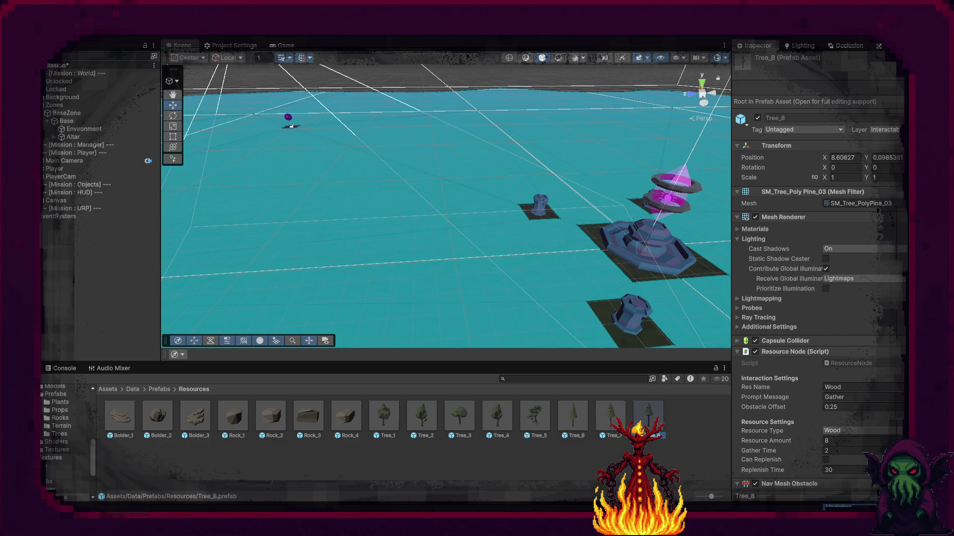
right_click(842, 148)
left_click(865, 156)
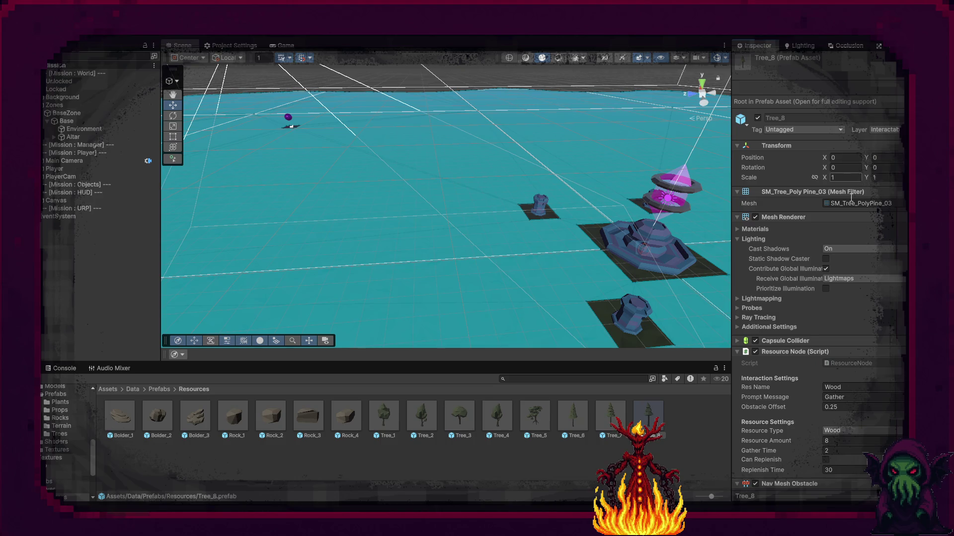
Collapse Tree_8's Resource Node, Nav Mesh Obstacle, Mesh Renderer and Mesh Filter components, then deselect
left_click(737, 352)
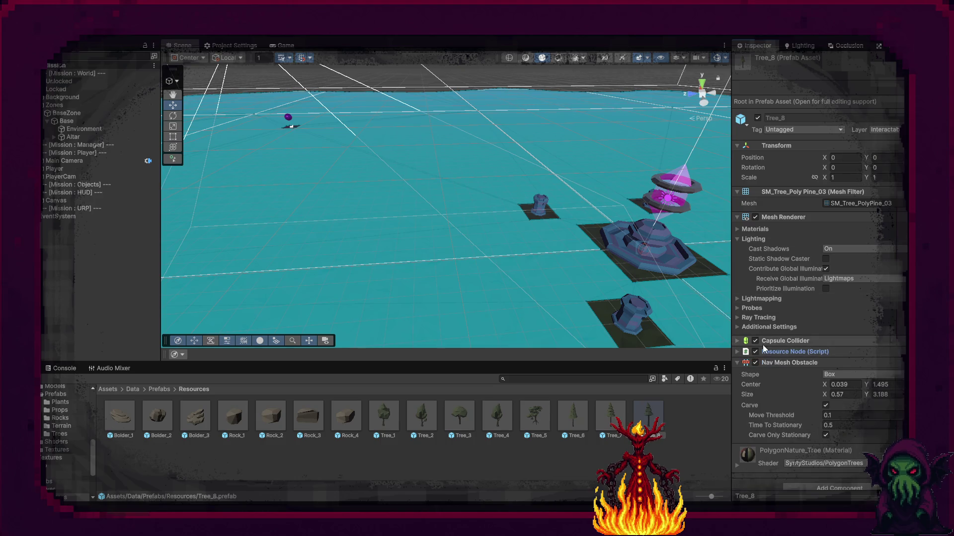
left_click(737, 363)
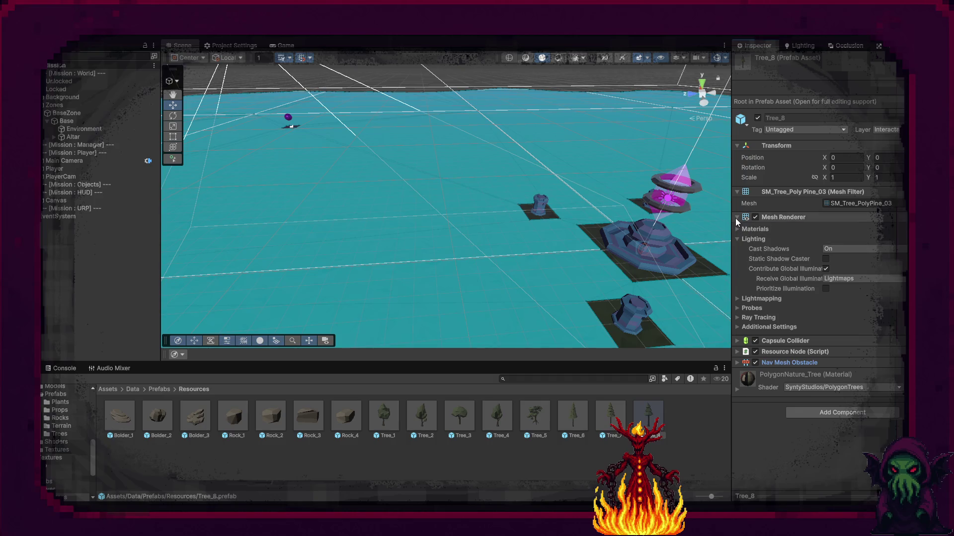
left_click(736, 217)
left_click(736, 191)
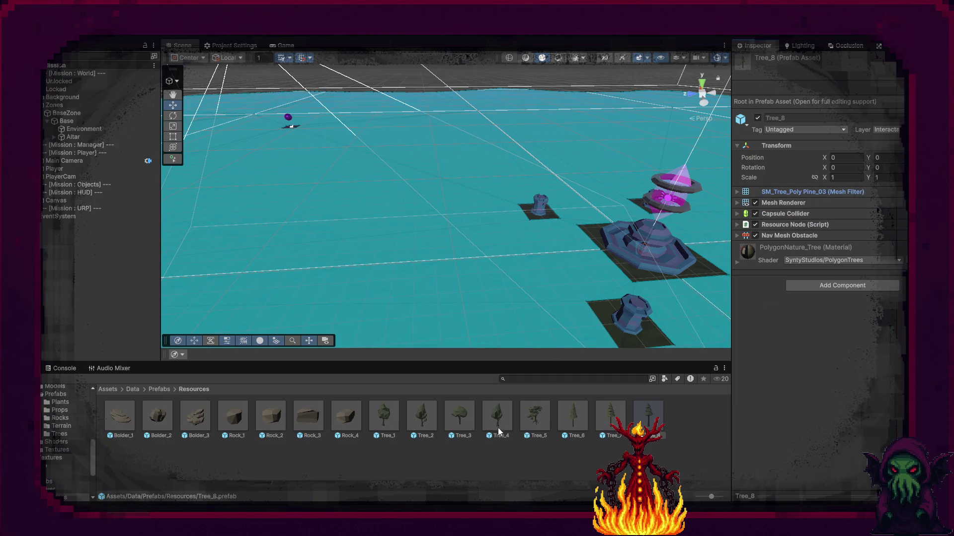
left_click(566, 426)
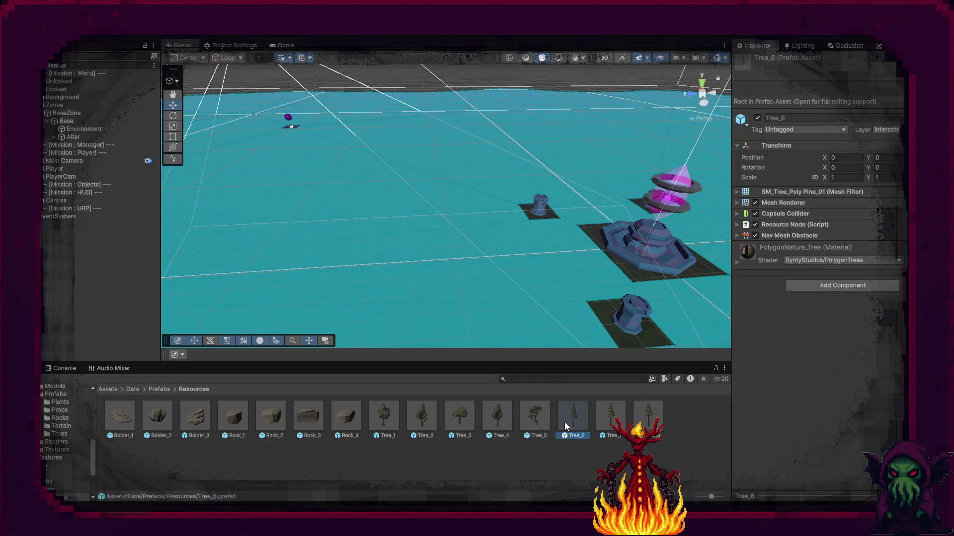
left_click(679, 424)
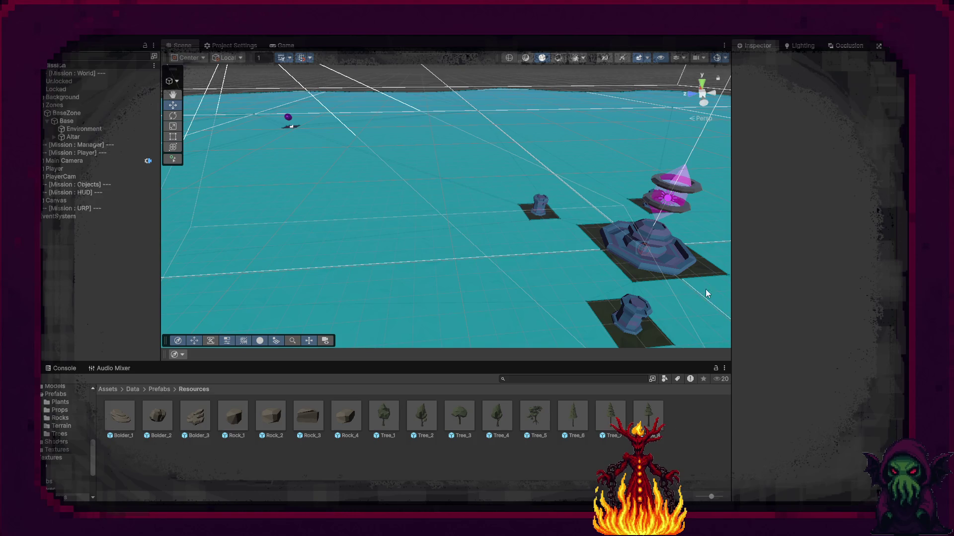
mouse_move(531, 81)
left_mouse_down()
mouse_move(528, 114)
mouse_move(426, 183)
mouse_move(325, 283)
mouse_move(436, 189)
mouse_move(499, 174)
mouse_move(440, 179)
left_mouse_up()
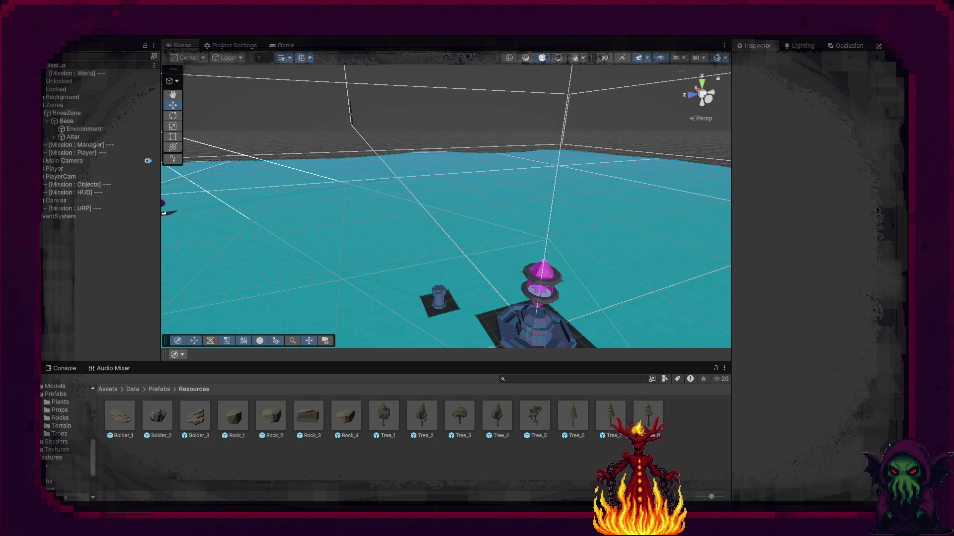
Route sound output to Headset Earphone (G435 Headset) instead of the Realtek speakers
key("super+a")
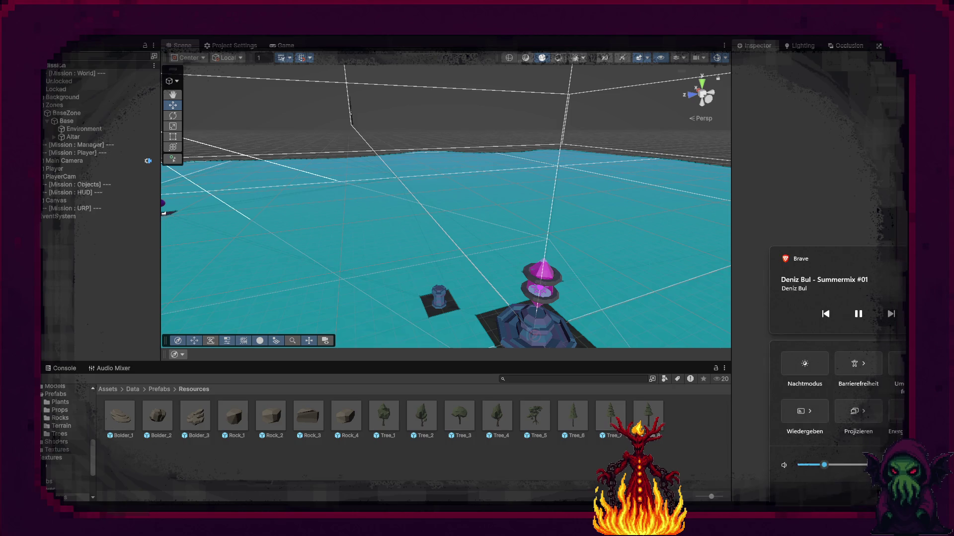
left_click(891, 465)
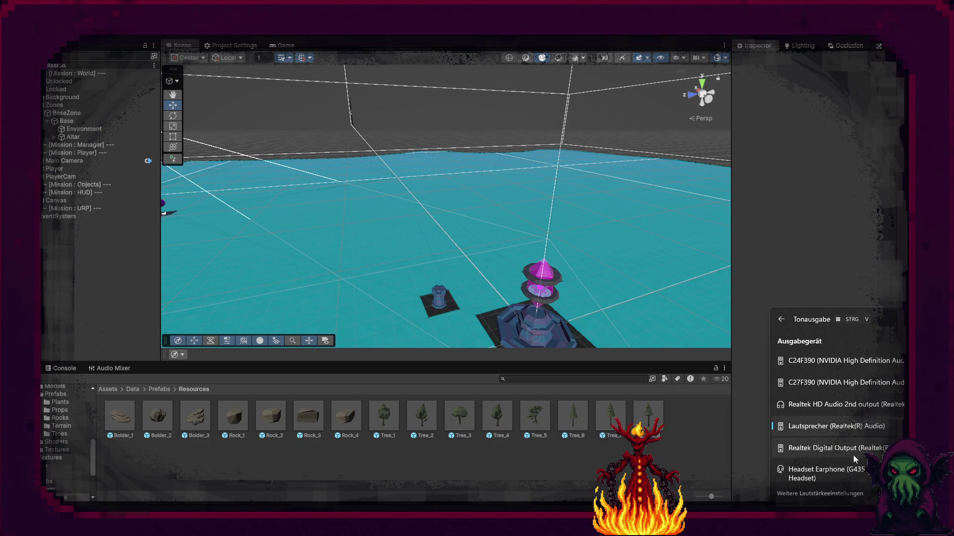
left_click(852, 470)
left_click(856, 240)
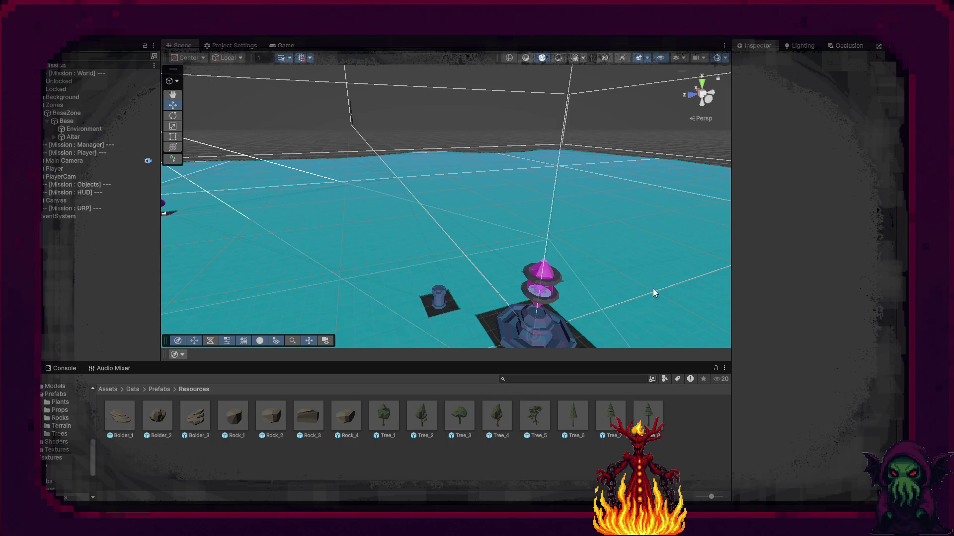
mouse_move(562, 312)
left_mouse_down("alt")
mouse_move(553, 255)
mouse_move(621, 323)
mouse_move(588, 287)
left_mouse_up("alt")
Select the Base terrain, enter Play mode with Ctrl+P, and orbit the terrain in the Scene view
left_click(557, 227)
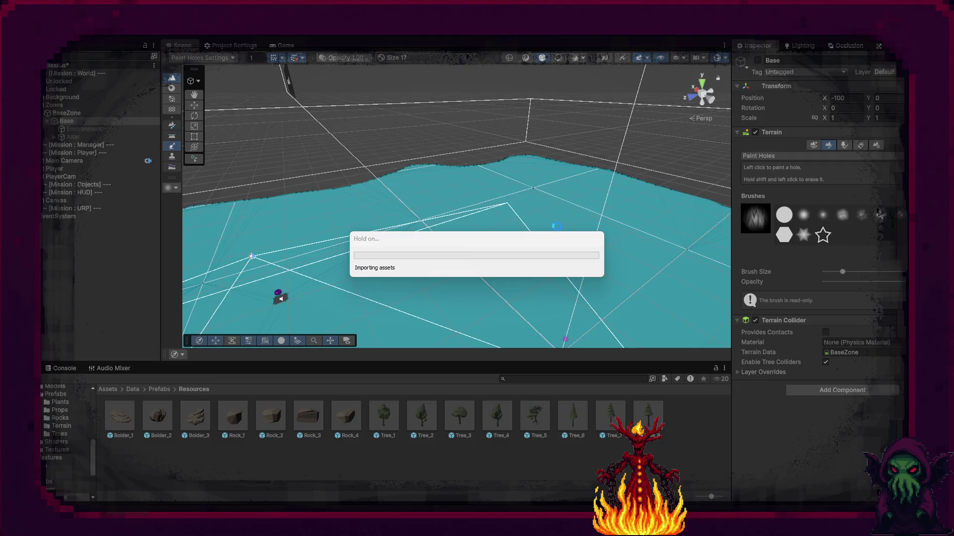
key("ctrl+p")
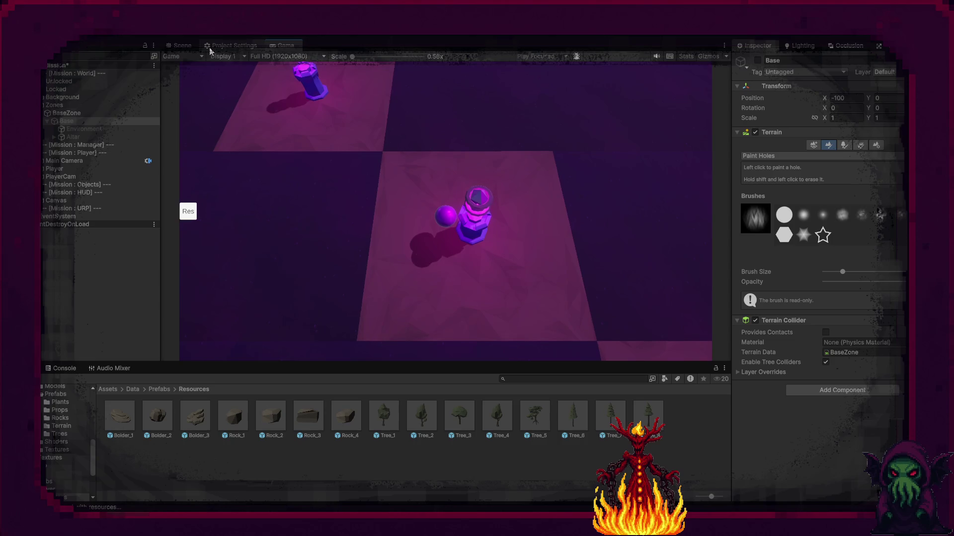
left_click(182, 46)
mouse_move(456, 170)
left_mouse_down()
mouse_move(388, 204)
mouse_move(526, 285)
mouse_move(511, 258)
left_mouse_up()
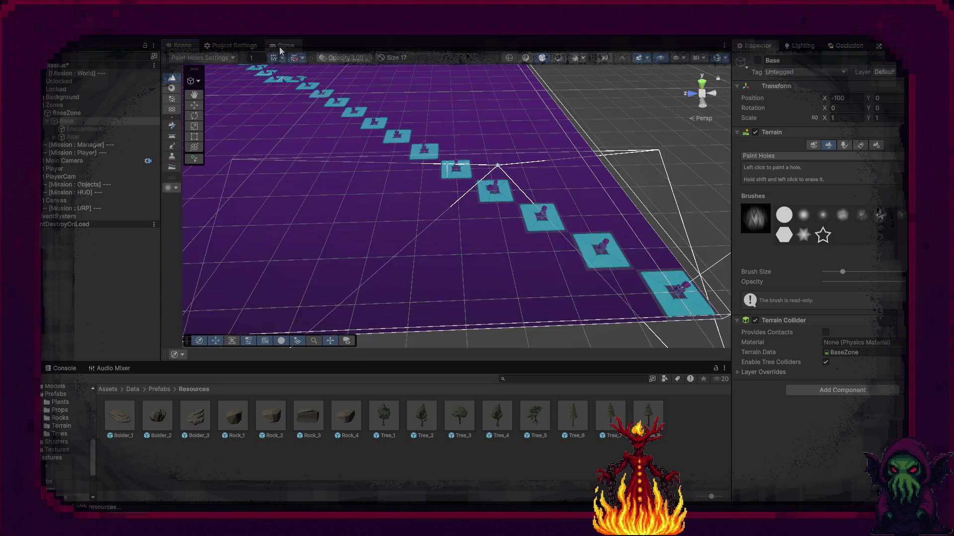
In the running game, interact with the pedestal and move the orb north, then return to the Scene view
left_click(282, 45)
mouse_move(471, 220)
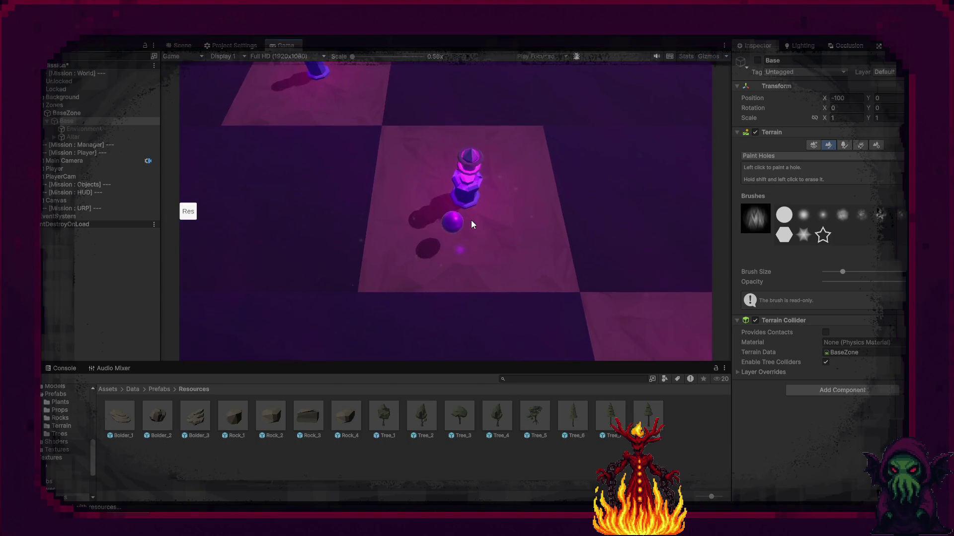
left_click(428, 217)
key("w")
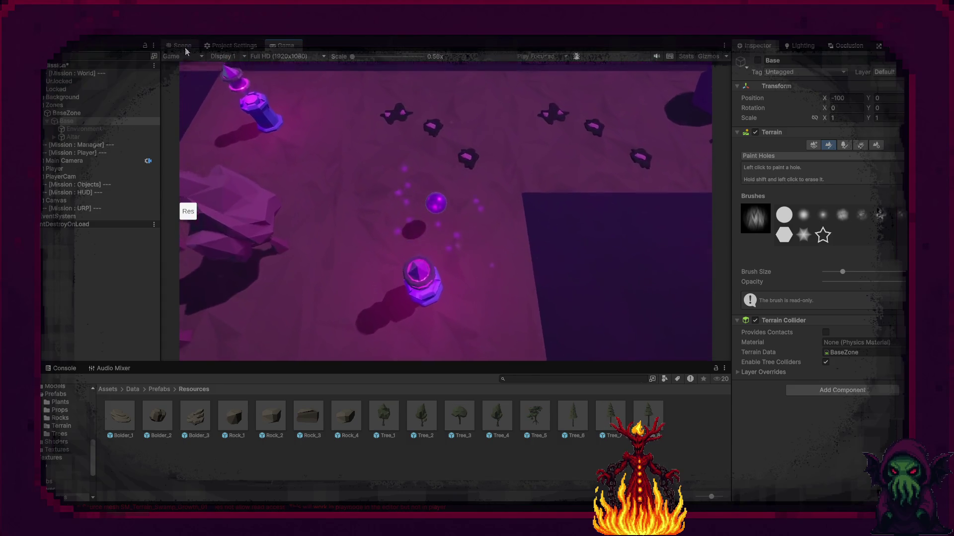
left_click(182, 45)
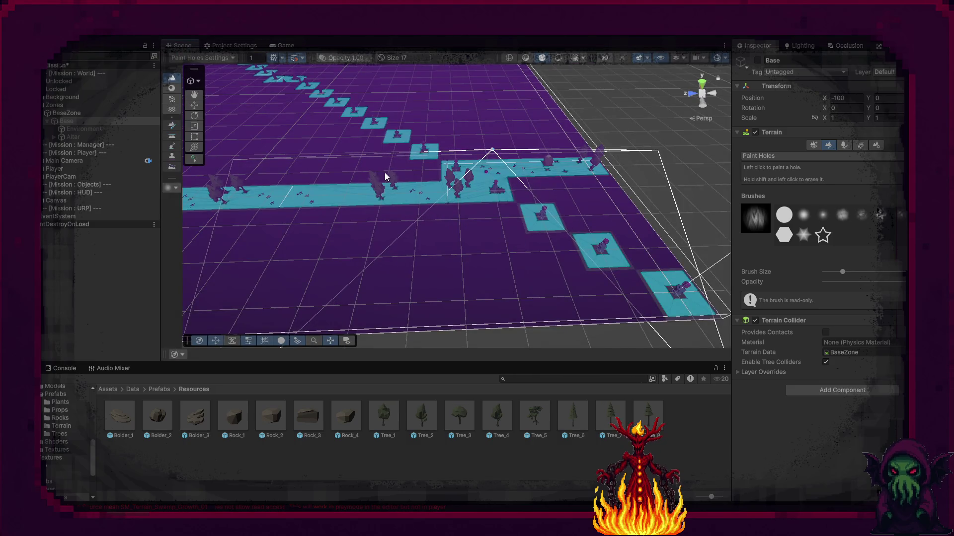
Exit Play mode, frame the Base terrain with F, and tick its active checkbox
mouse_move(562, 195)
left_mouse_down()
mouse_move(366, 159)
mouse_move(343, 179)
mouse_move(378, 176)
left_mouse_up()
scroll(511, 213, "down", 10)
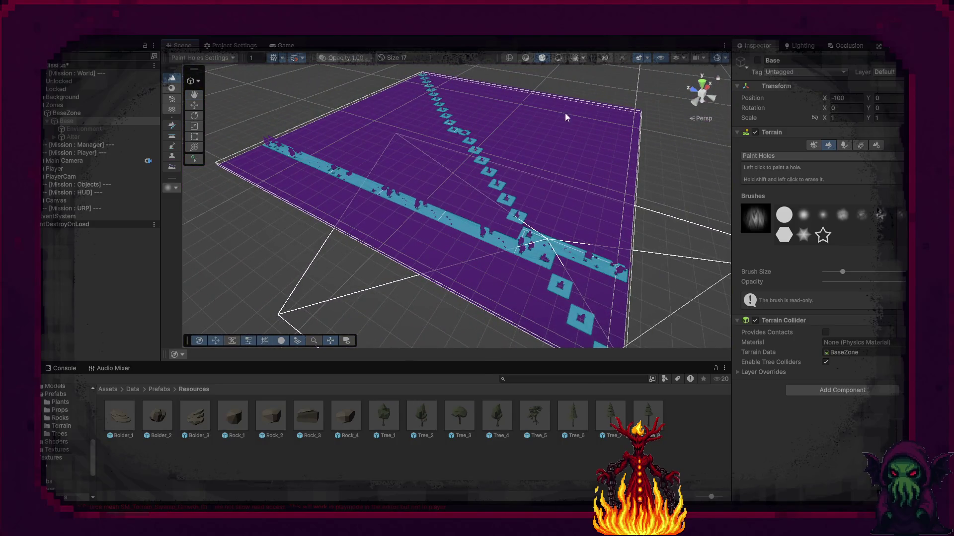
left_click(472, 36)
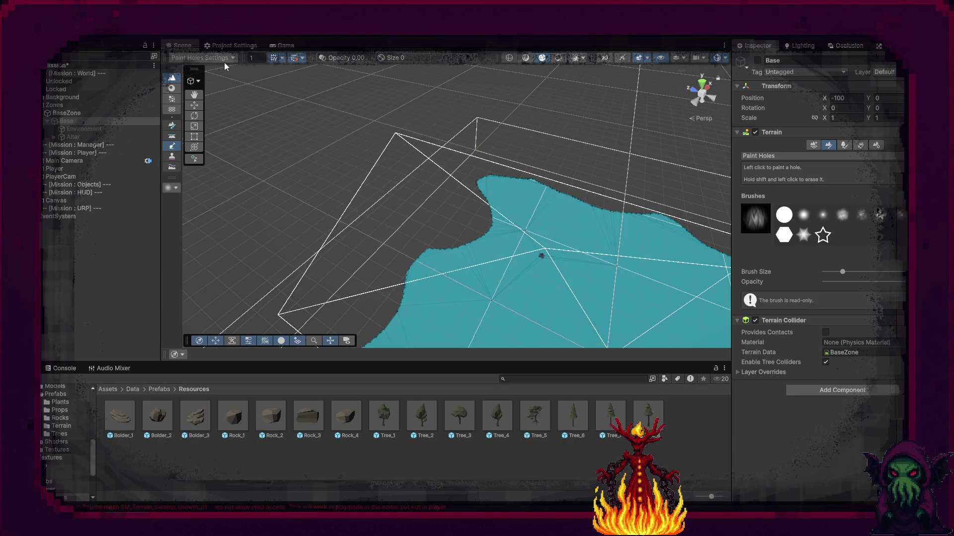
key("f")
left_click(758, 61)
mouse_move(640, 149)
left_mouse_down()
mouse_move(596, 157)
mouse_move(519, 128)
mouse_move(475, 85)
mouse_move(321, 58)
mouse_move(188, 260)
mouse_move(398, 219)
mouse_move(550, 114)
mouse_move(689, 170)
mouse_move(661, 164)
left_mouse_up()
Create an empty child of Zones named NorthZone next to BaseZone
left_click(47, 120)
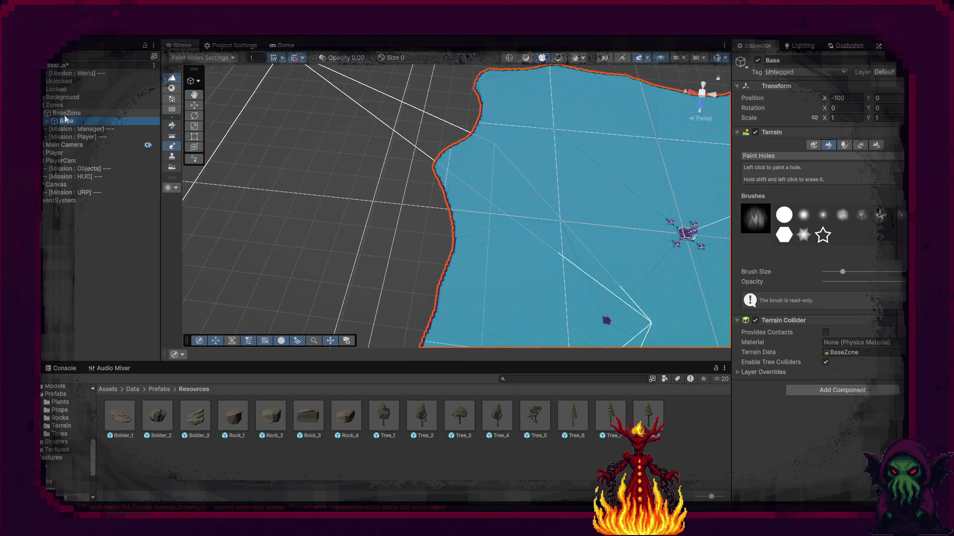
left_click(67, 113)
right_click(70, 118)
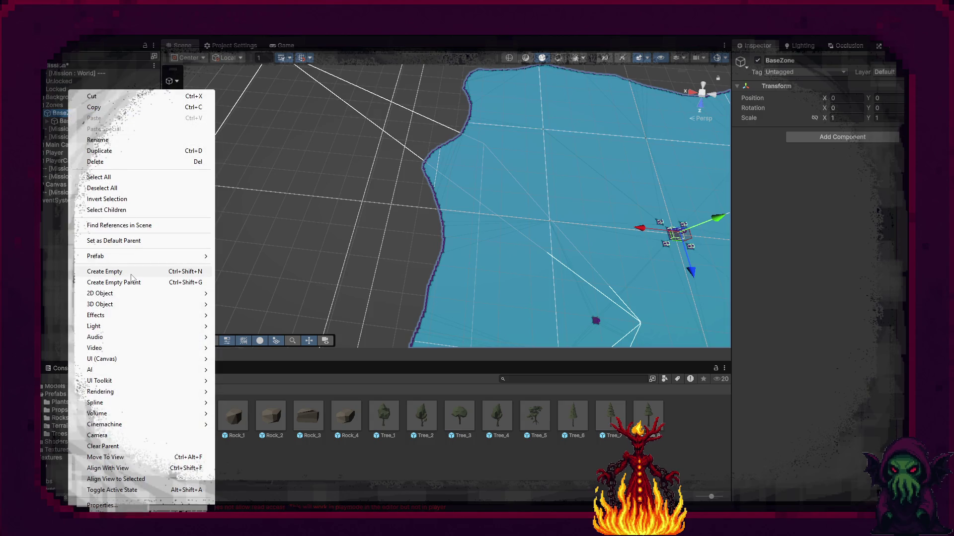
left_click(57, 130)
right_click(56, 131)
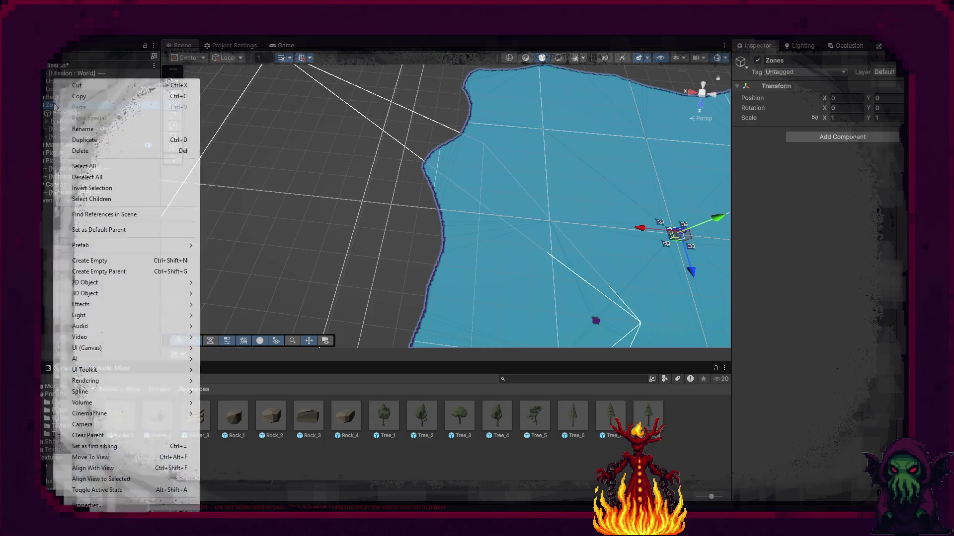
left_click(96, 264)
type("N")
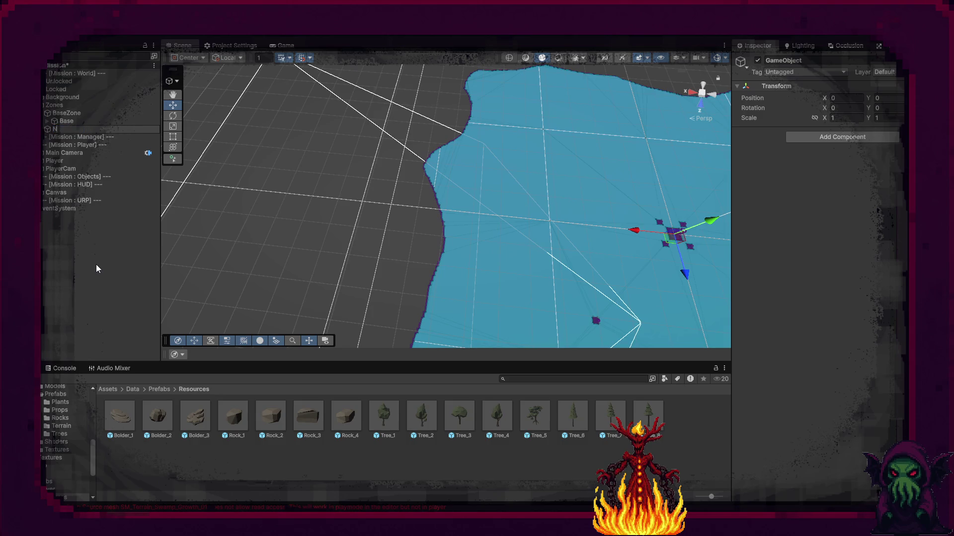
type("orthZone")
key("Return")
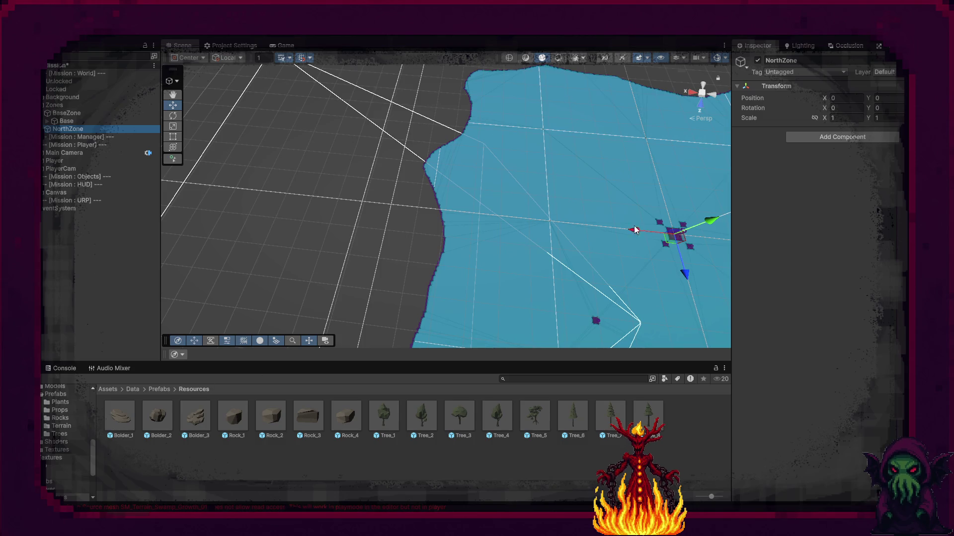
Add a Terrain under NorthZone and set its Terrain Width and Length to 200
right_click(63, 132)
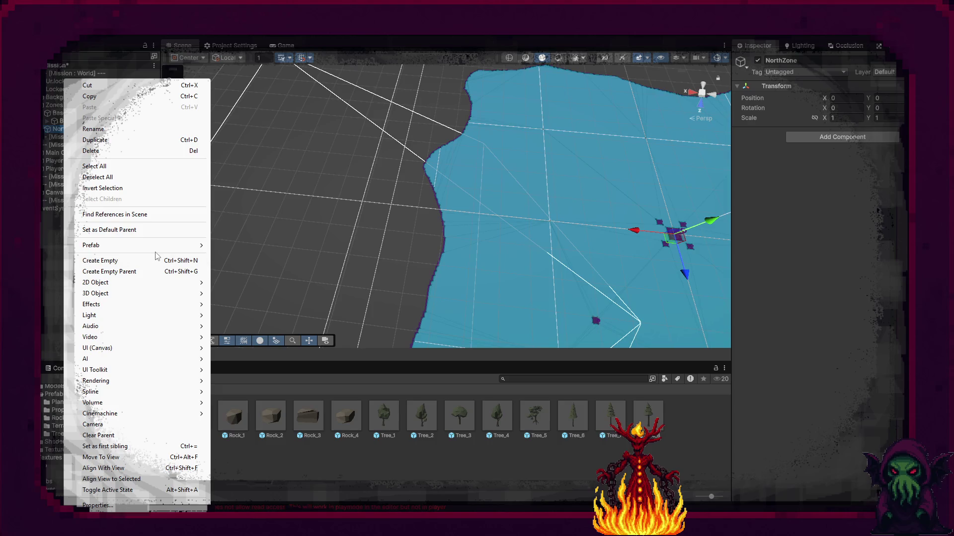
mouse_move(149, 293)
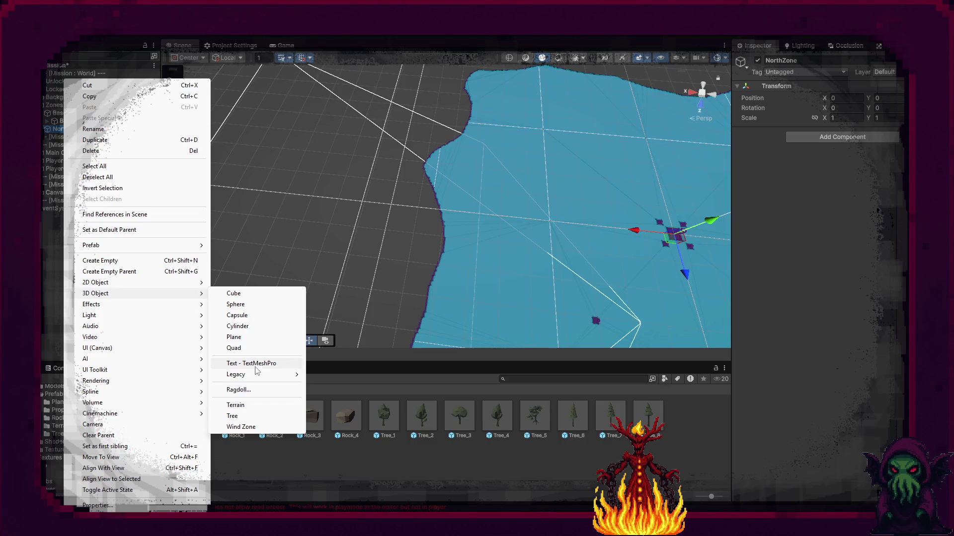
left_click(234, 405)
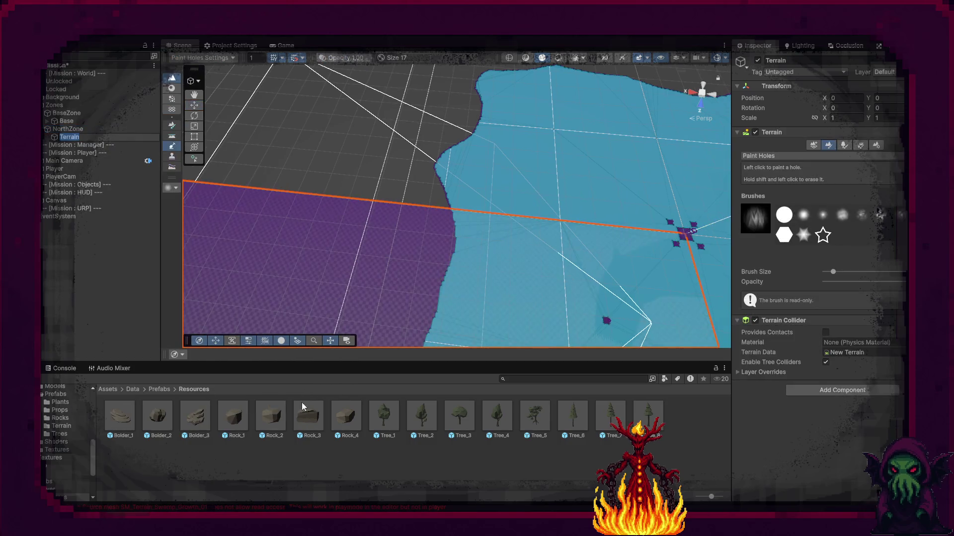
left_click(876, 145)
scroll(857, 406, "down", 3)
scroll(857, 406, "down", 1)
left_click(849, 379)
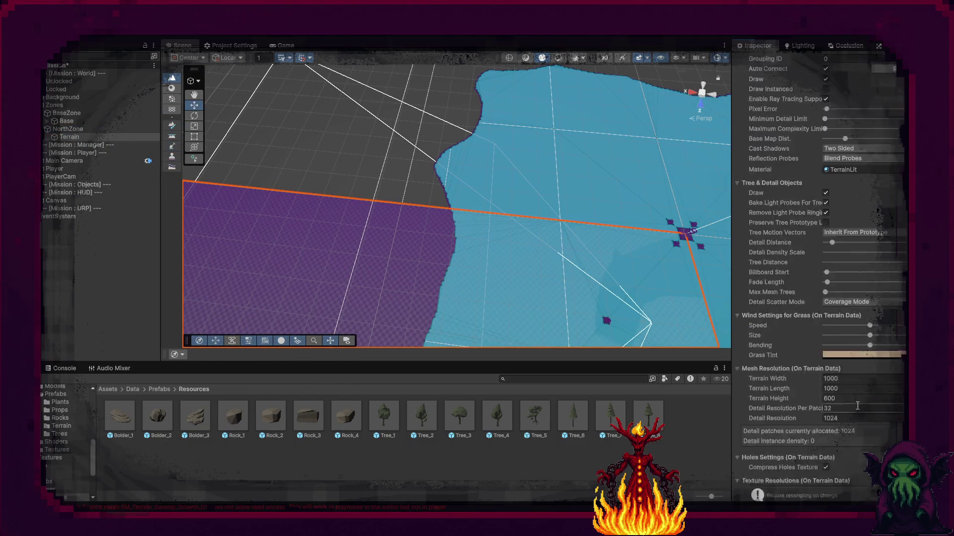
type("200")
key("Tab")
type("20")
key("Tab")
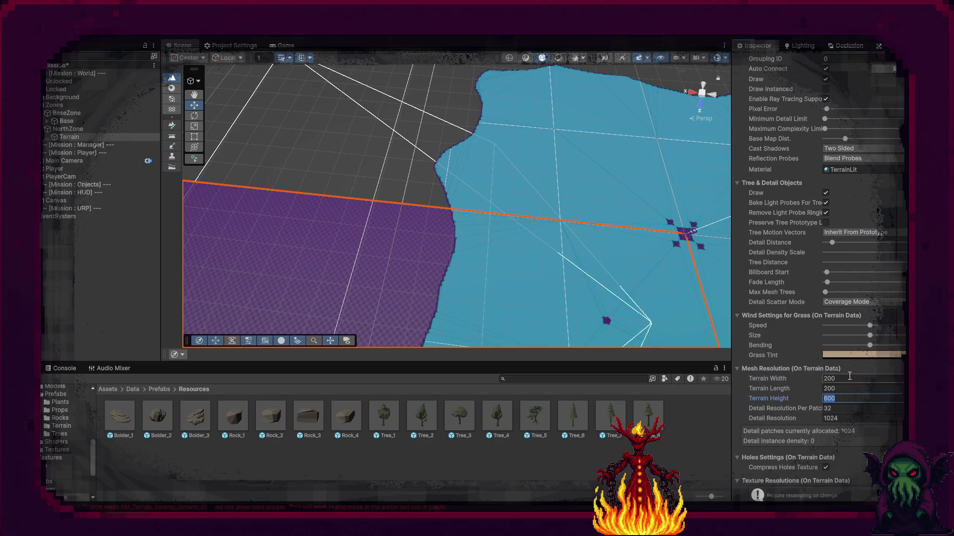
Finish the terrain height at 25 and set its Position X to 100
type("5")
mouse_move(441, 235)
left_mouse_down()
mouse_move(338, 127)
mouse_move(192, 170)
left_mouse_up()
mouse_move(195, 180)
left_mouse_down()
mouse_move(234, 207)
mouse_move(398, 198)
left_mouse_up()
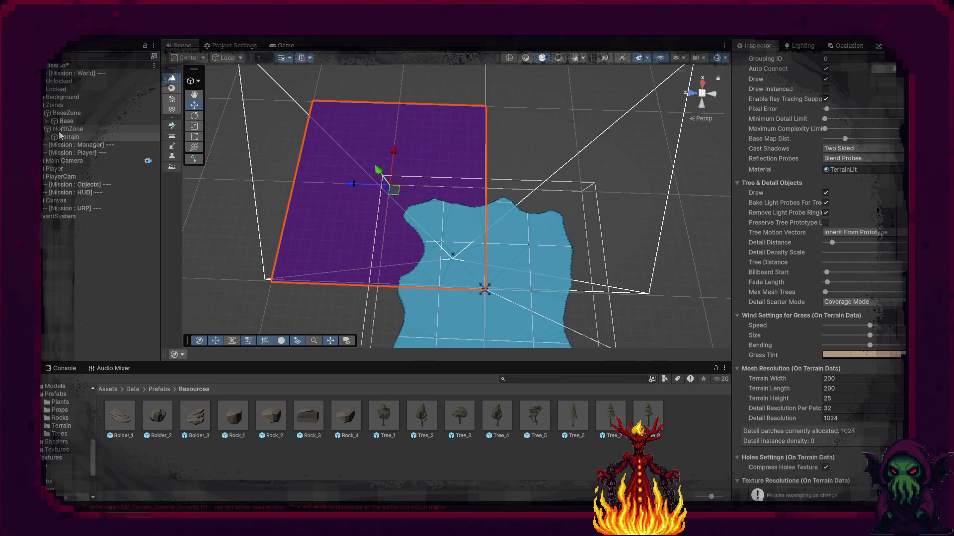
scroll(812, 201, "up", 5)
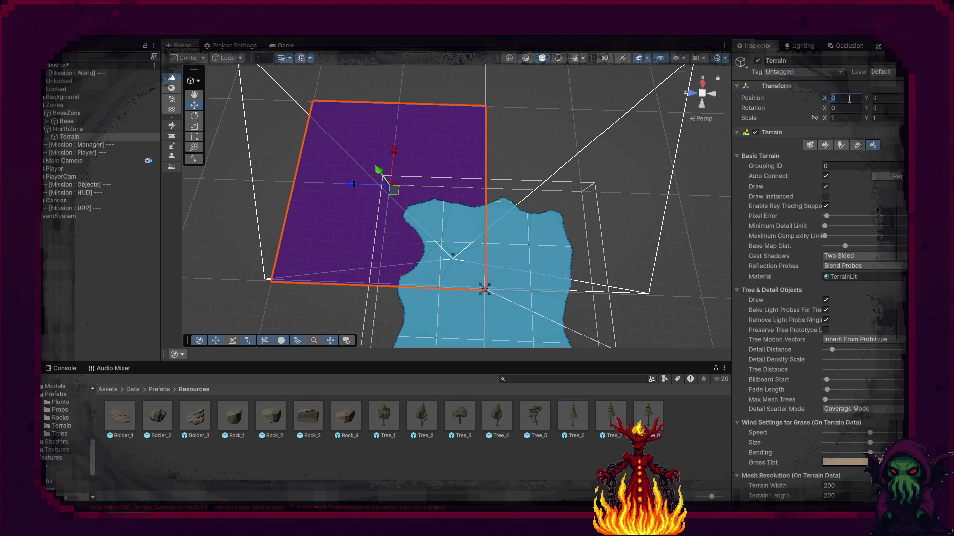
type("100")
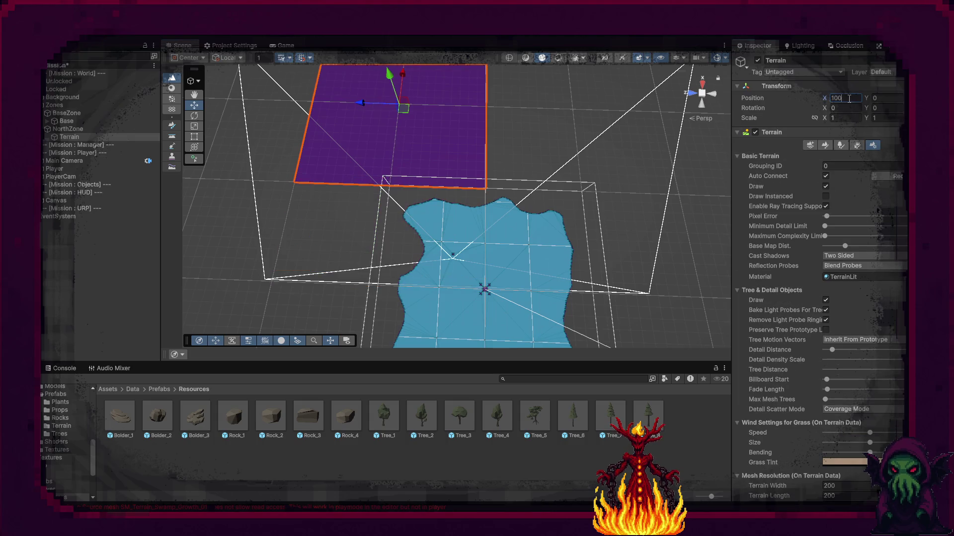
key("Return")
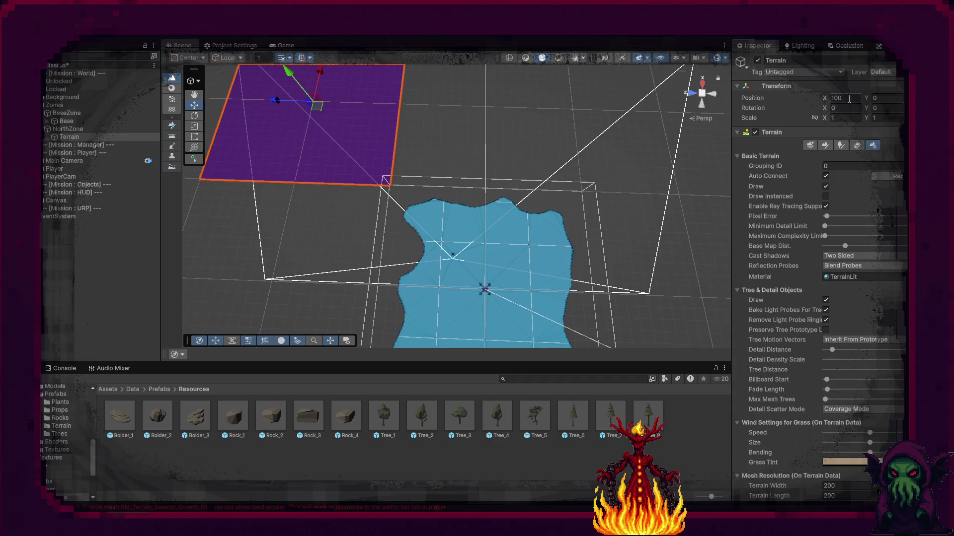
Slide NorthZone back and forth along Z to compare its alignment with the Base terrain
left_click(77, 122)
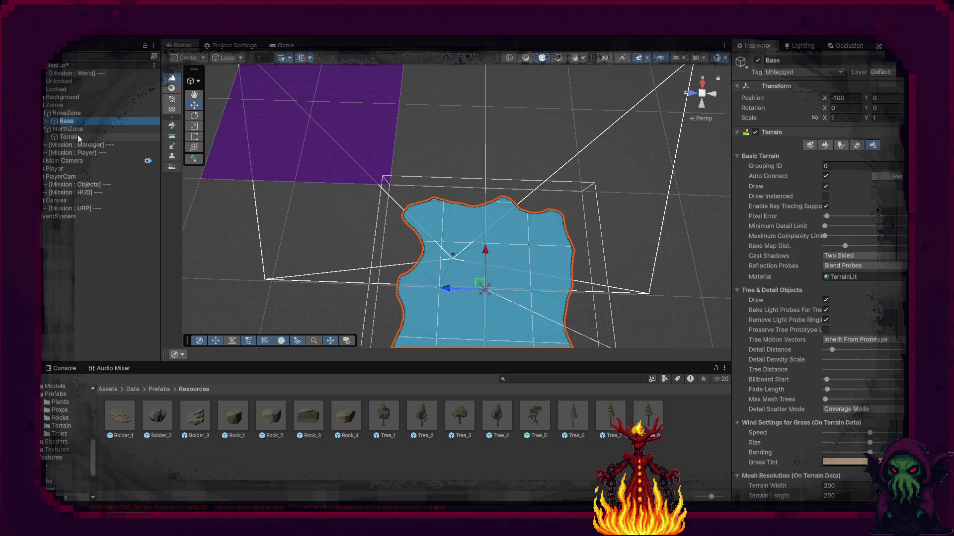
left_click(77, 131)
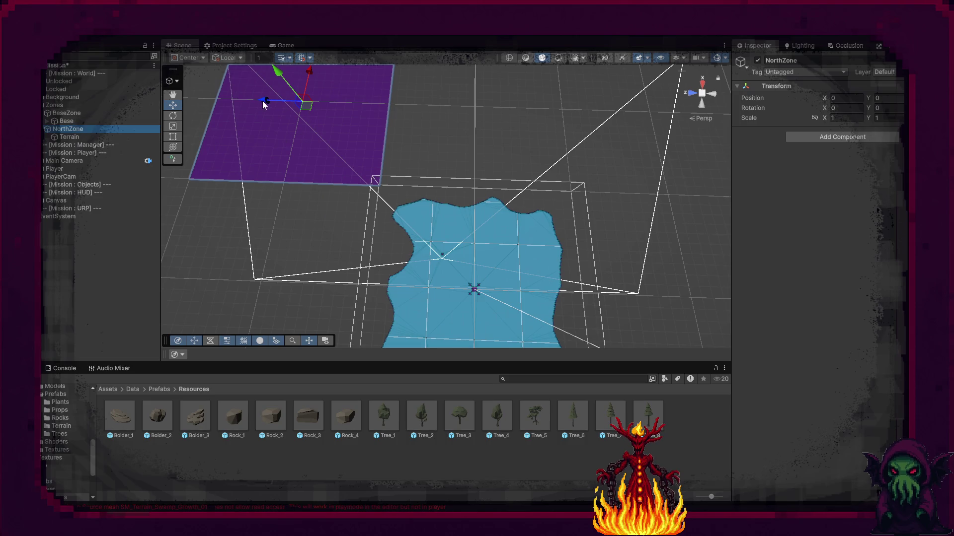
left_click_drag(263, 100, 436, 113)
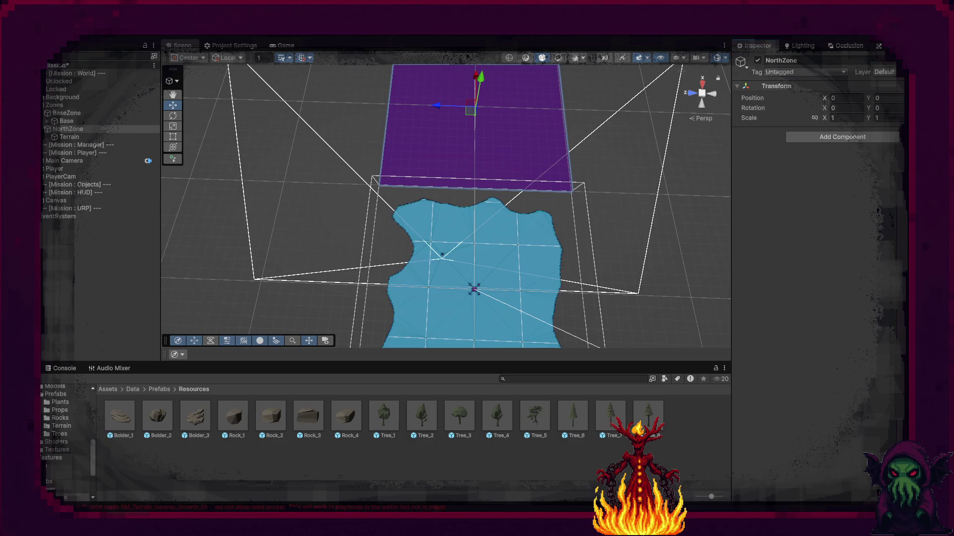
left_click_drag(436, 106, 266, 100)
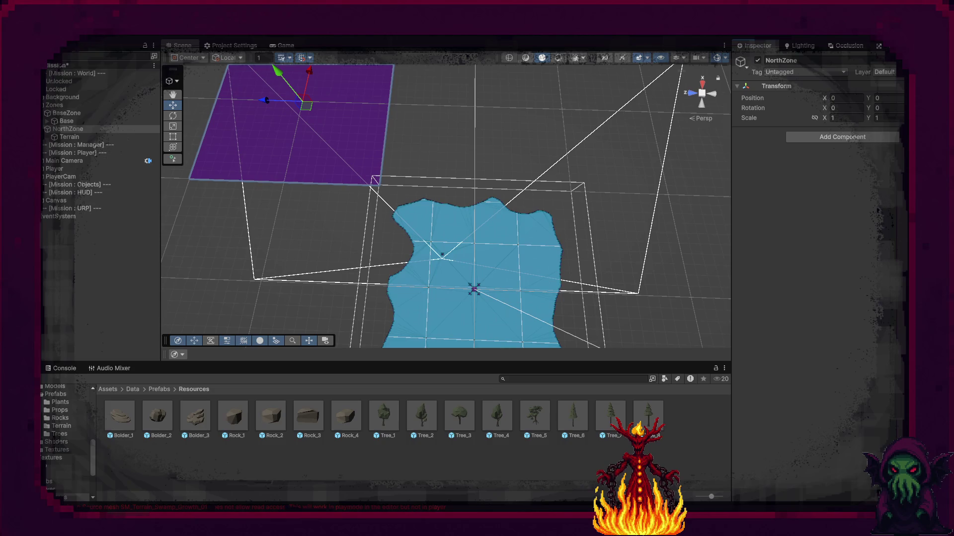
left_click(72, 114)
Reset the new terrain's and the Base terrain's Position X to 0
left_click(70, 122)
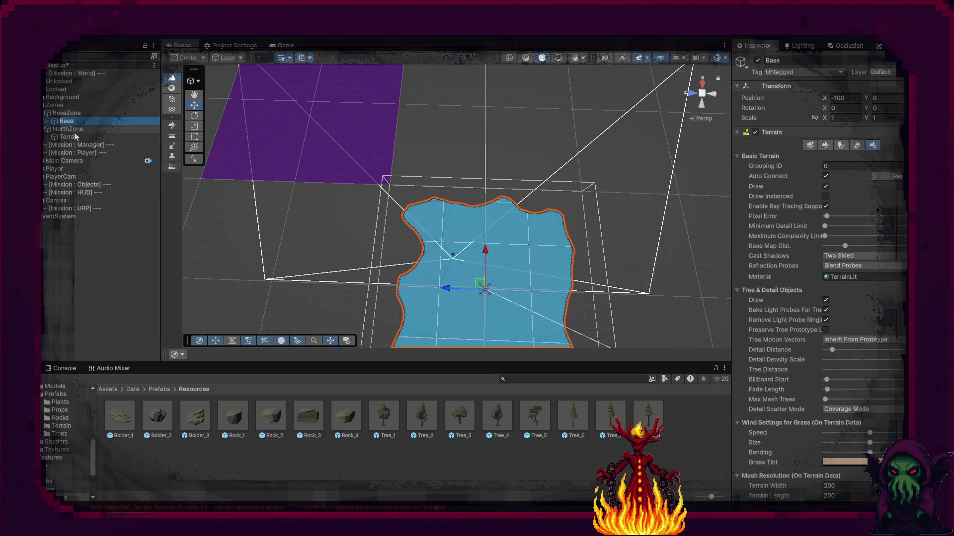
left_click(74, 137)
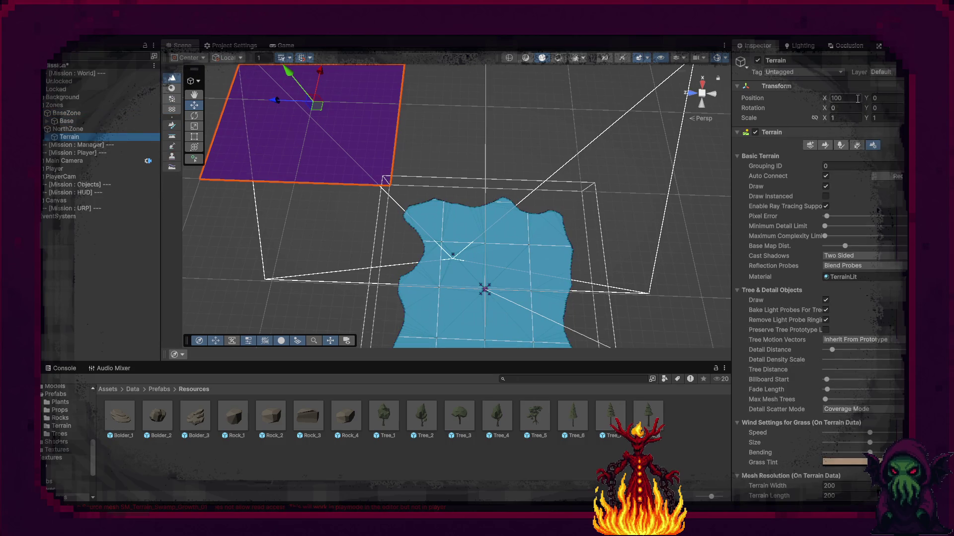
left_click(839, 98)
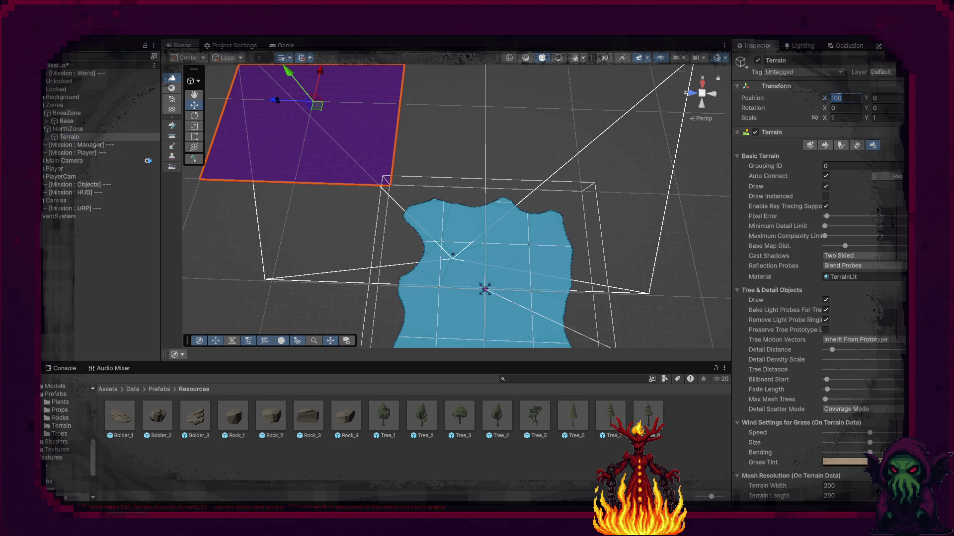
type("0")
key("Return")
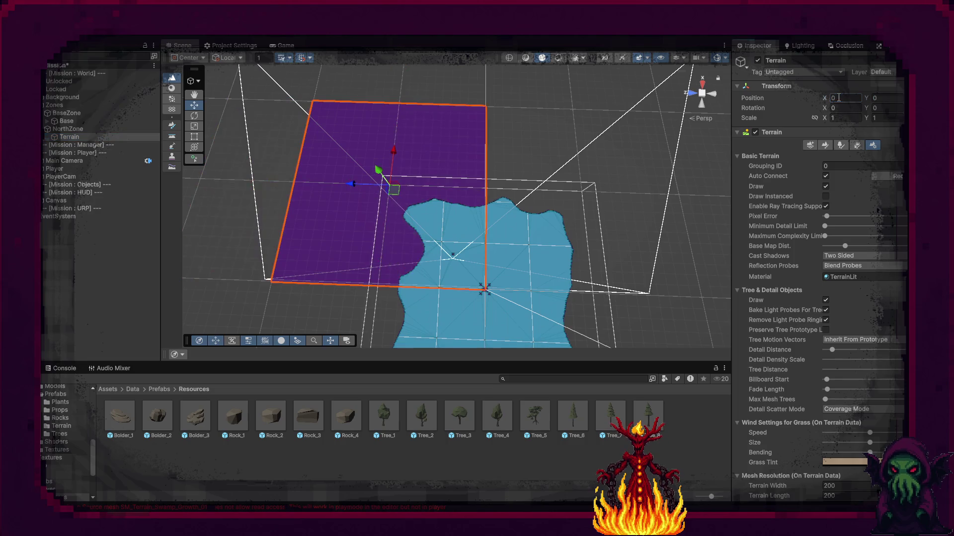
left_click(65, 123)
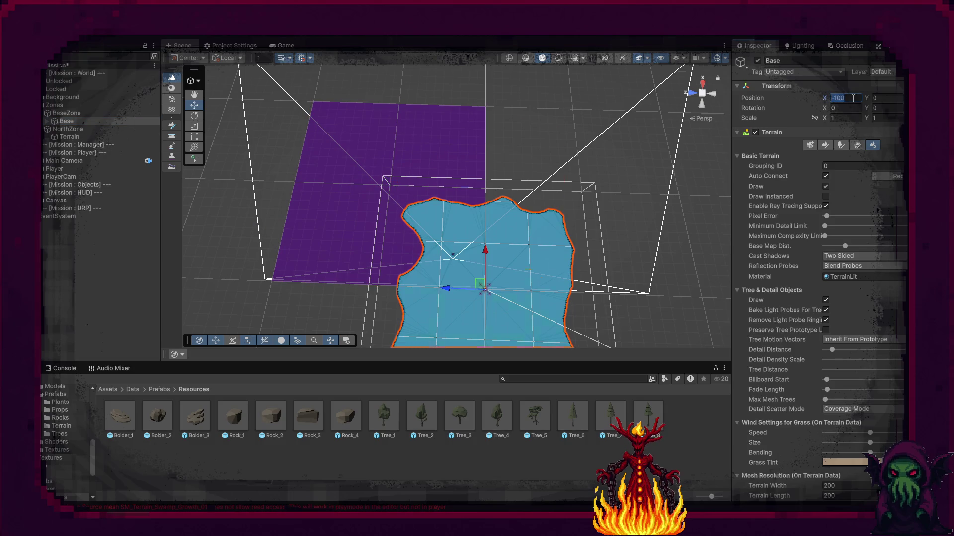
type("0")
key("Tab")
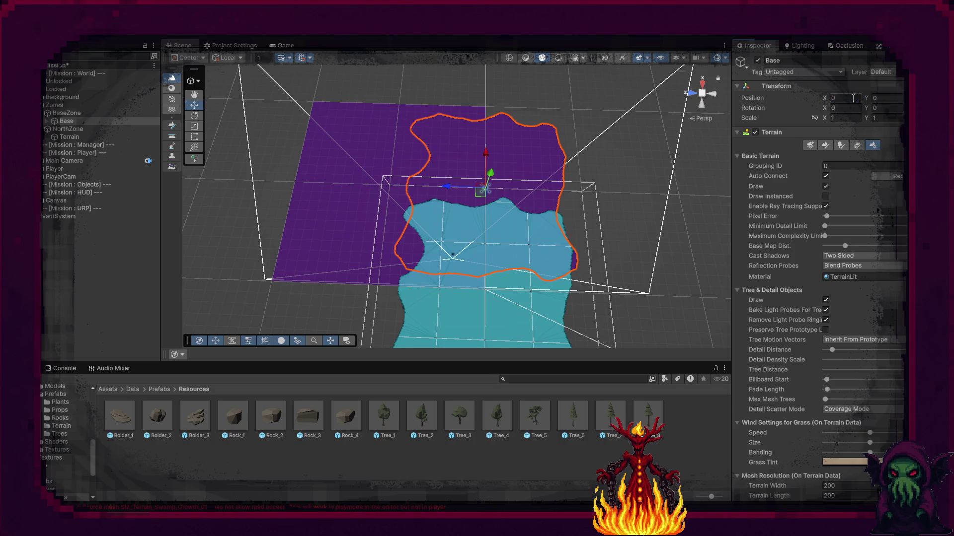
type("0")
Drag the BaseZone group left along X to -100
mouse_move(541, 160)
left_mouse_down()
mouse_move(461, 166)
mouse_move(508, 138)
left_mouse_up()
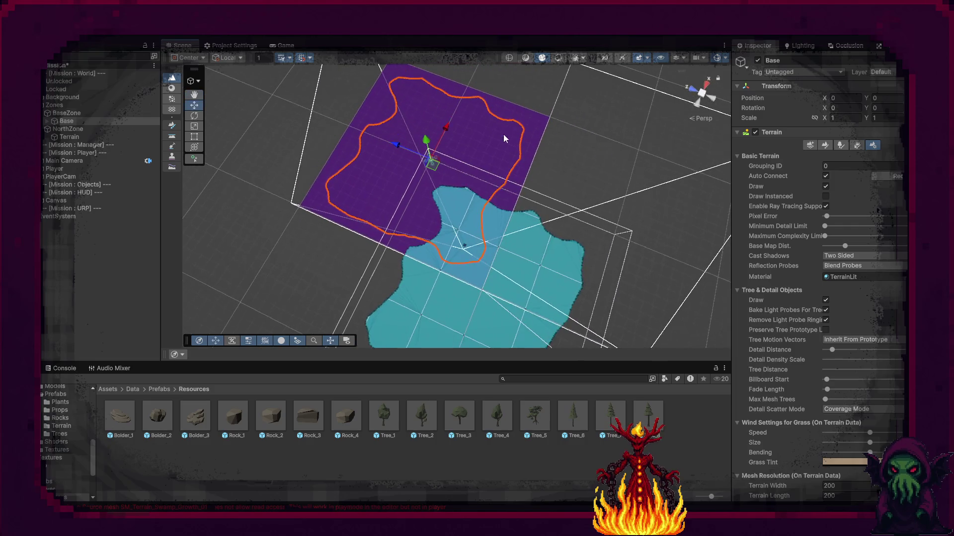
left_click(69, 113)
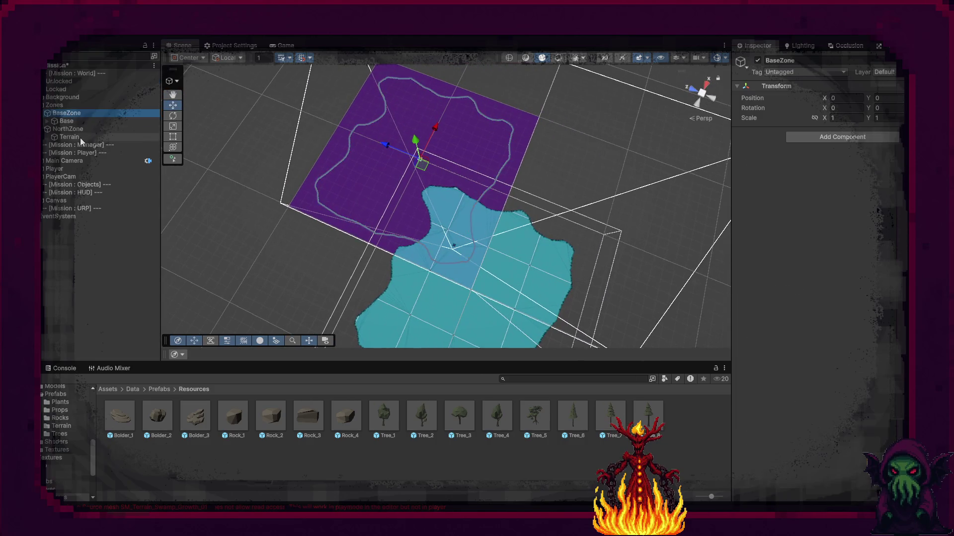
left_click_drag(421, 169, 473, 301)
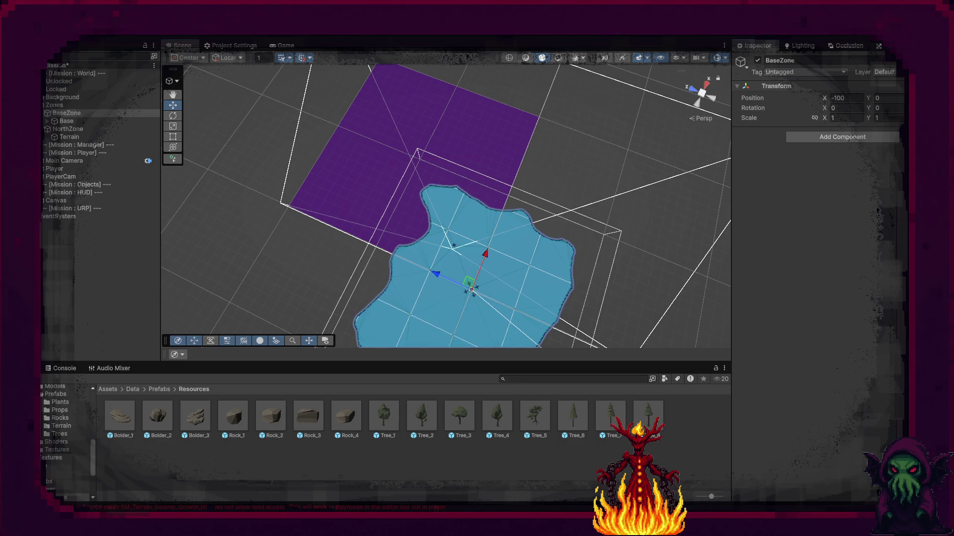
left_click(66, 121)
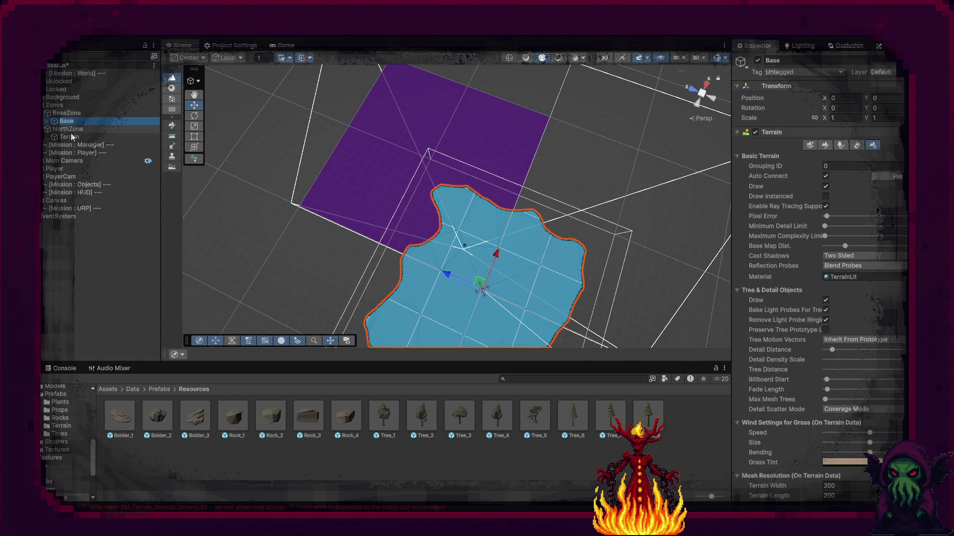
Set NorthZone's Position X to 100, correcting a mistyped -100
left_click(72, 129)
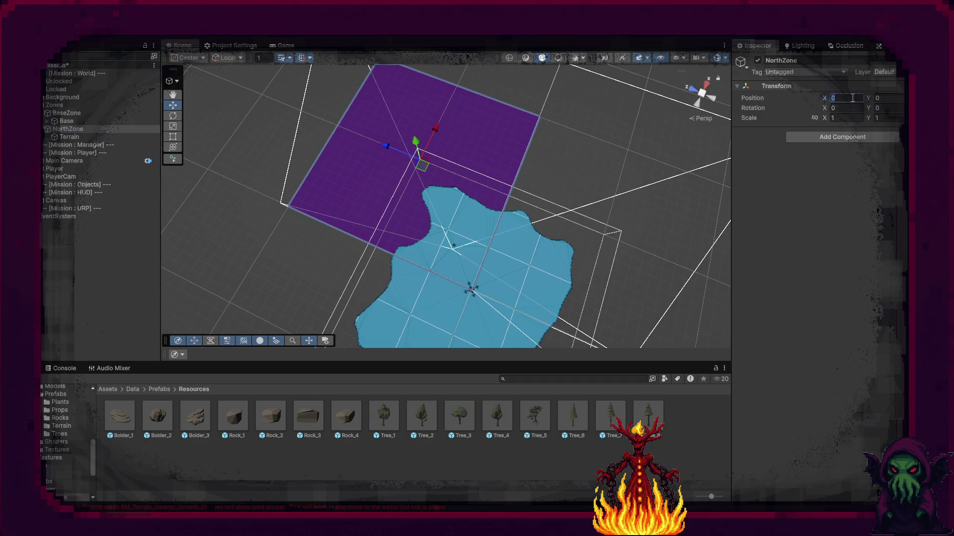
type("-100")
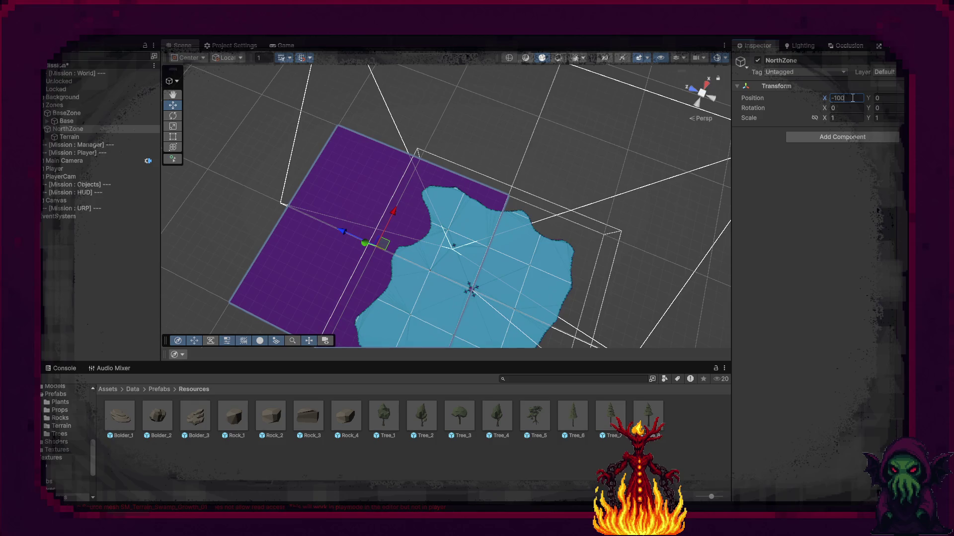
key("BackSpace")
key("BackSpace")
key("BackSpace")
type("100")
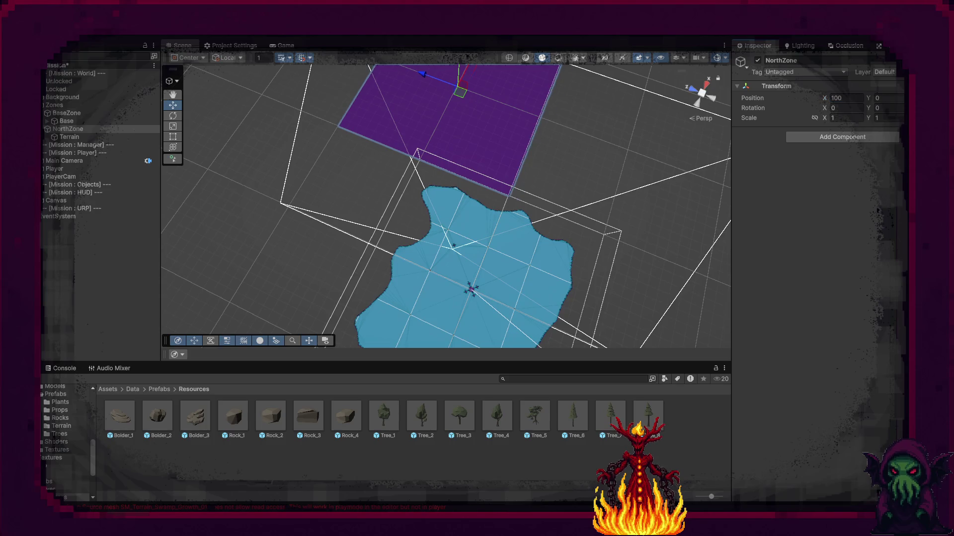
key("Return")
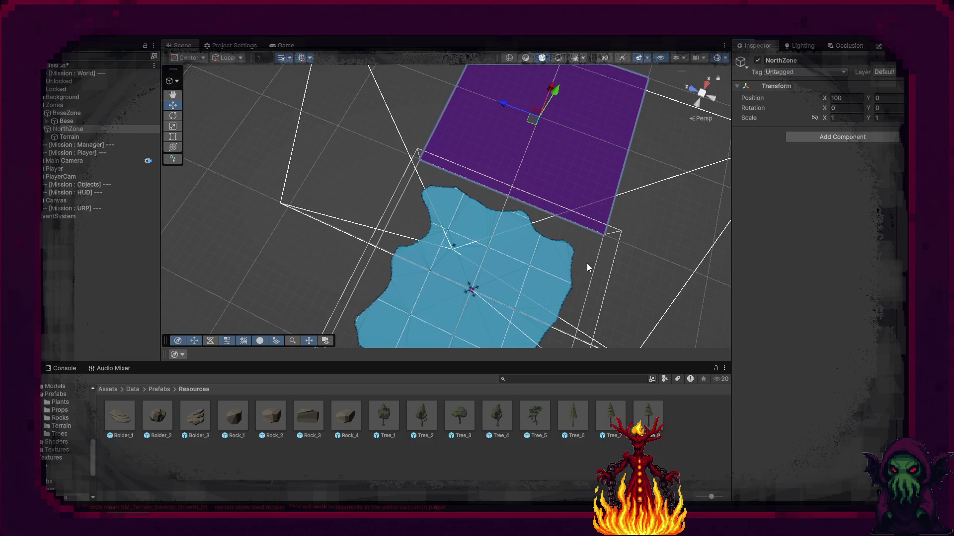
mouse_move(606, 166)
left_mouse_down()
mouse_move(692, 139)
mouse_move(577, 119)
mouse_move(476, 155)
mouse_move(534, 129)
left_mouse_up()
Paint holes along NorthZone terrain's left, upper and lower edges
left_click(559, 192)
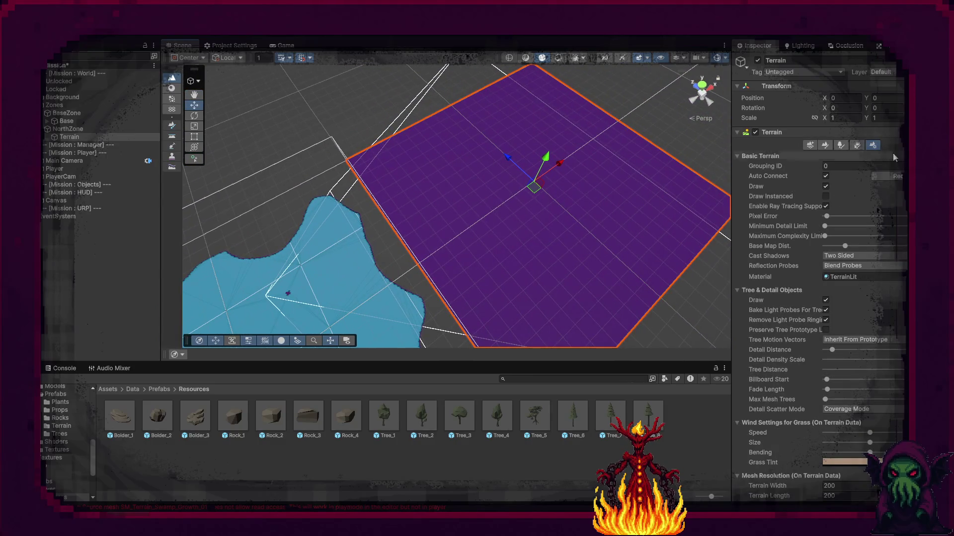
left_click(825, 145)
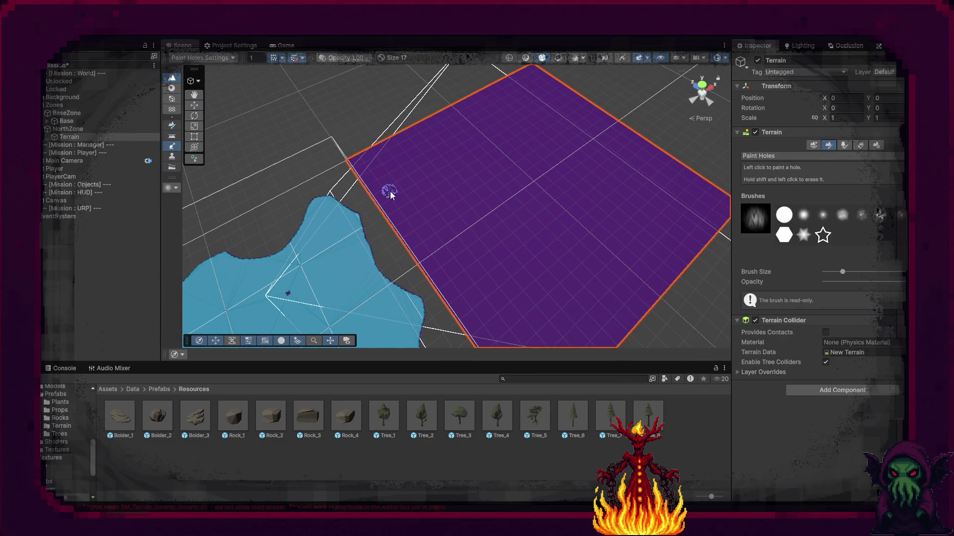
left_click_drag(382, 209, 390, 177)
mouse_move(401, 144)
left_mouse_down()
mouse_move(398, 136)
mouse_move(378, 149)
mouse_move(367, 171)
mouse_move(380, 142)
left_mouse_up()
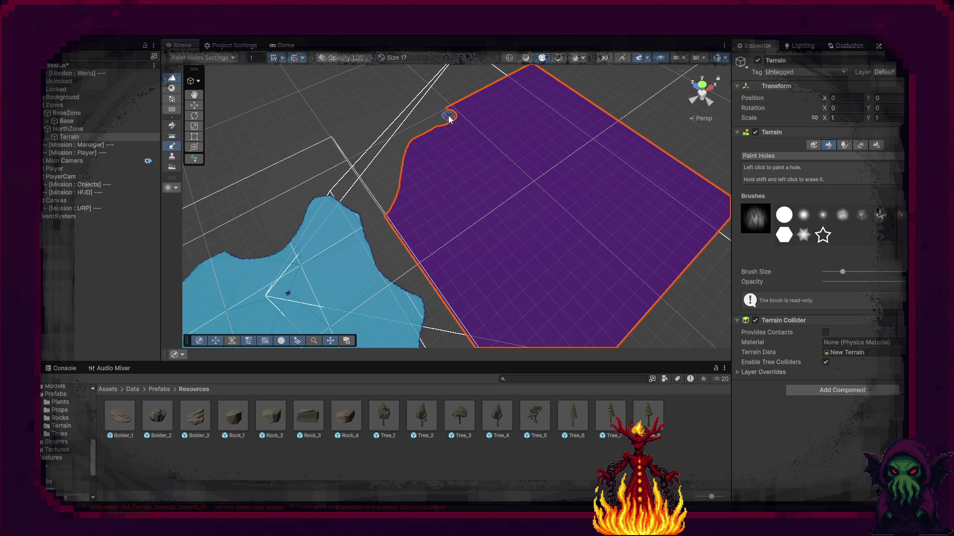
mouse_move(473, 98)
left_mouse_down()
mouse_move(560, 96)
mouse_move(579, 124)
mouse_move(708, 194)
mouse_move(704, 258)
mouse_move(554, 297)
mouse_move(452, 292)
mouse_move(447, 272)
mouse_move(411, 256)
mouse_move(390, 206)
mouse_move(395, 229)
left_mouse_up()
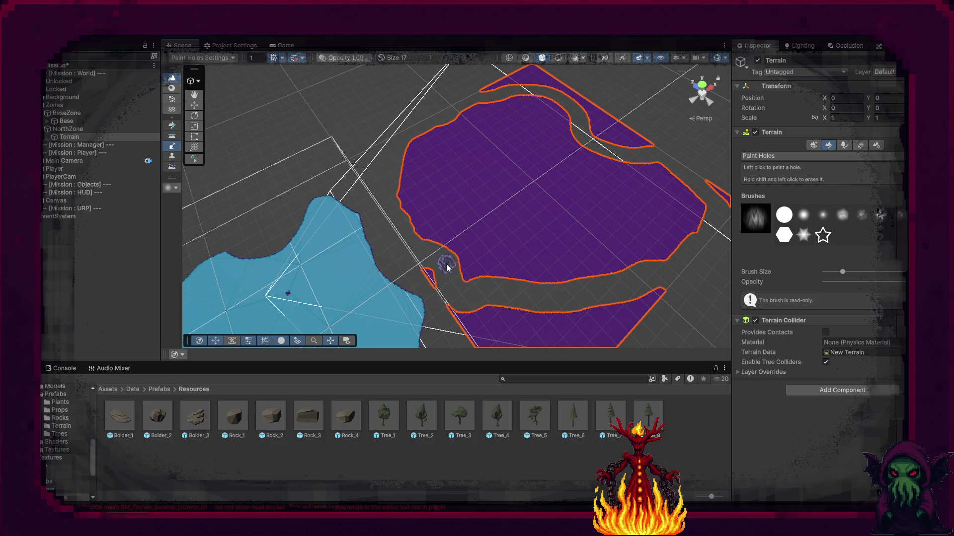
left_click_drag(472, 290, 648, 316)
left_click_drag(591, 332, 465, 327)
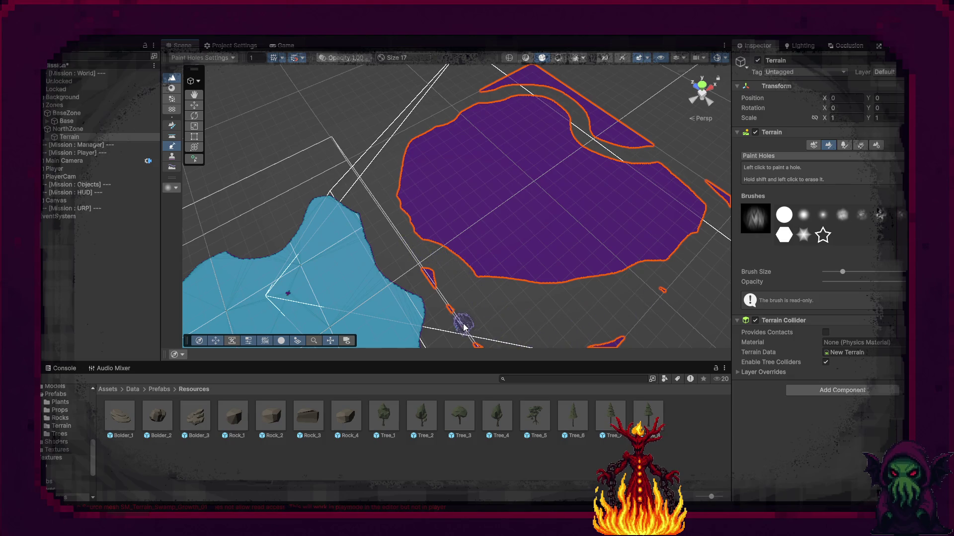
Erase the leftover triangle, tiny island and slivers, then return to the Move tool
mouse_move(425, 277)
left_mouse_down()
mouse_move(610, 353)
mouse_move(492, 198)
left_mouse_up()
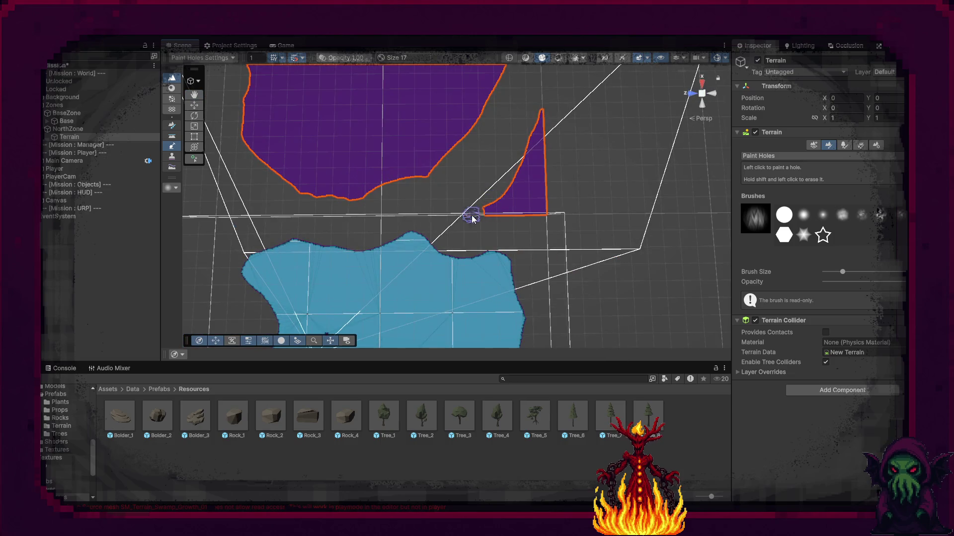
mouse_move(550, 213)
left_mouse_down()
mouse_move(545, 129)
mouse_move(521, 149)
mouse_move(506, 144)
left_mouse_up()
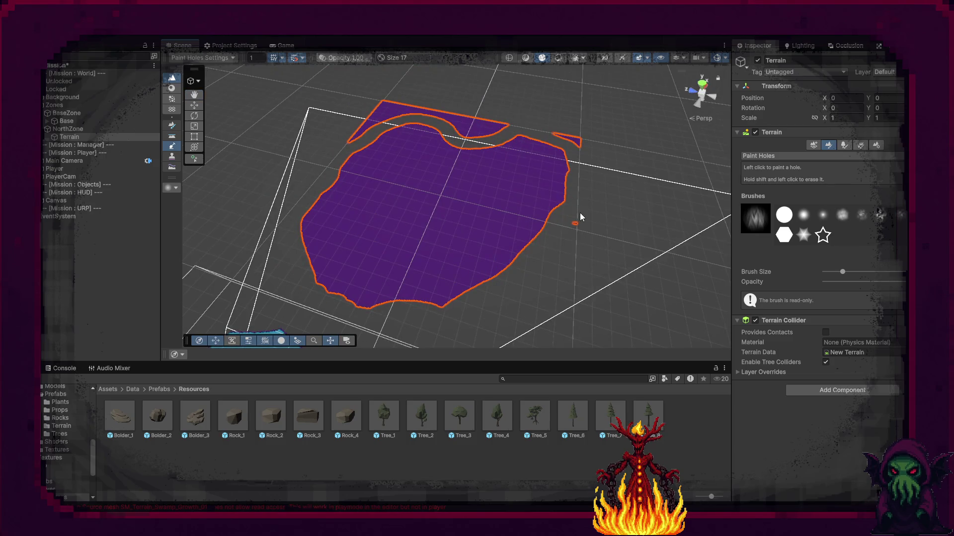
left_click(573, 224)
mouse_move(581, 146)
left_mouse_down()
mouse_move(492, 132)
mouse_move(505, 129)
mouse_move(464, 138)
mouse_move(430, 116)
left_mouse_up()
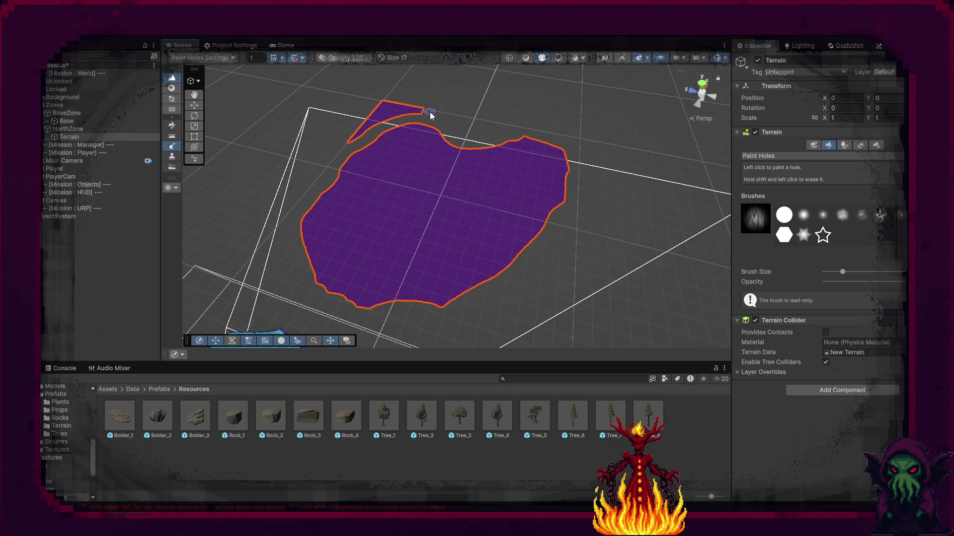
left_click_drag(353, 147, 388, 111)
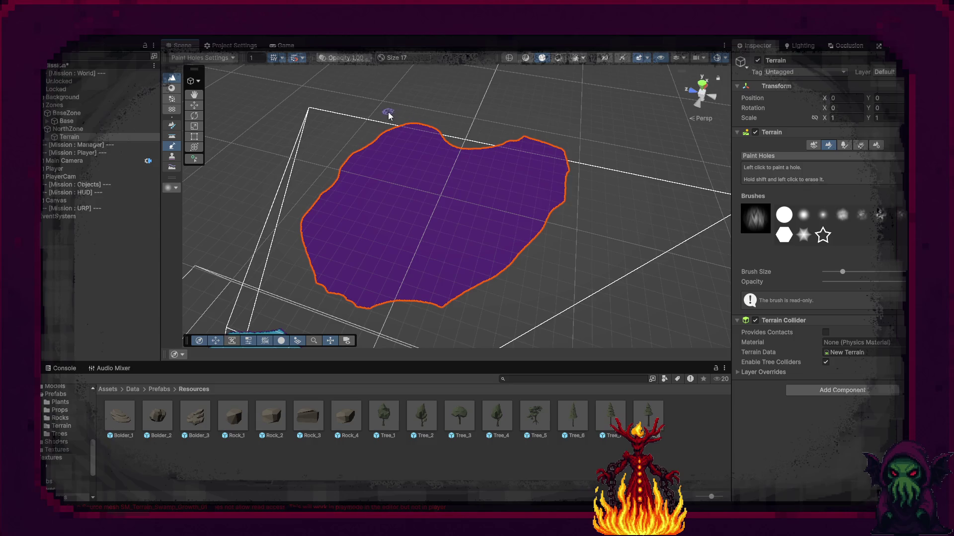
mouse_move(549, 202)
left_mouse_down("alt")
mouse_move(495, 245)
mouse_move(464, 219)
mouse_move(426, 219)
mouse_move(341, 177)
mouse_move(407, 226)
mouse_move(225, 146)
mouse_move(727, 239)
mouse_move(600, 237)
mouse_move(606, 304)
mouse_move(651, 251)
mouse_move(676, 291)
mouse_move(605, 277)
mouse_move(677, 300)
mouse_move(725, 269)
left_mouse_up("alt")
key("w")
mouse_move(782, 238)
left_mouse_down("alt")
mouse_move(549, 276)
mouse_move(547, 126)
left_mouse_up("alt")
Add the green grass terrain layer to the NorthZone terrain in Paint Texture mode
key("f")
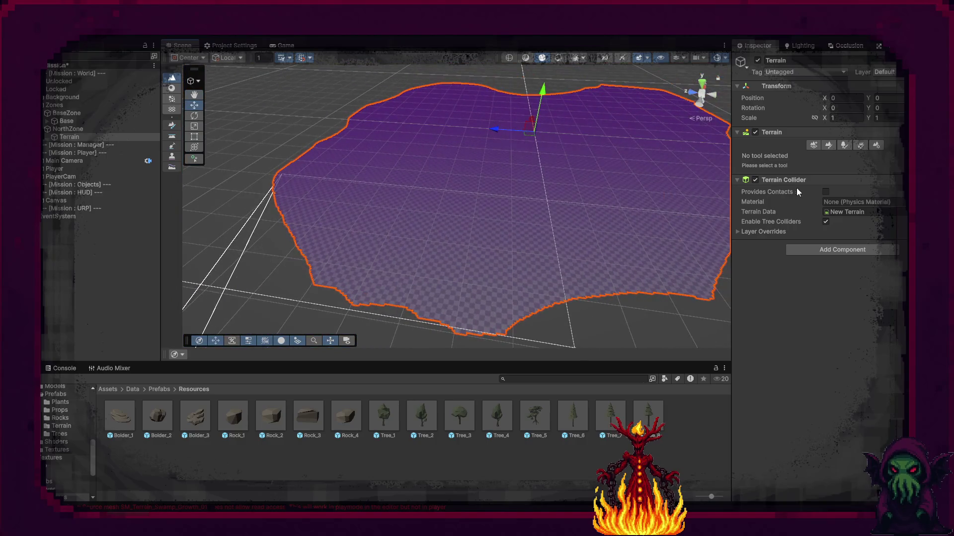
left_click(829, 146)
left_click(816, 154)
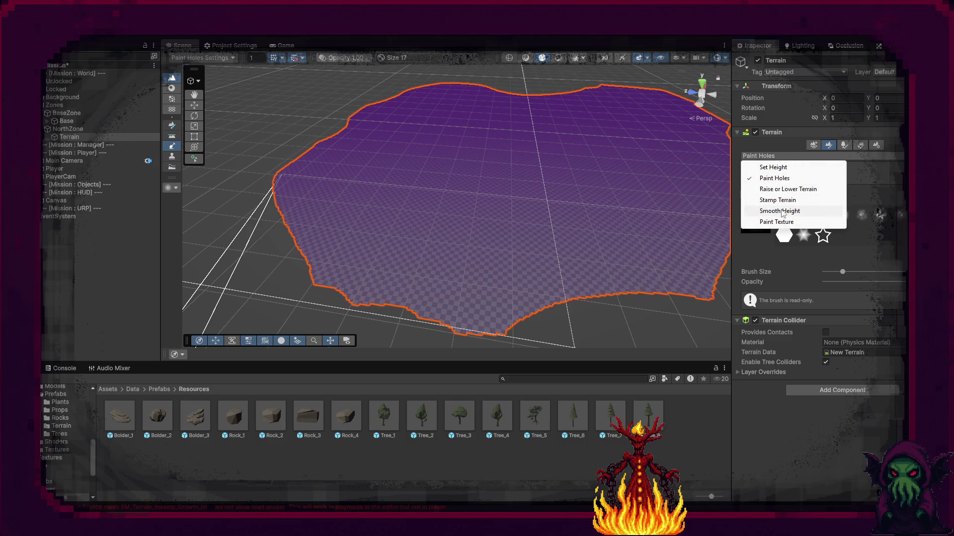
left_click(776, 222)
left_click(893, 236)
left_click(889, 253)
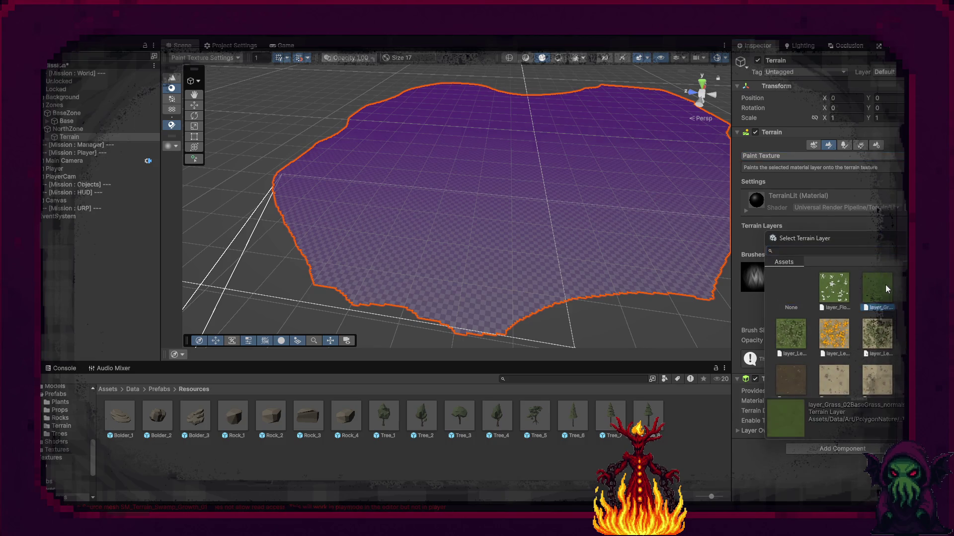
double_click(885, 284)
Orbit around the textured terrain and begin renaming the terrain object
mouse_move(596, 288)
left_mouse_down()
mouse_move(538, 339)
mouse_move(570, 336)
mouse_move(368, 300)
mouse_move(488, 305)
mouse_move(575, 284)
mouse_move(639, 282)
mouse_move(666, 315)
mouse_move(621, 298)
mouse_move(606, 319)
mouse_move(621, 322)
left_mouse_up()
mouse_move(592, 282)
left_mouse_down()
mouse_move(606, 202)
mouse_move(626, 199)
left_mouse_up()
mouse_move(621, 303)
left_mouse_down()
mouse_move(568, 326)
mouse_move(551, 292)
mouse_move(603, 224)
mouse_move(593, 216)
left_mouse_up()
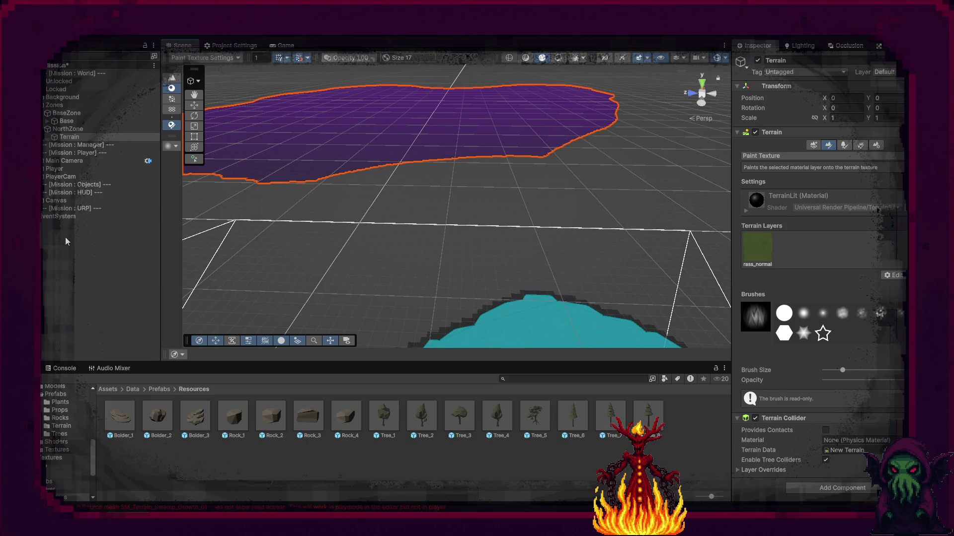
key("F2")
Rename the terrain object to NorthTerrain_V_1 and its terrain data asset to North_V_1
left_click(95, 139)
type("hTerrain")
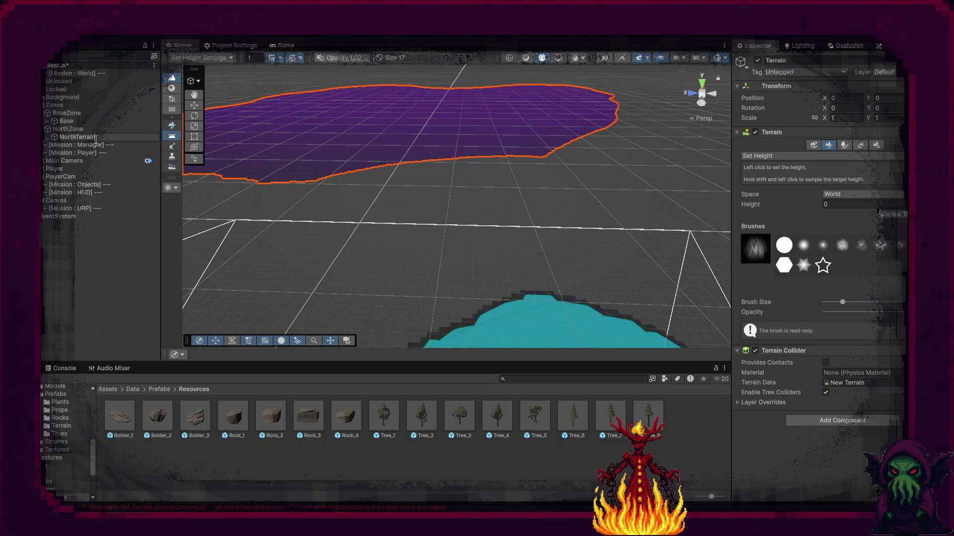
type("_V_1")
double_click(97, 143)
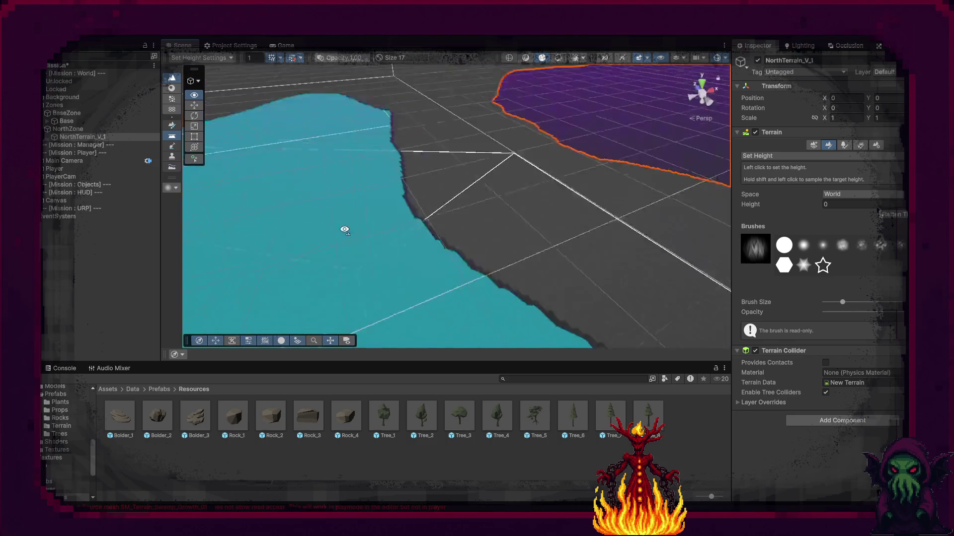
mouse_move(238, 219)
left_mouse_down()
mouse_move(274, 227)
mouse_move(467, 196)
mouse_move(510, 201)
left_mouse_up()
left_click(108, 389)
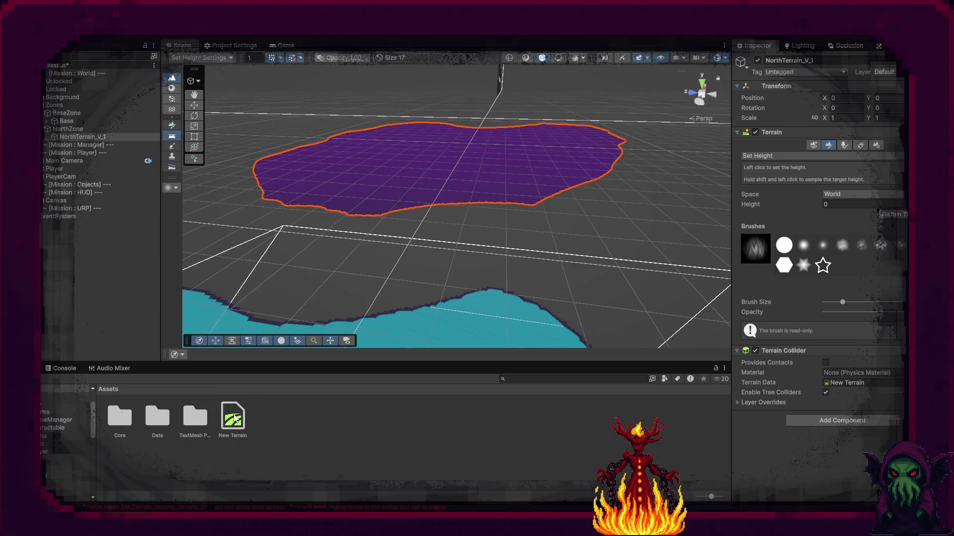
left_click(236, 418)
type("or")
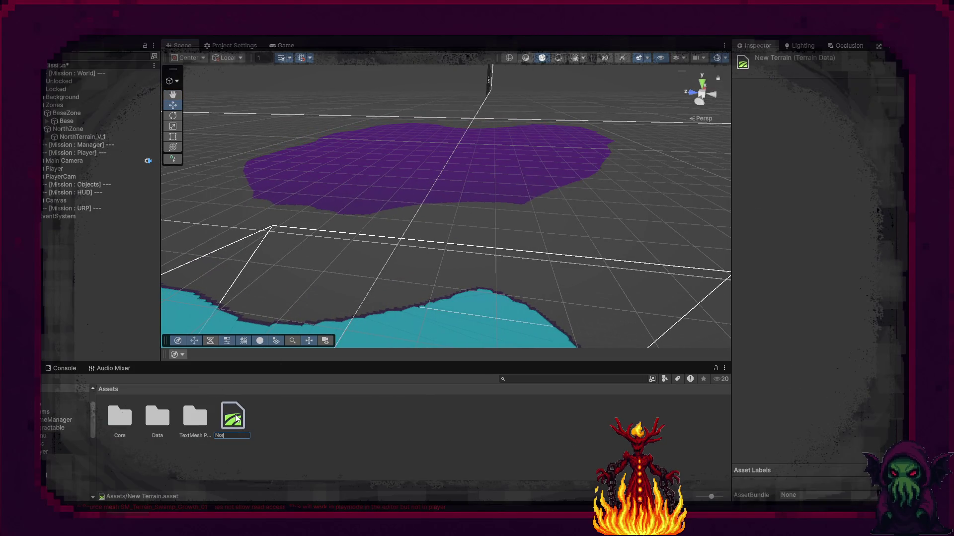
type("th_V_1")
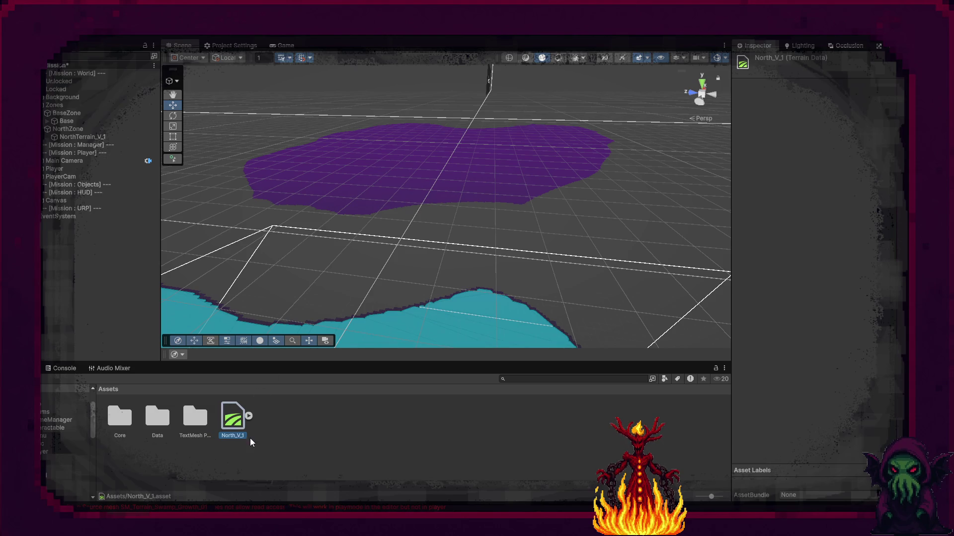
Create a North folder in Assets/Data/Terrains and move North_V_1 into it
double_click(157, 417)
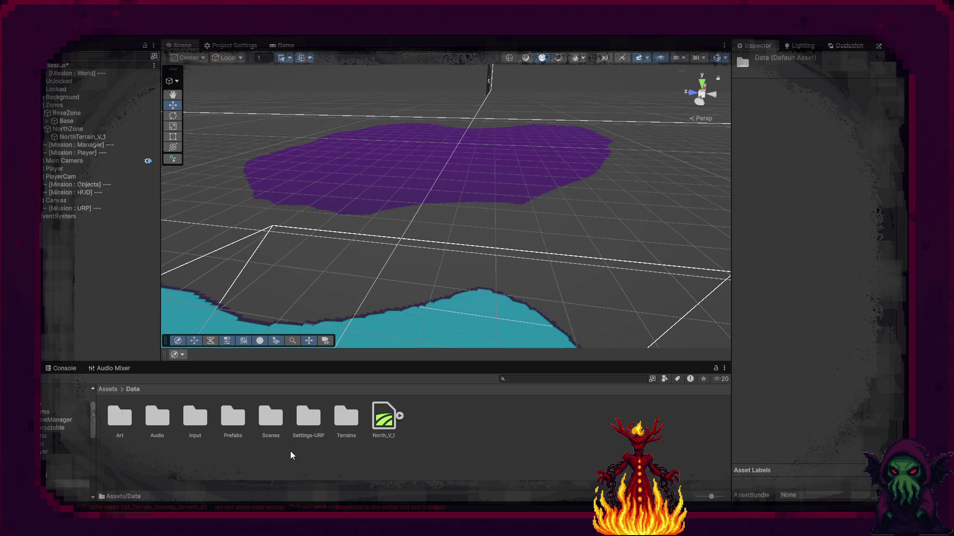
left_click(384, 420)
left_click(347, 420)
double_click(346, 419)
right_click(294, 440)
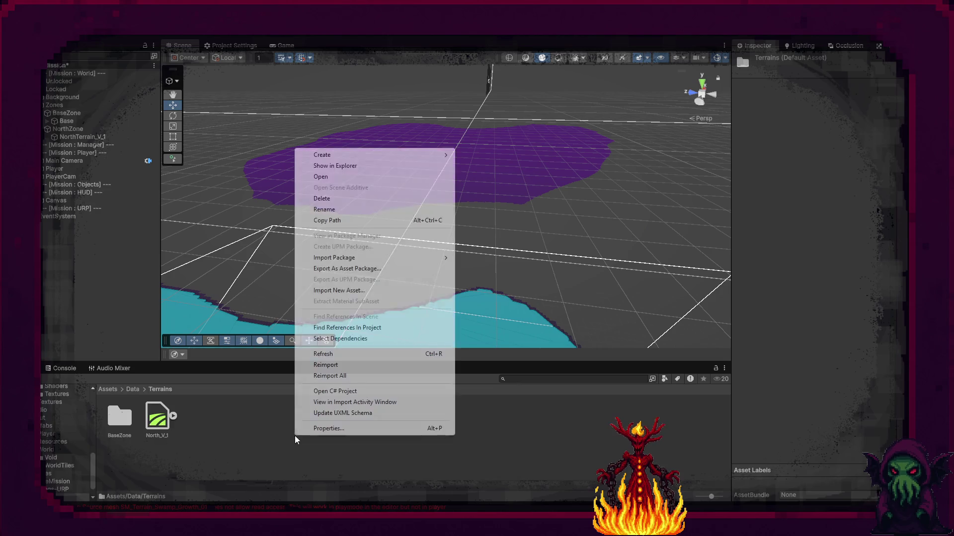
mouse_move(358, 155)
left_click(506, 154)
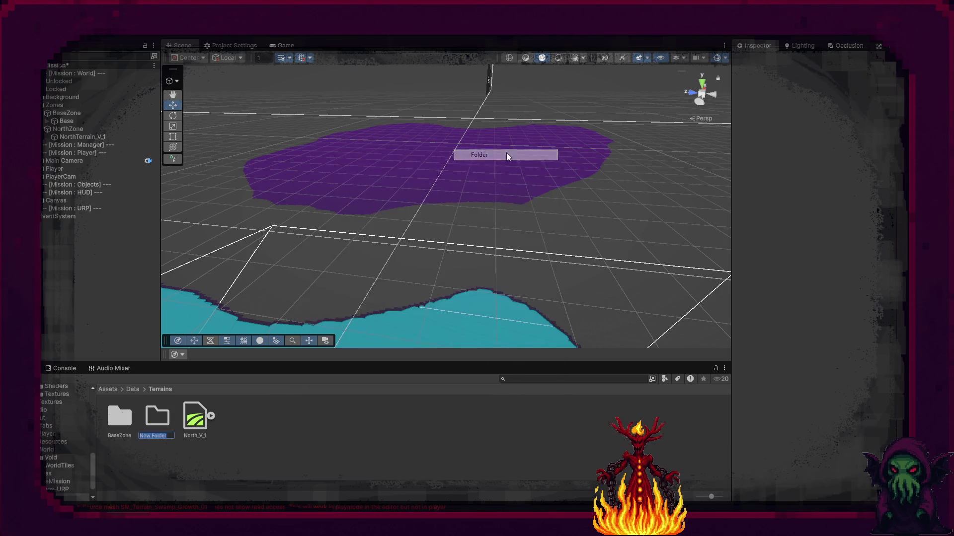
type("North")
key("Return")
mouse_move(195, 419)
left_mouse_down()
mouse_move(142, 424)
mouse_move(157, 418)
left_mouse_up()
Select NorthTerrain_V_1, then the NorthZone group
left_click(391, 241)
mouse_move(436, 228)
left_mouse_down()
mouse_move(486, 251)
mouse_move(420, 272)
left_mouse_up()
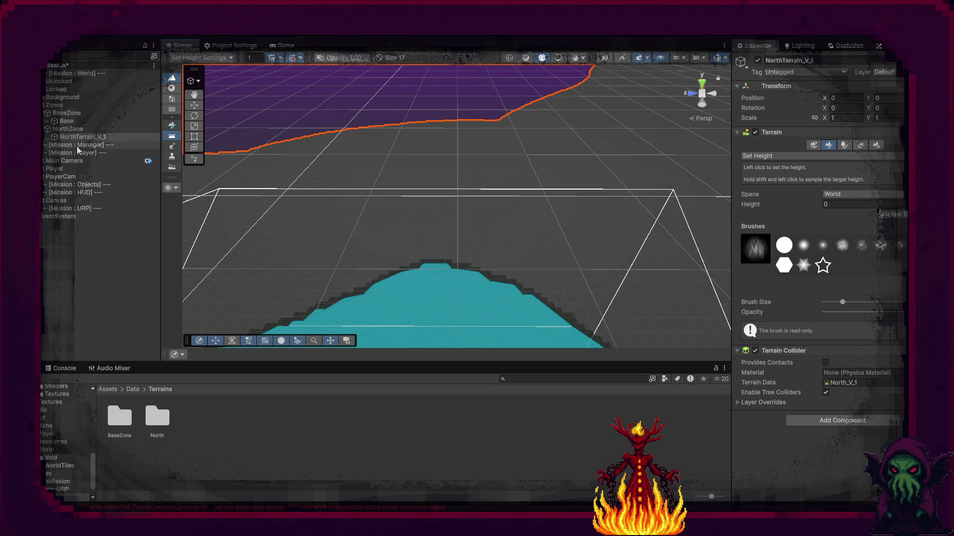
left_click(57, 131)
Create an empty child Bridge_S-N under NorthZone at X 26 and frame it
right_click(56, 131)
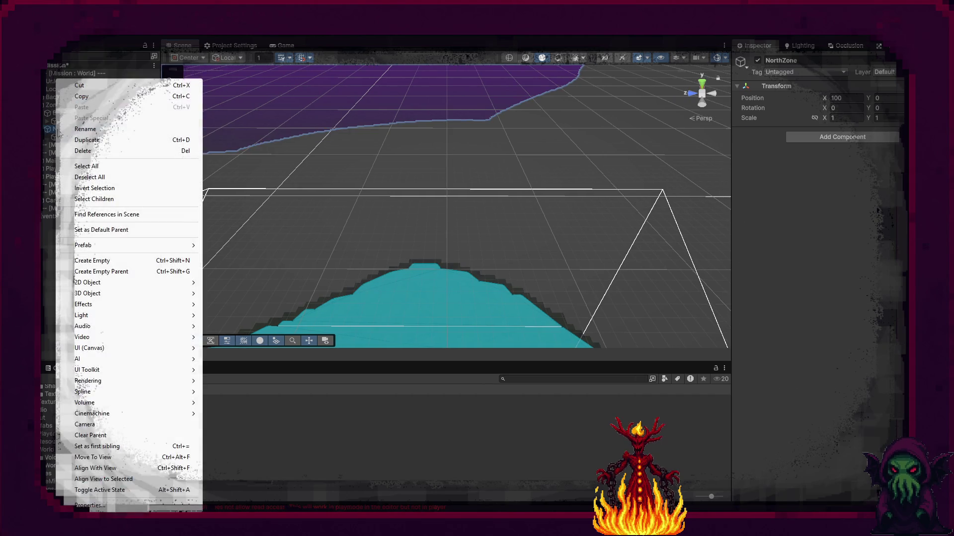
left_click(115, 262)
type("B")
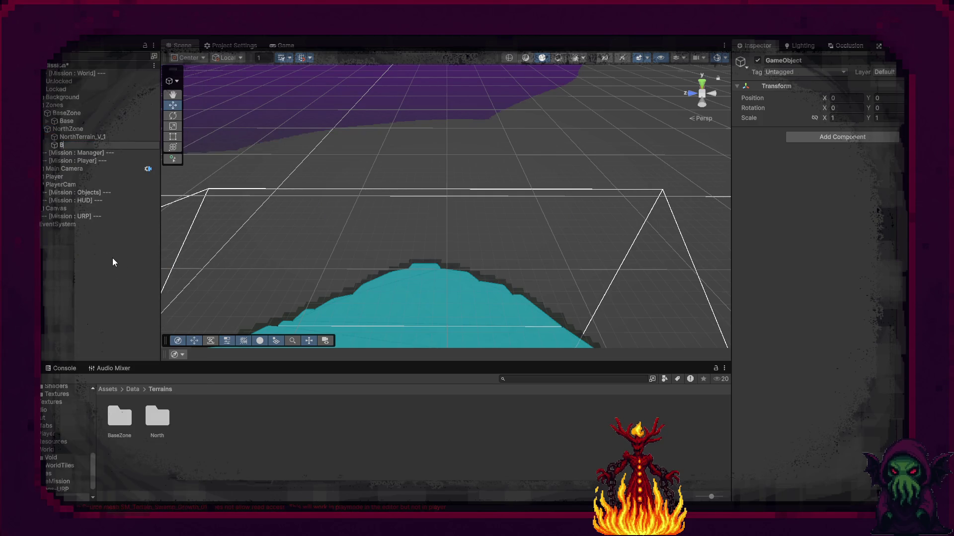
type("ridge")
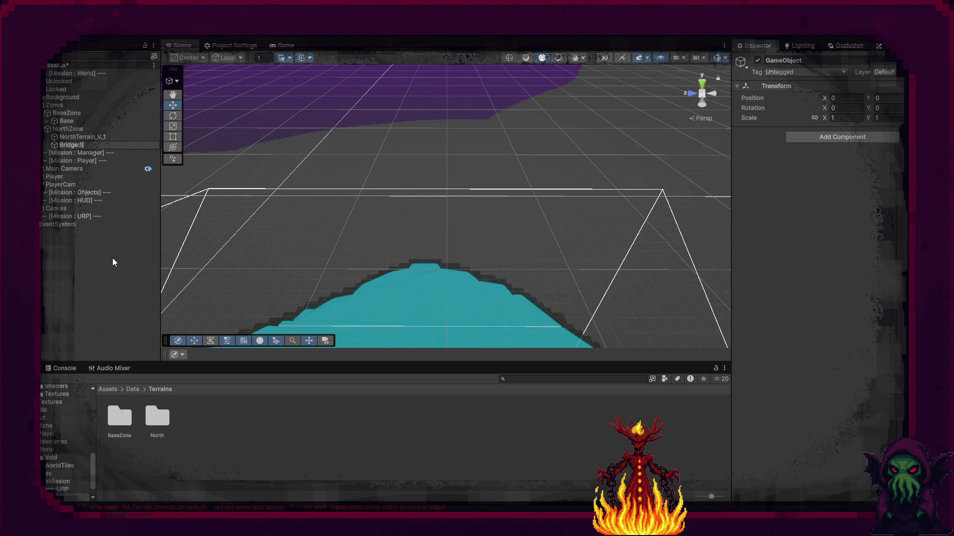
type("_S")
type("-")
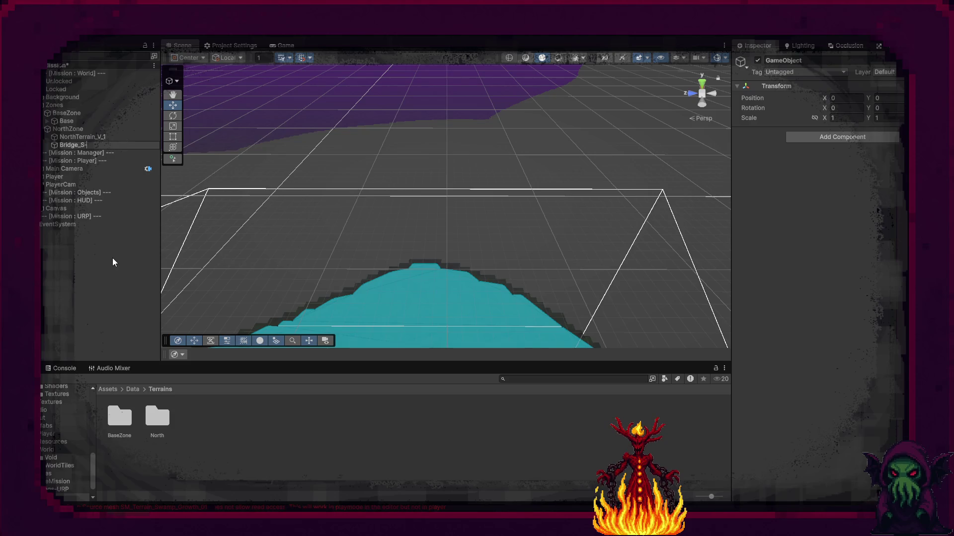
type("N")
key("Return")
mouse_move(358, 219)
left_mouse_down()
mouse_move(460, 121)
mouse_move(282, 172)
mouse_move(196, 273)
mouse_move(323, 132)
mouse_move(332, 204)
mouse_move(189, 207)
mouse_move(278, 214)
mouse_move(278, 238)
mouse_move(309, 213)
left_mouse_up()
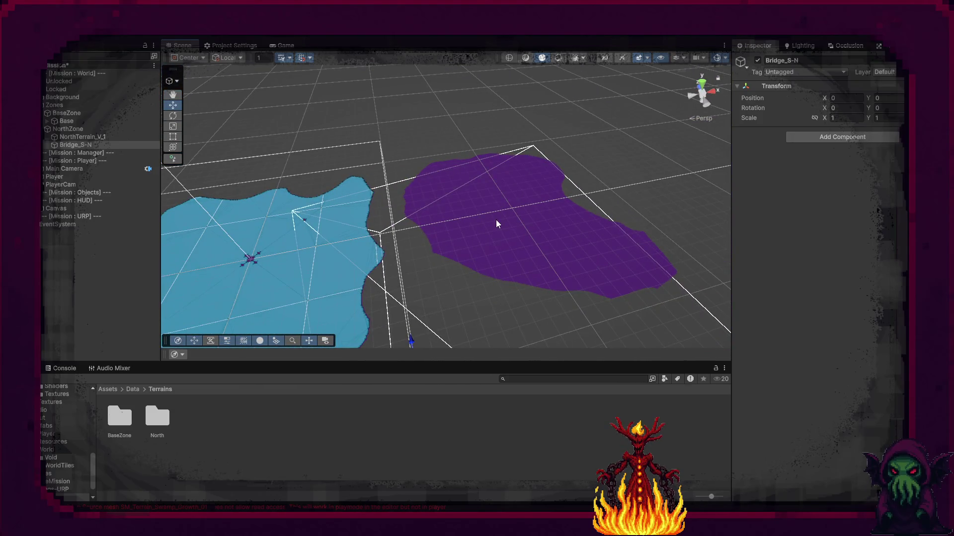
mouse_move(482, 281)
left_mouse_down()
mouse_move(487, 406)
mouse_move(427, 353)
mouse_move(481, 180)
left_mouse_up()
key("f")
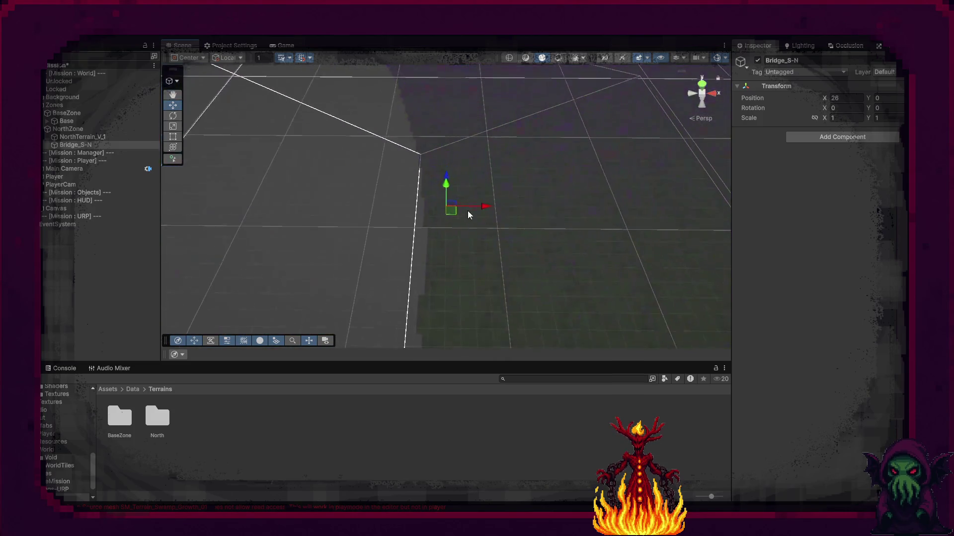
mouse_move(452, 211)
left_mouse_down()
mouse_move(467, 323)
mouse_move(456, 325)
mouse_move(608, 336)
mouse_move(260, 251)
mouse_move(269, 208)
mouse_move(324, 263)
left_mouse_up()
mouse_move(463, 296)
left_mouse_down()
mouse_move(447, 264)
mouse_move(406, 315)
left_mouse_up()
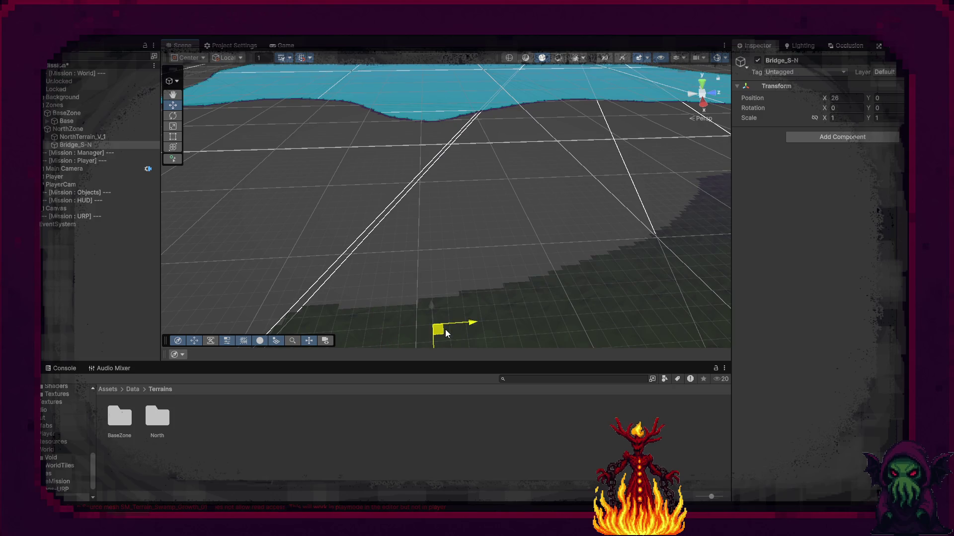
key("f")
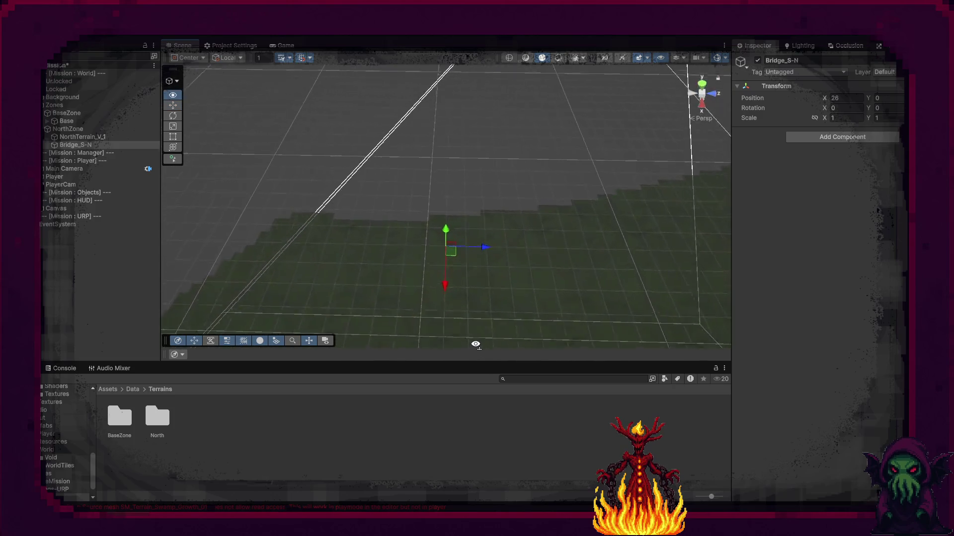
Add a child Plane to Bridge_S-N, scale X to 5 and slide it to X -21
right_click(83, 145)
mouse_move(137, 298)
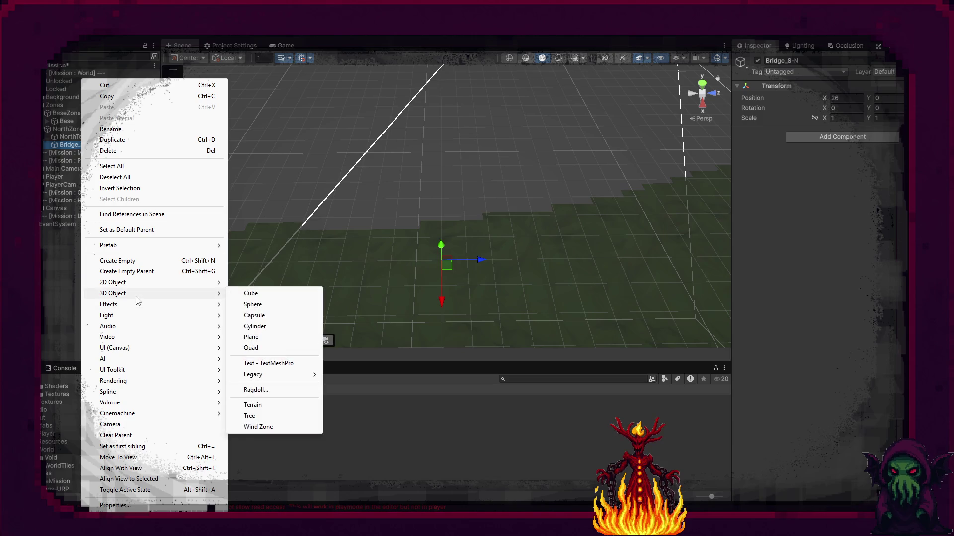
left_click(266, 340)
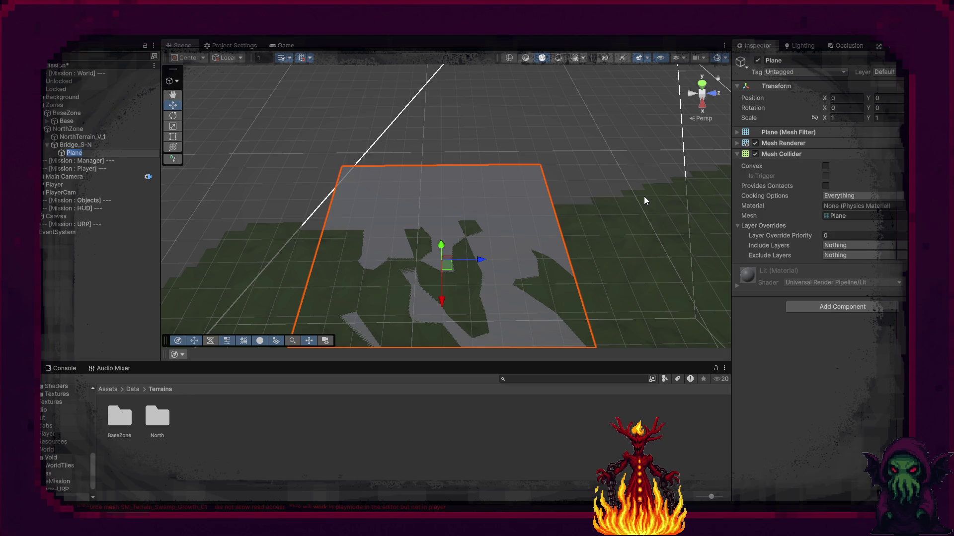
left_click(847, 118)
type("5")
mouse_move(238, 198)
left_mouse_down()
mouse_move(223, 149)
mouse_move(323, 171)
left_mouse_up()
left_click_drag(373, 222, 475, 219)
key("f")
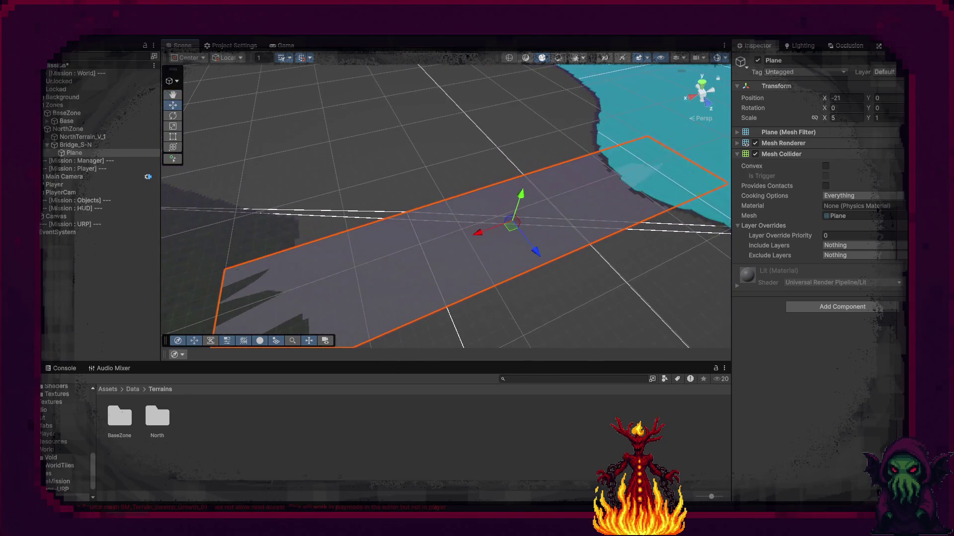
Set the Plane's Position Y to 0.001 and expand its rendering settings
left_click(890, 96)
type("11")
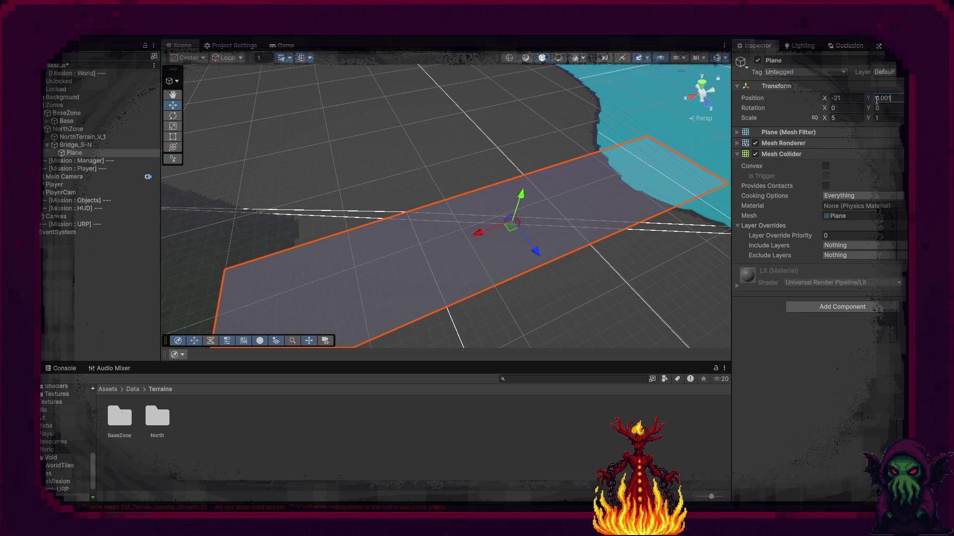
key("Return")
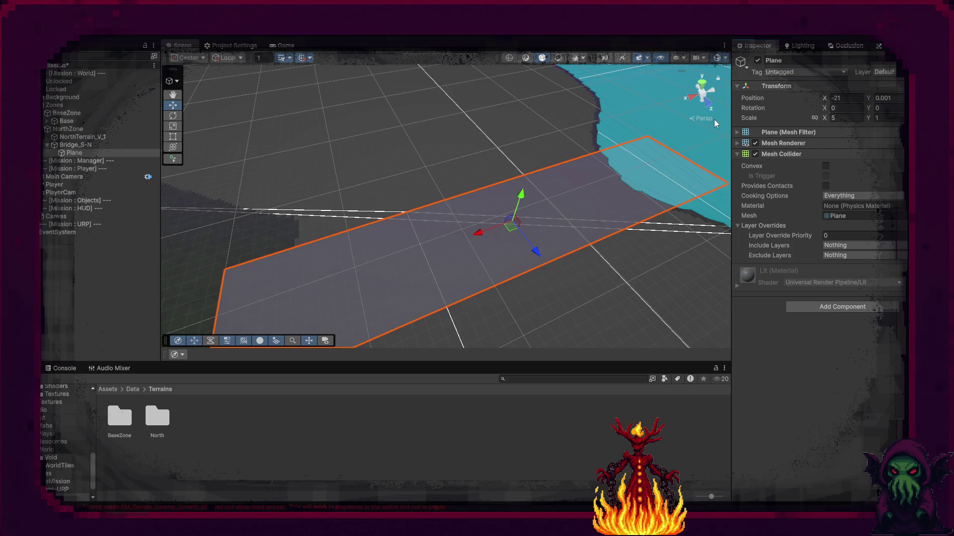
mouse_move(684, 147)
left_mouse_down()
mouse_move(543, 206)
mouse_move(624, 189)
mouse_move(638, 204)
left_mouse_up()
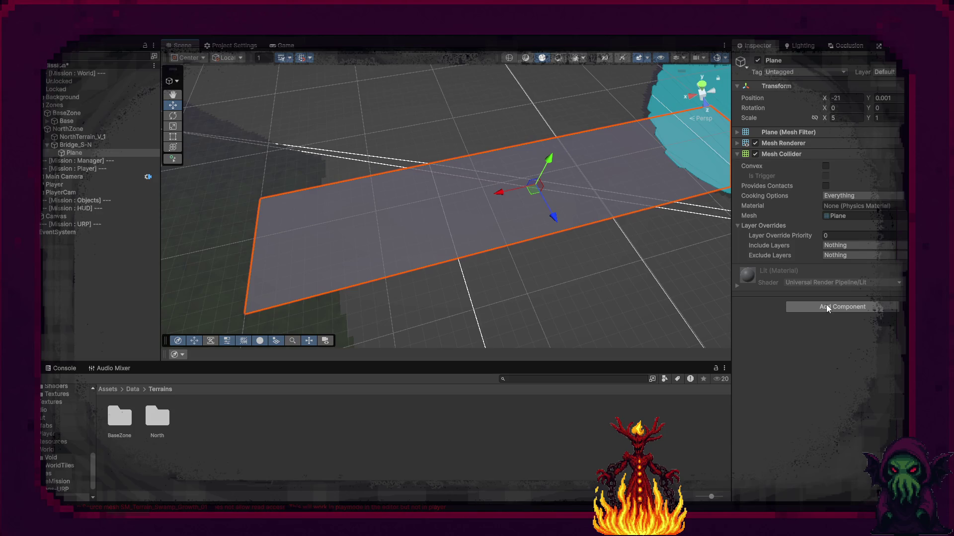
left_click(737, 133)
left_click(737, 133)
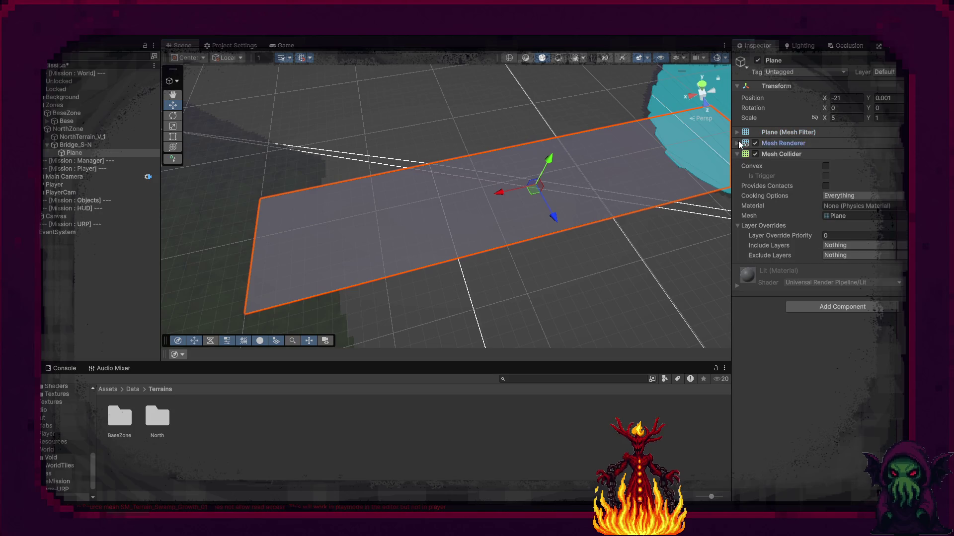
left_click(738, 142)
left_click(803, 154)
left_click(853, 167)
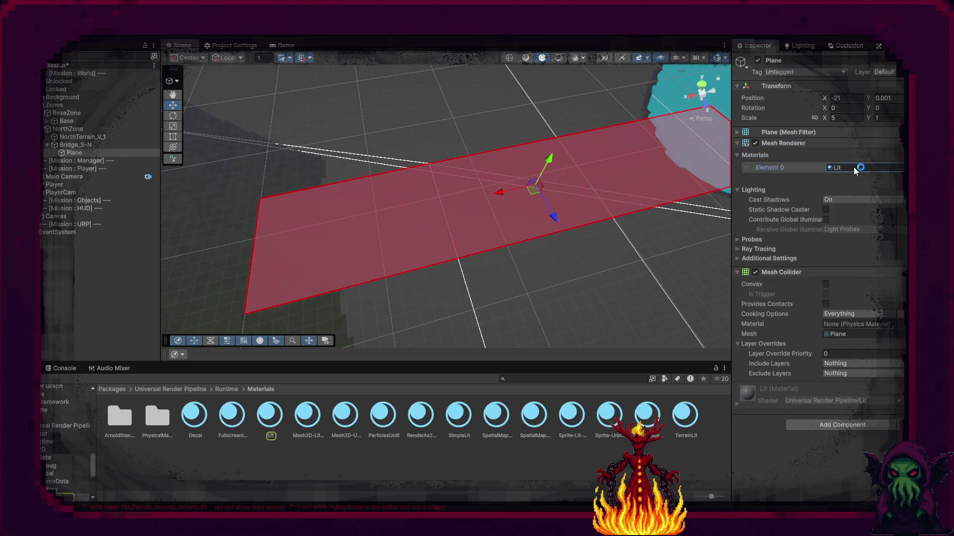
left_click(897, 168)
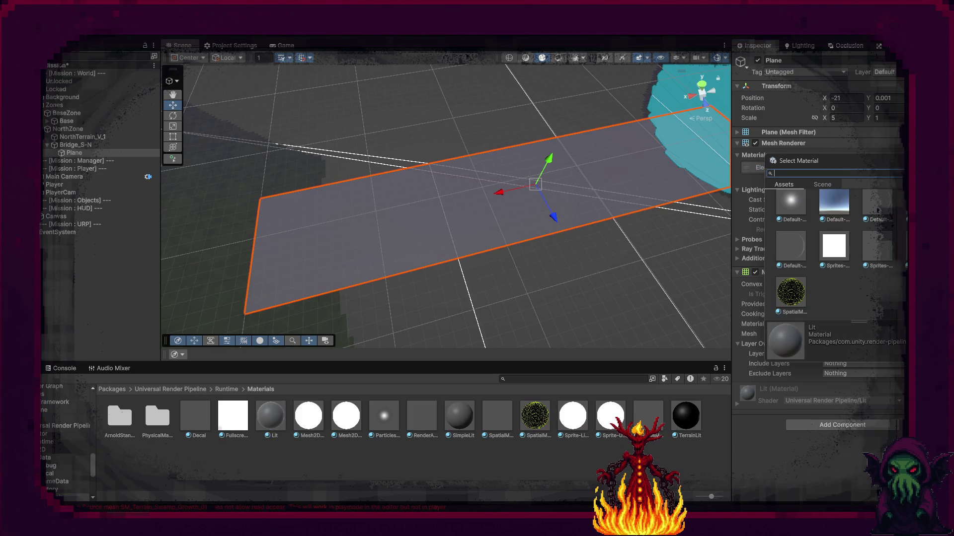
scroll(865, 297, "up", 2)
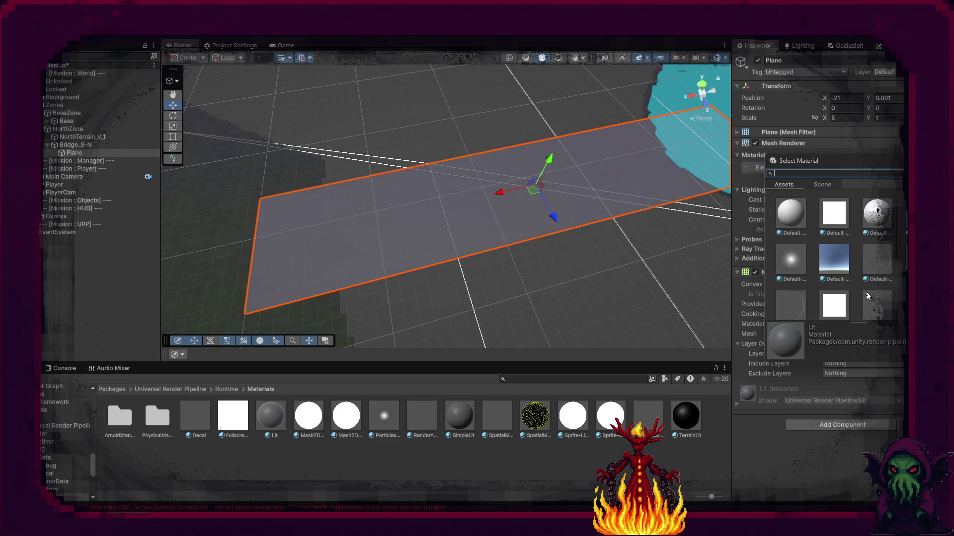
scroll(865, 297, "up", 1)
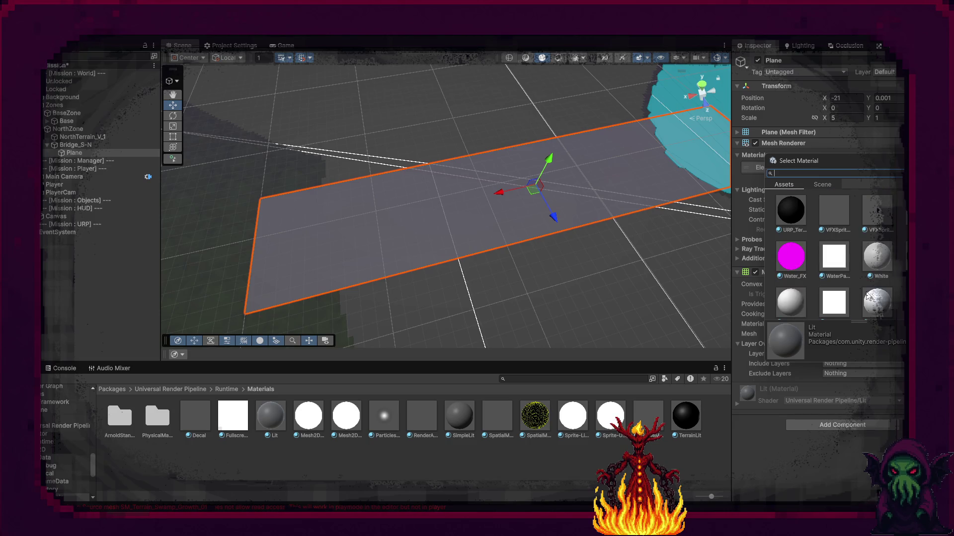
scroll(866, 291, "up", 1)
scroll(865, 291, "up", 3)
scroll(865, 291, "up", 2)
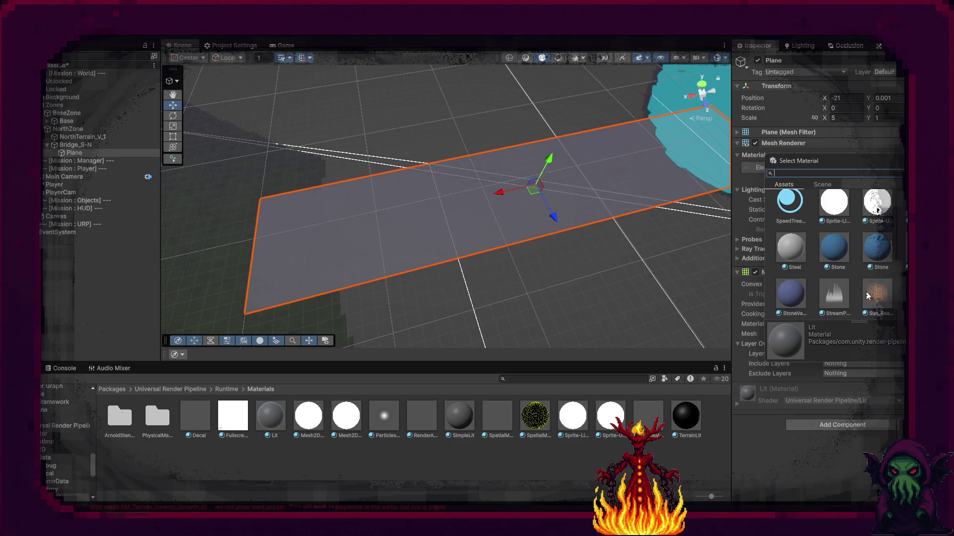
scroll(866, 291, "up", 3)
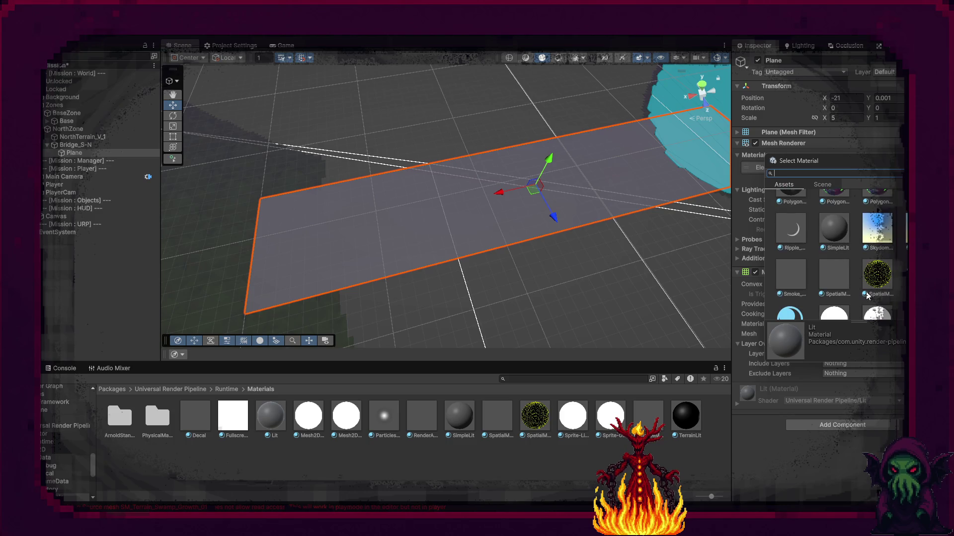
scroll(866, 296, "up", 1)
scroll(866, 296, "up", 3)
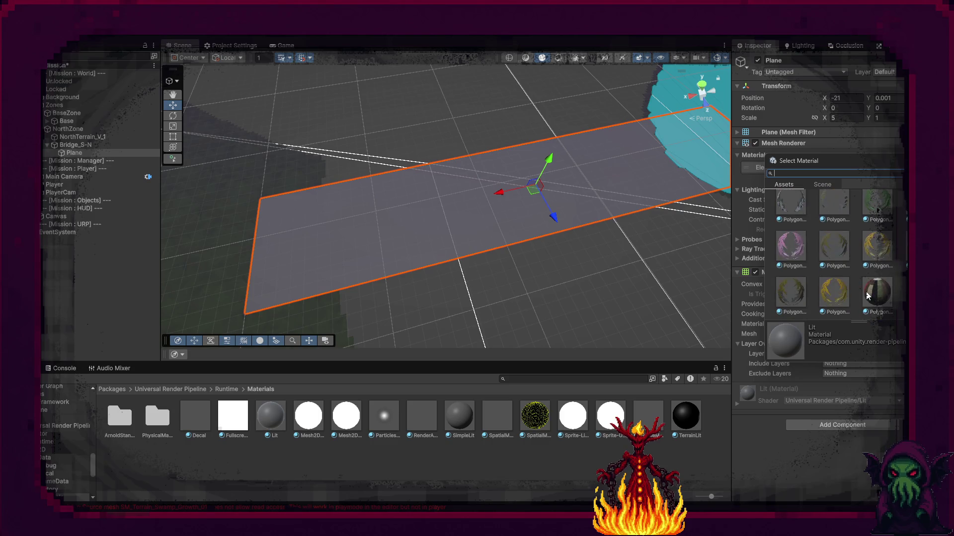
scroll(866, 295, "up", 2)
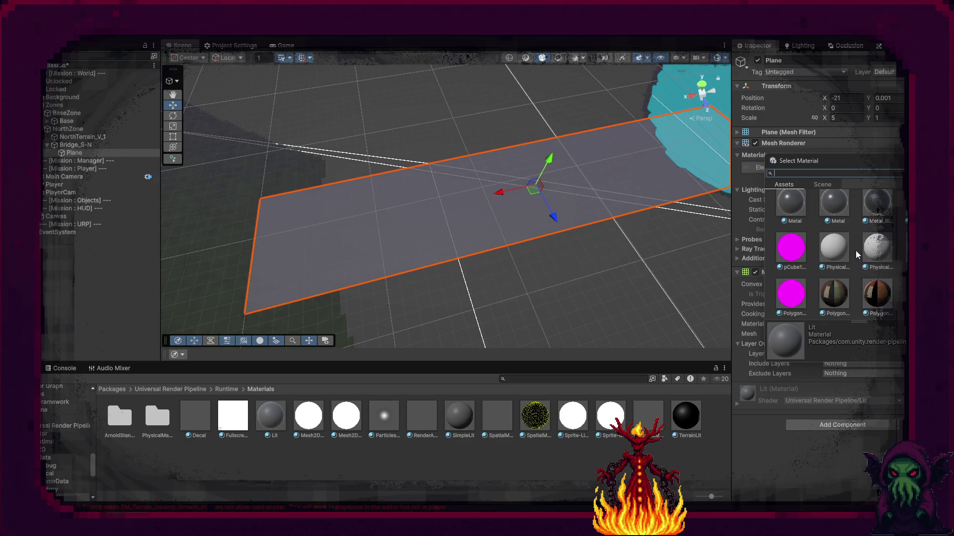
scroll(855, 250, "up", 2)
scroll(855, 250, "up", 2)
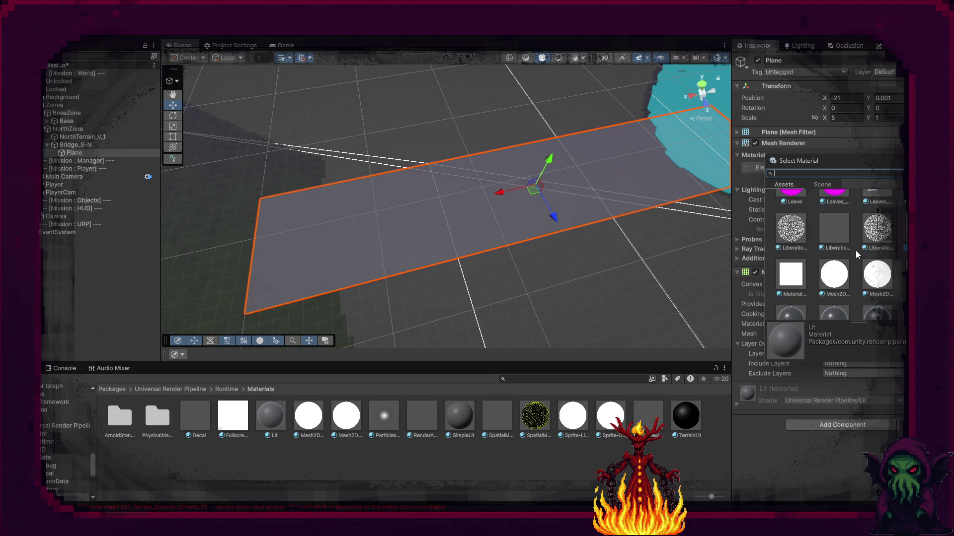
scroll(856, 251, "up", 2)
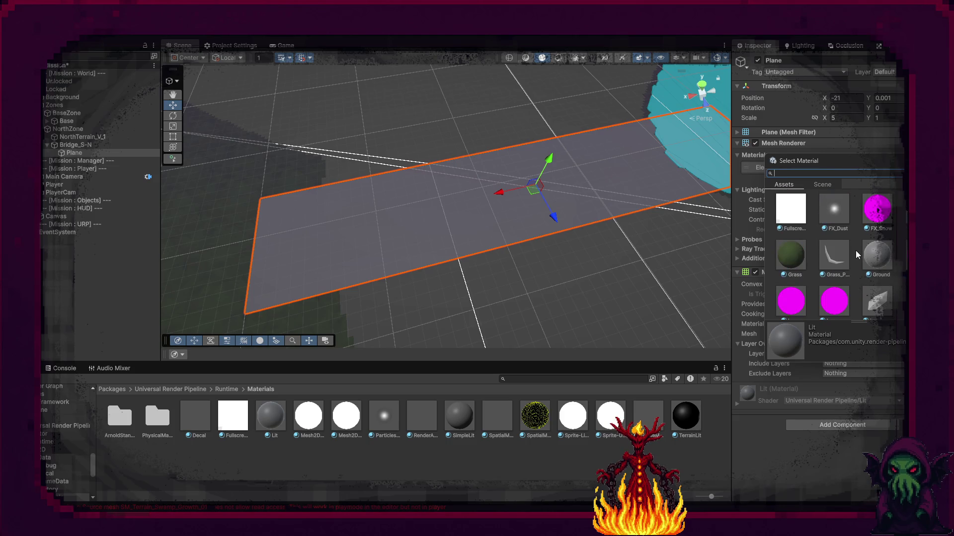
scroll(855, 250, "up", 2)
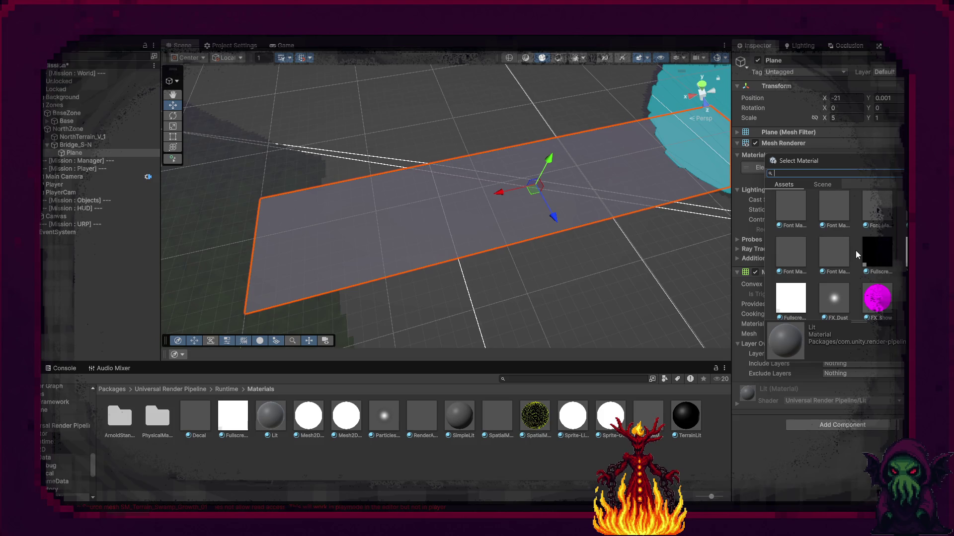
scroll(856, 250, "up", 2)
scroll(855, 250, "up", 5)
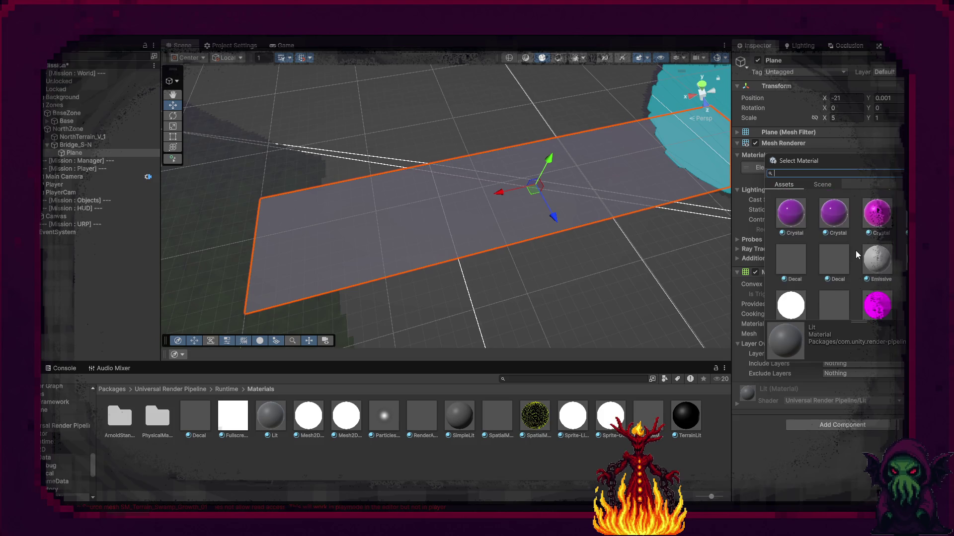
scroll(855, 250, "down", 1)
scroll(855, 250, "up", 5)
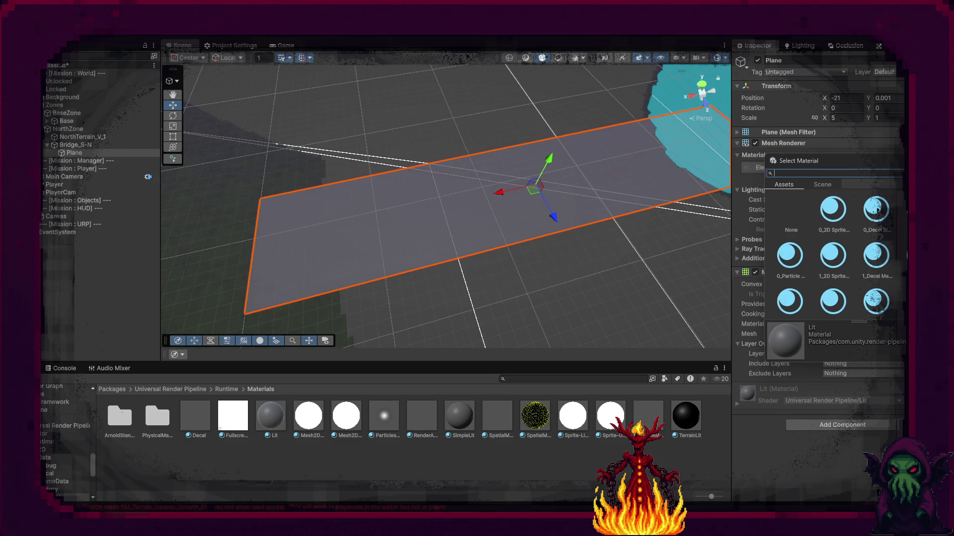
scroll(833, 253, "down", 3)
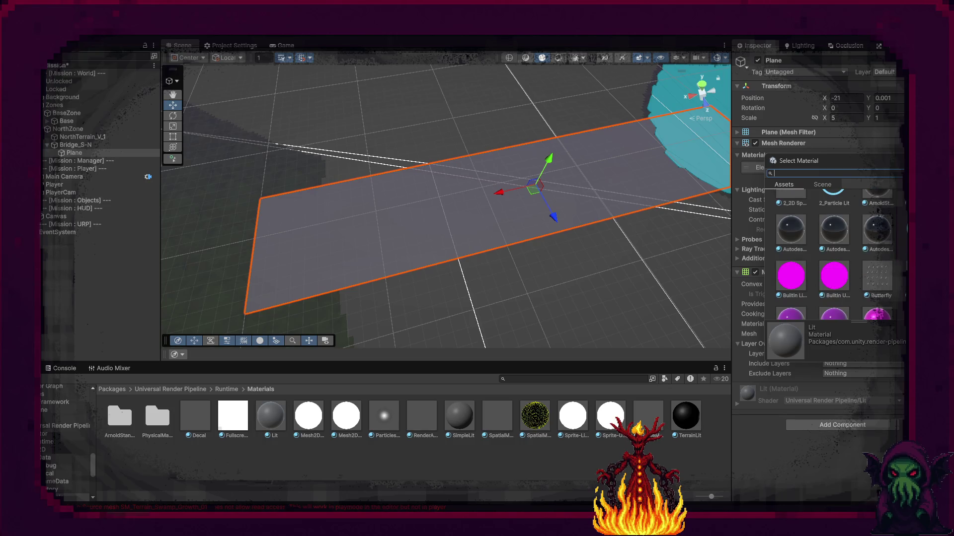
scroll(834, 253, "down", 2)
scroll(834, 254, "up", 1)
scroll(835, 253, "up", 1)
scroll(834, 254, "down", 2)
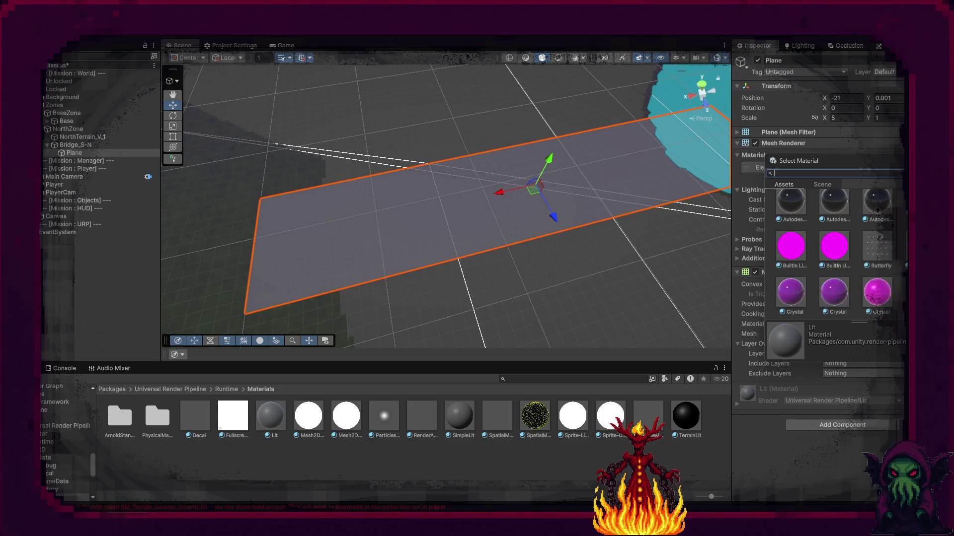
scroll(834, 253, "down", 3)
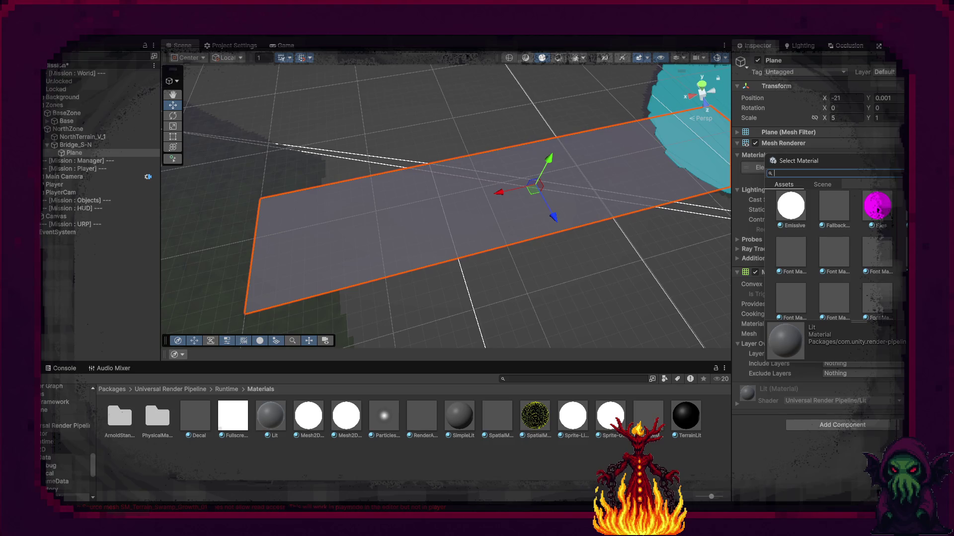
scroll(905, 225, "down", 1)
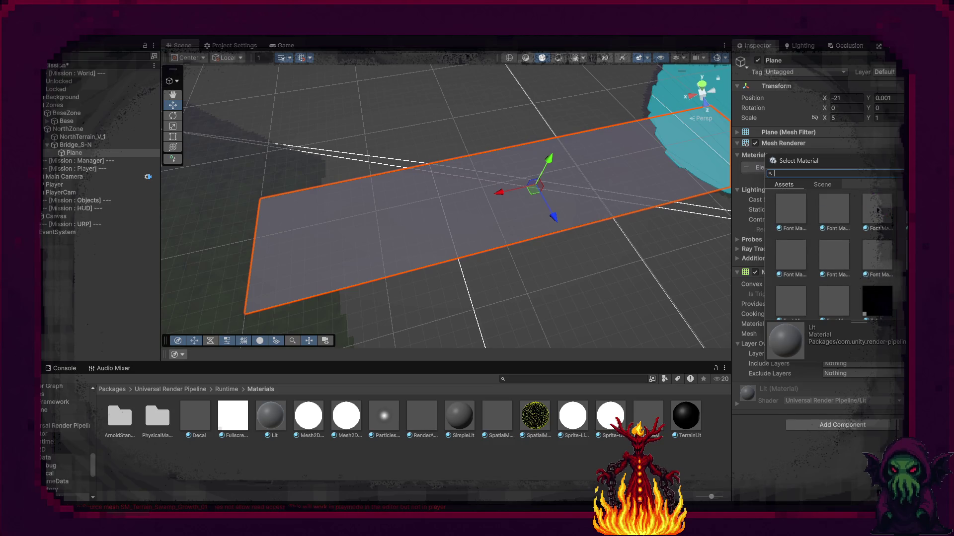
key("Escape")
Drag the Void material from the project's Art materials onto the bridge Plane
left_click(147, 391)
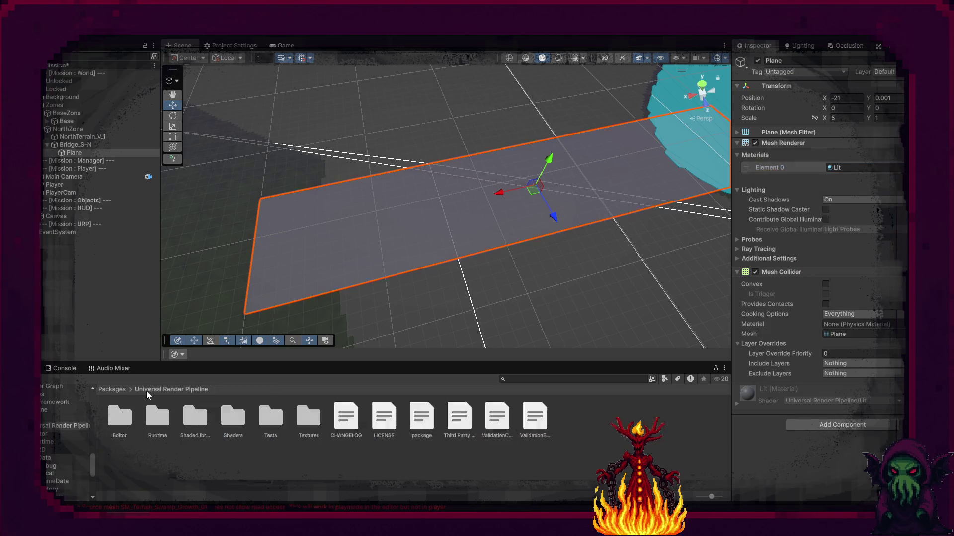
left_click(113, 390)
scroll(46, 451, "up", 3)
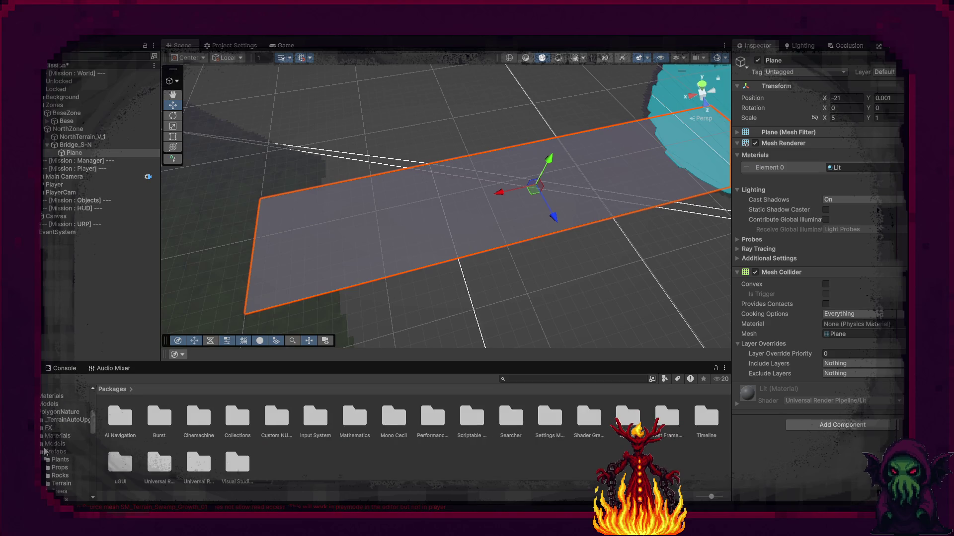
left_click(54, 396)
mouse_move(232, 415)
left_mouse_down()
mouse_move(370, 226)
mouse_move(563, 272)
mouse_move(594, 253)
mouse_move(509, 295)
mouse_move(419, 298)
mouse_move(306, 283)
mouse_move(277, 266)
mouse_move(214, 274)
mouse_move(228, 224)
mouse_move(401, 175)
left_mouse_up()
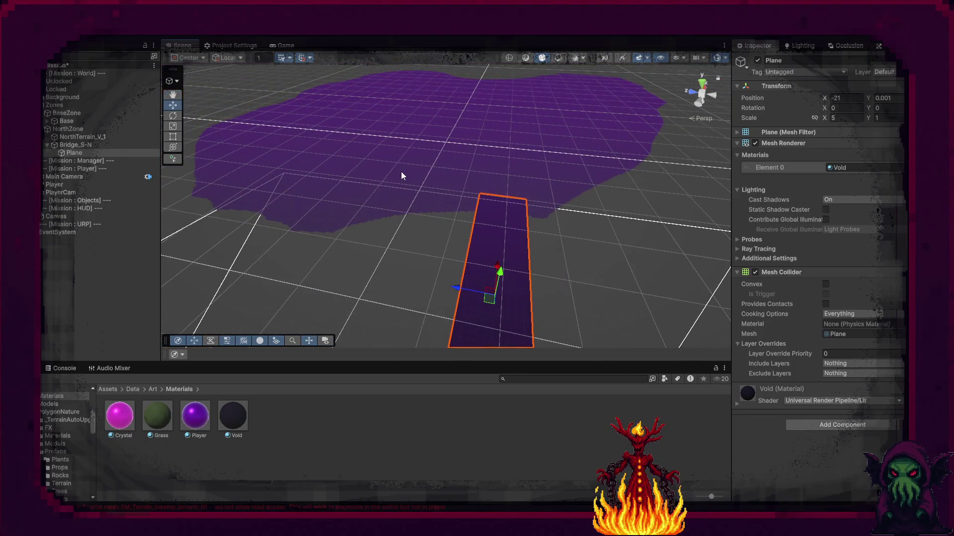
left_click(401, 176)
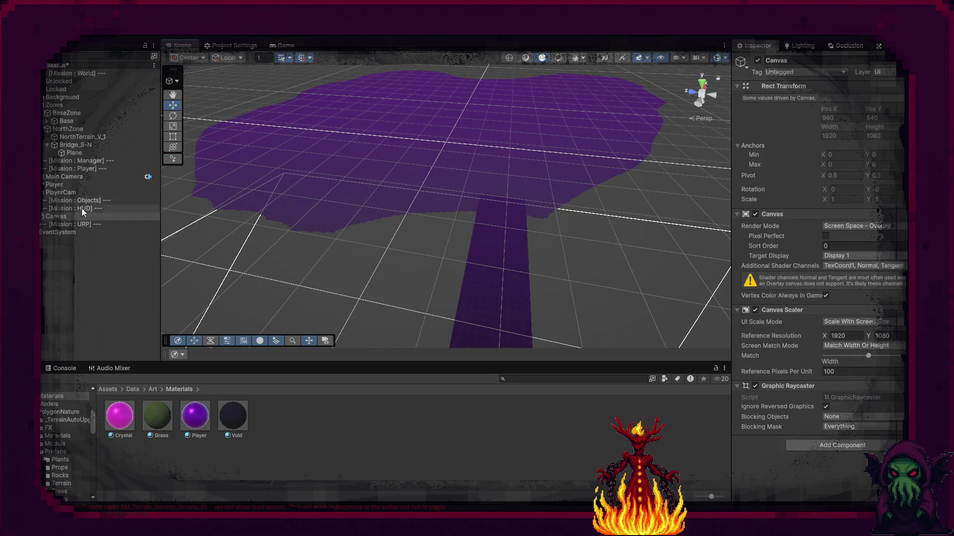
Add a NavMesh Surface component to NorthZone and bake its navmesh
left_click(69, 131)
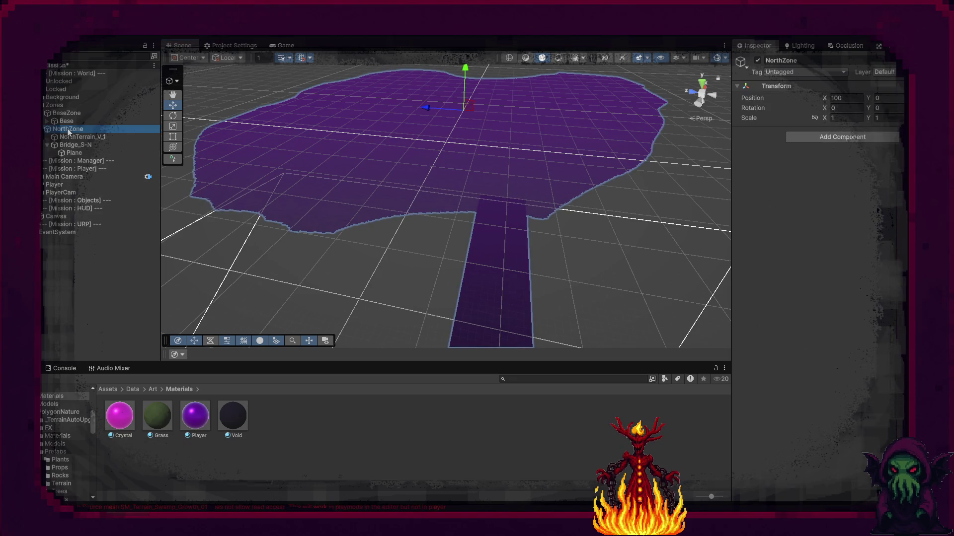
left_click(792, 139)
type("S")
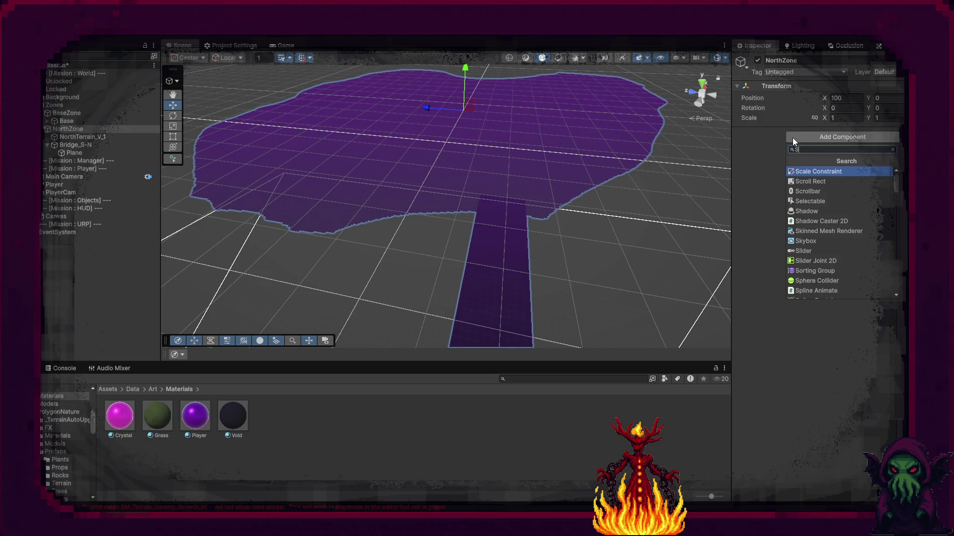
type("ur")
key("Down")
key("Down")
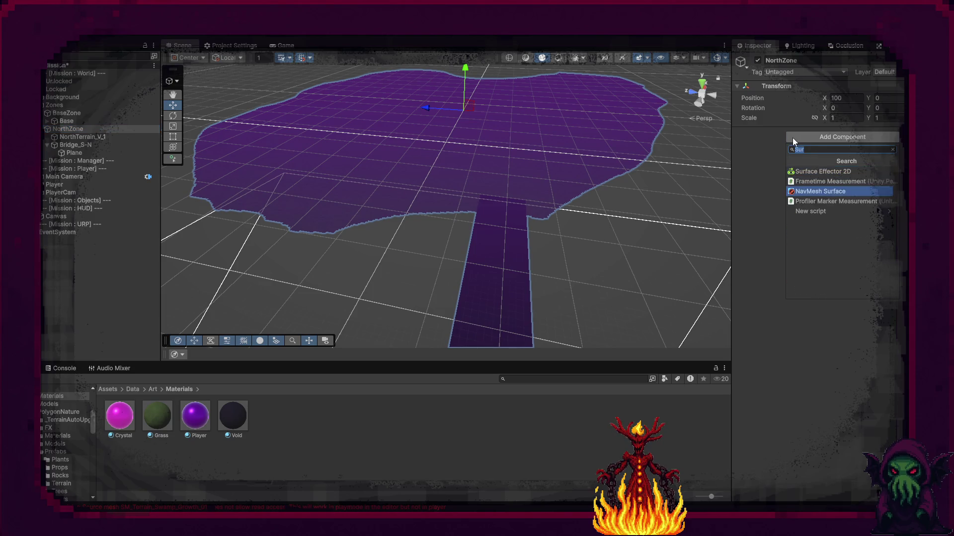
key("Return")
left_click(880, 260)
mouse_move(546, 308)
left_mouse_down()
mouse_move(532, 319)
mouse_move(517, 302)
mouse_move(270, 196)
mouse_move(251, 210)
mouse_move(419, 252)
mouse_move(443, 234)
mouse_move(454, 207)
mouse_move(462, 213)
left_mouse_up()
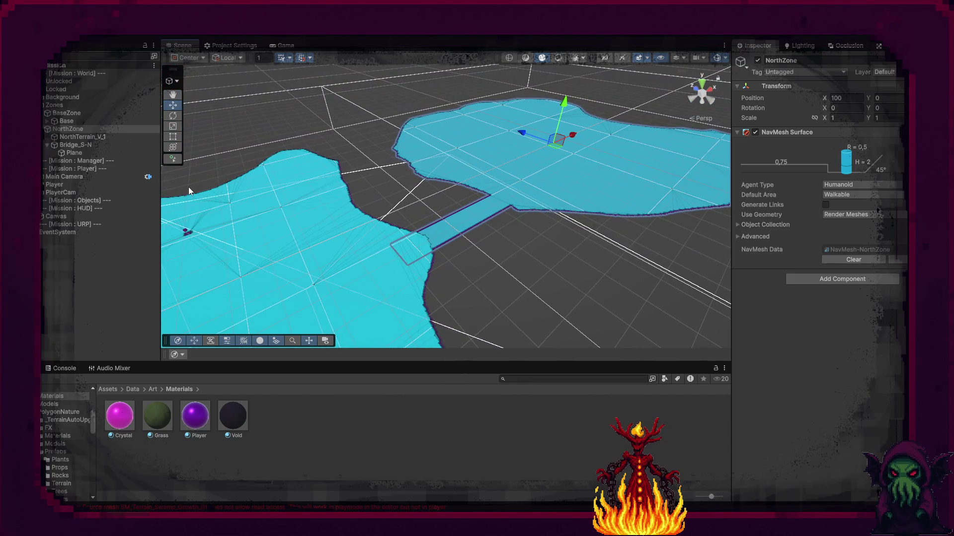
left_click(137, 389)
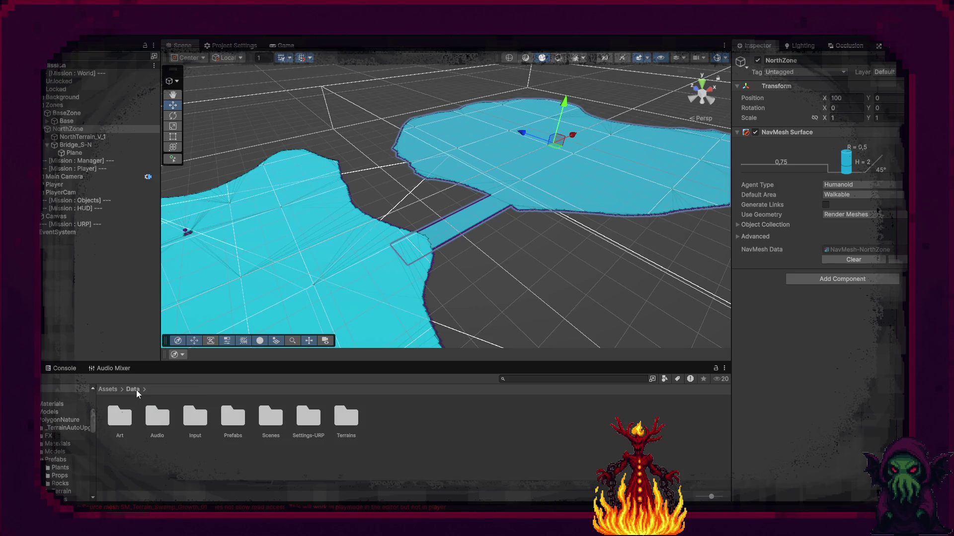
Create a Zone folder inside Assets/Data/Prefabs and open it
left_click(229, 423)
double_click(229, 424)
right_click(229, 423)
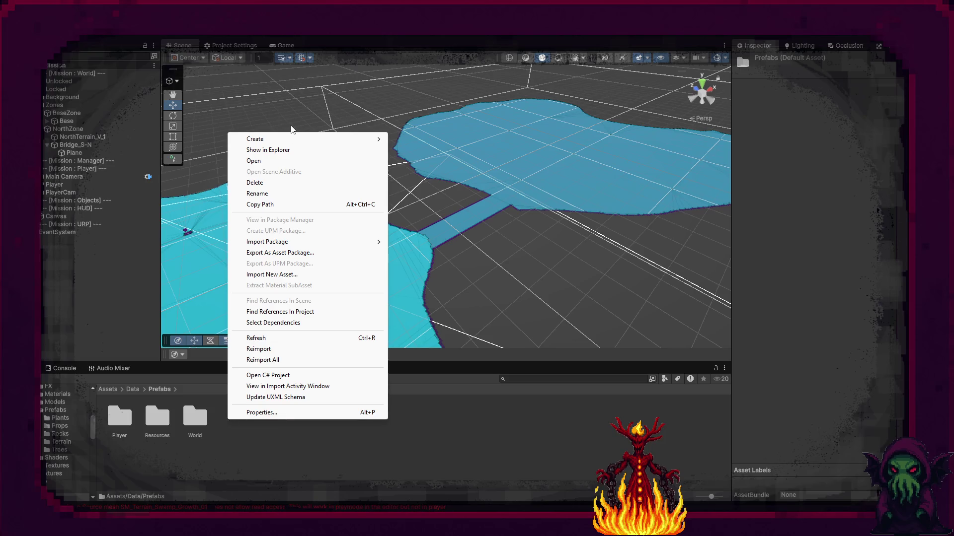
mouse_move(299, 139)
left_click(426, 139)
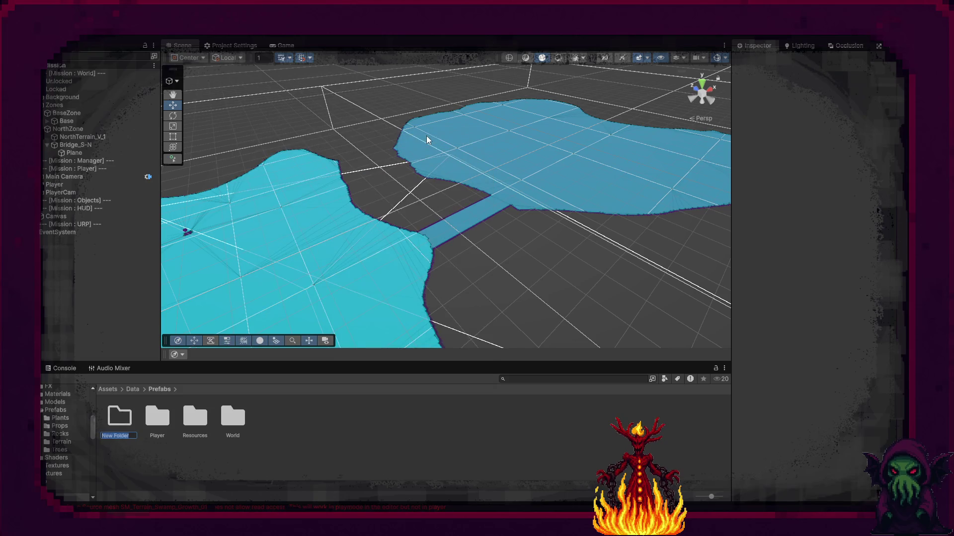
type("Zone")
key("Return")
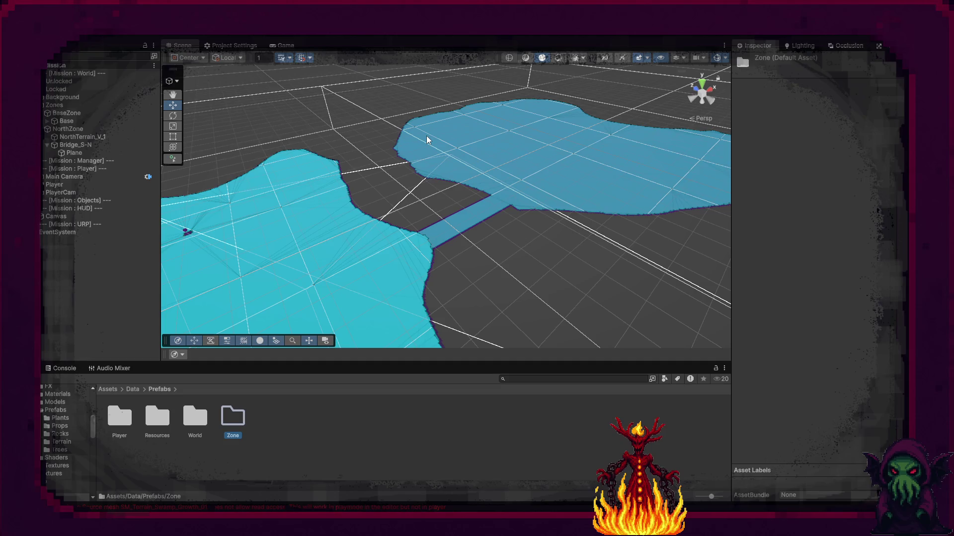
key("Return")
Drag NorthZone into the Zone folder as a prefab and open it for editing
right_click(310, 441)
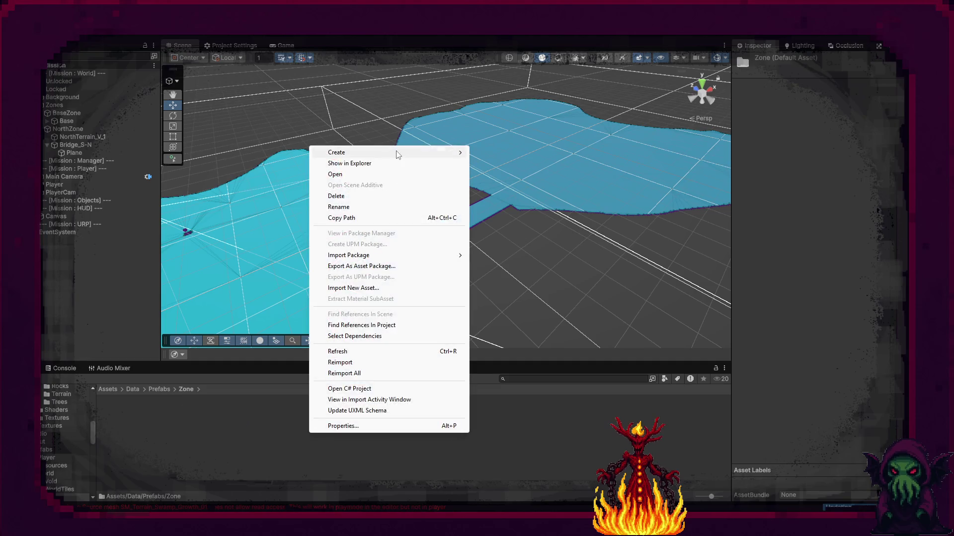
mouse_move(397, 153)
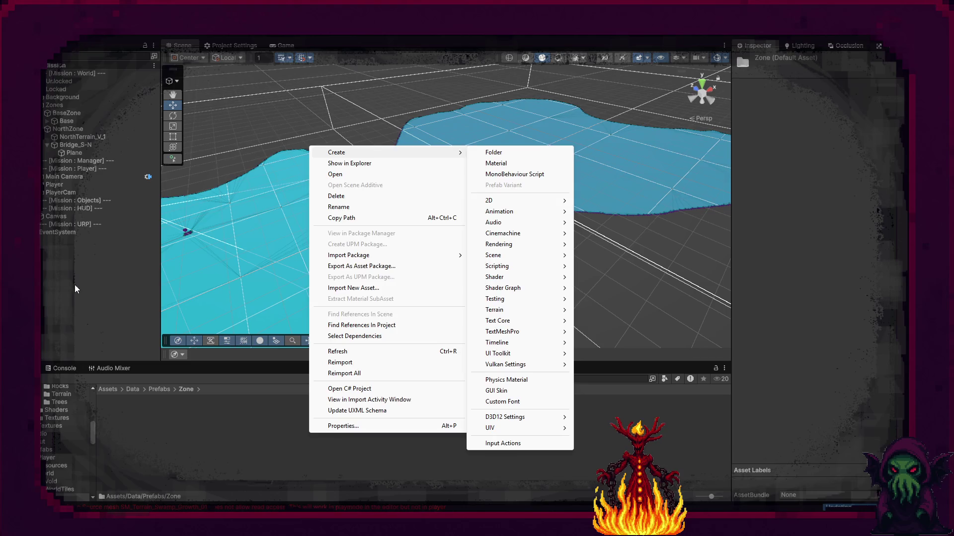
left_click(75, 285)
mouse_move(70, 130)
left_mouse_down()
mouse_move(126, 154)
mouse_move(168, 416)
left_mouse_up()
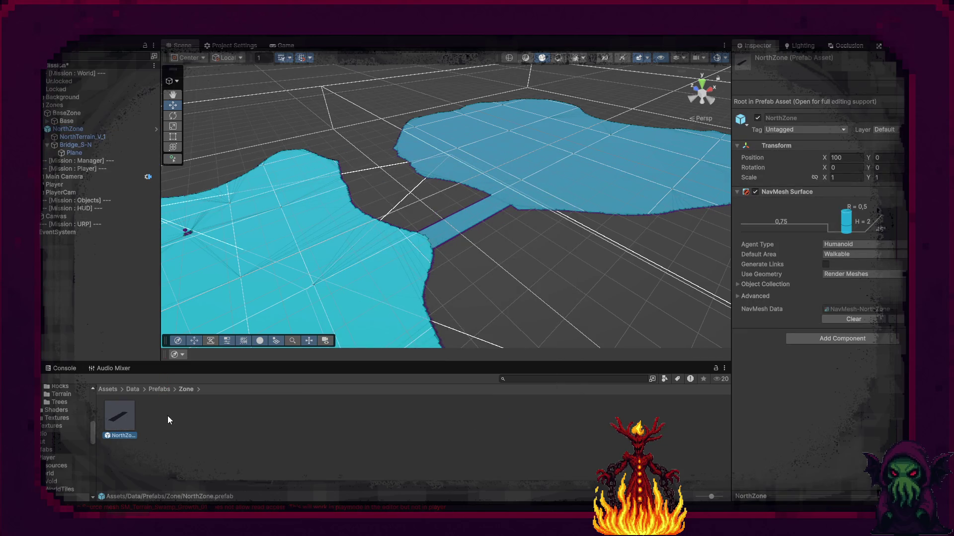
double_click(124, 420)
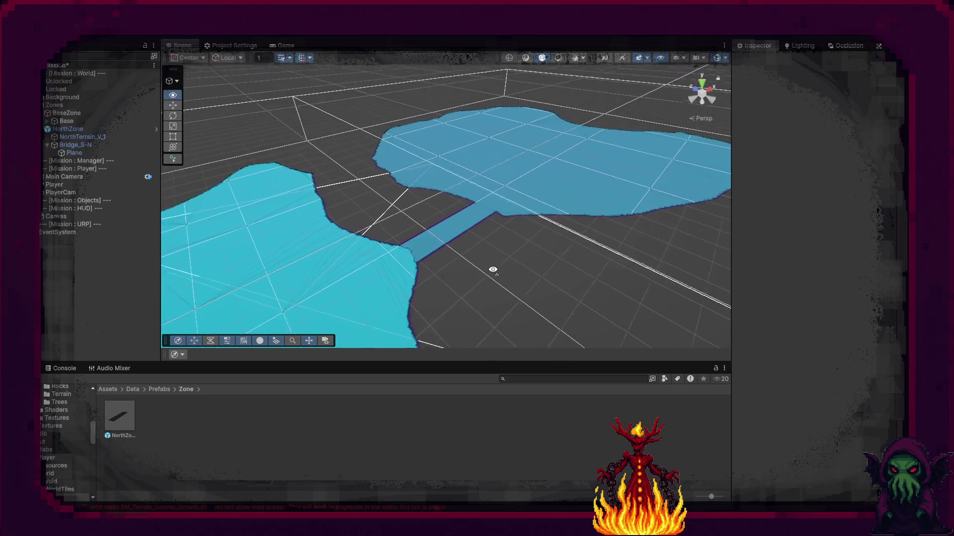
Delete the NorthZone instance from the Mission scene
mouse_move(492, 270)
left_mouse_down()
mouse_move(549, 262)
mouse_move(516, 273)
left_mouse_up()
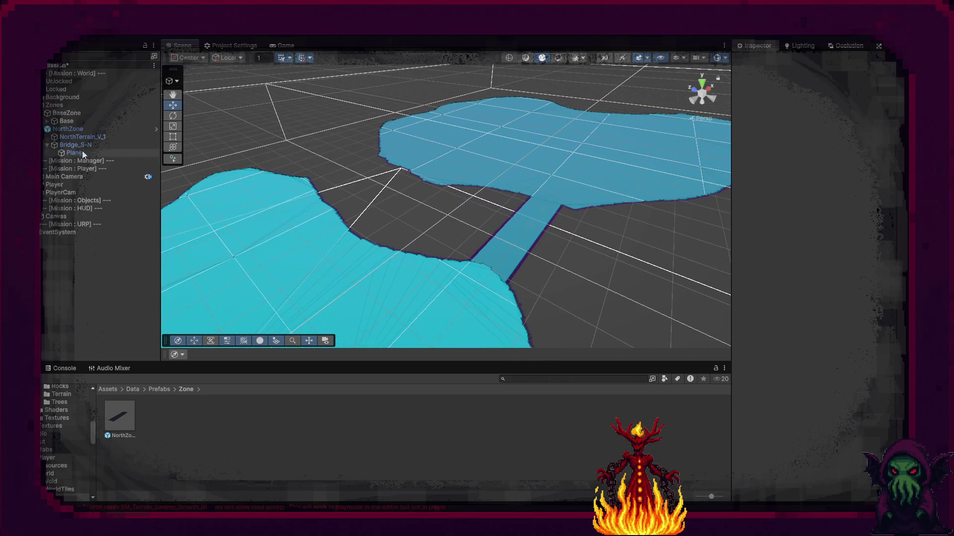
left_click(64, 130)
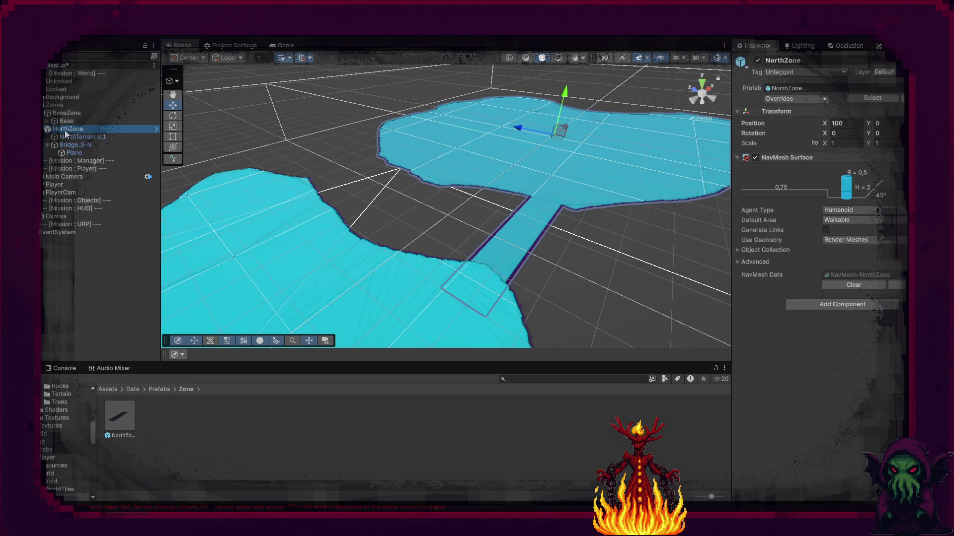
key("Delete")
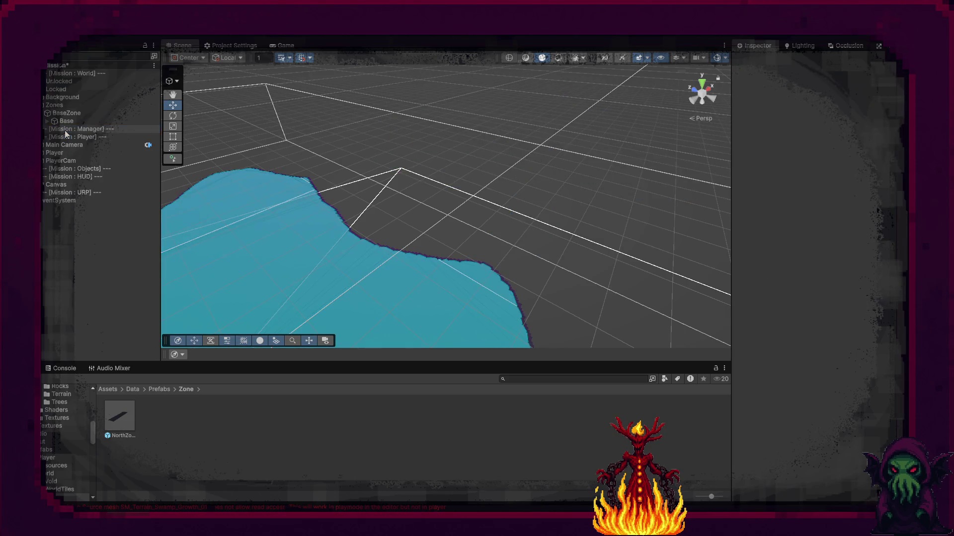
Open the project's C# code in Visual Studio 2022 from the Zone folder's context menu
right_click(345, 406)
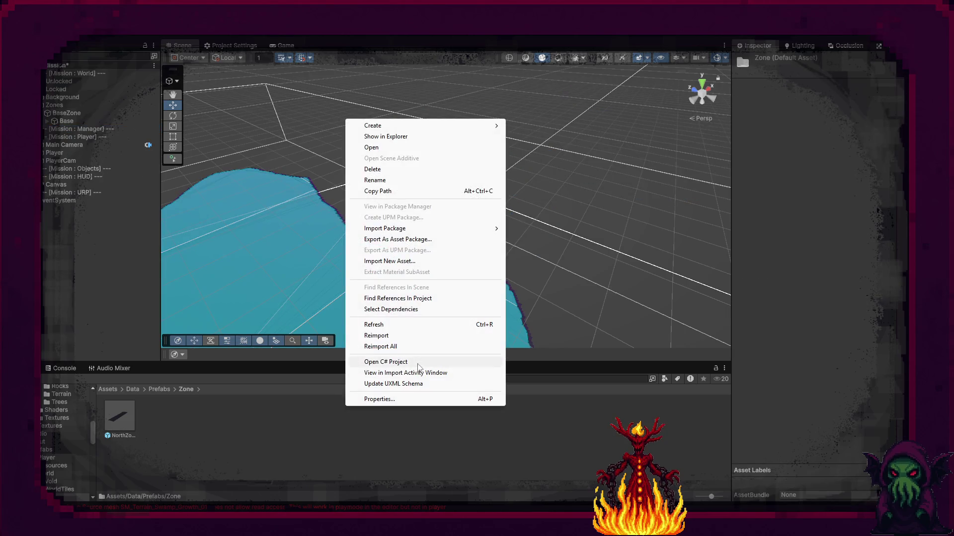
left_click(420, 363)
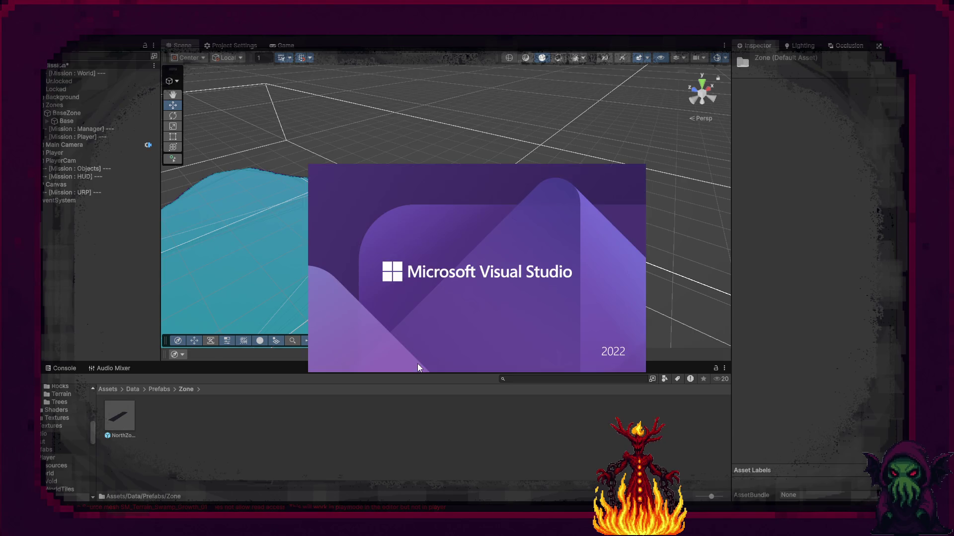
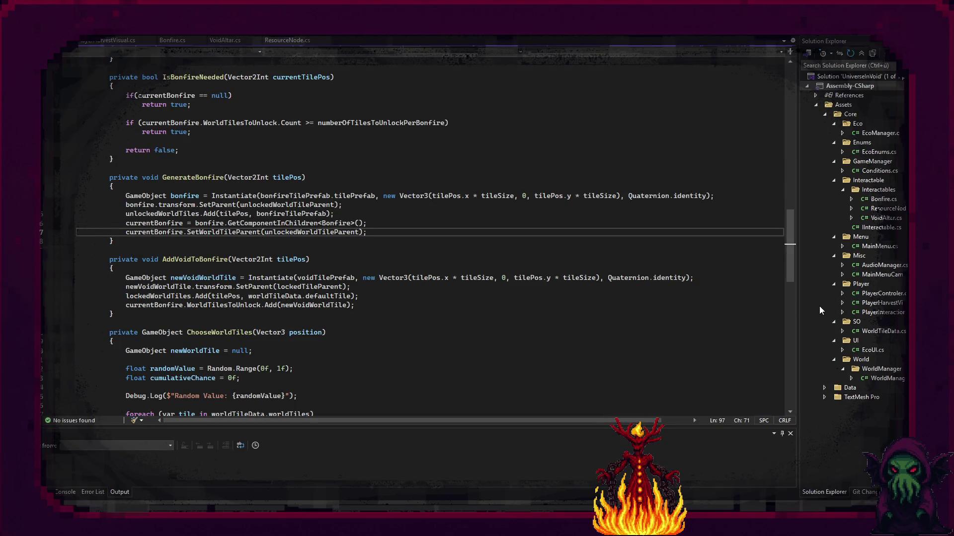
Start deleting the World folder but cancel, then open Bonfire.cs from Interactables
left_click(866, 360)
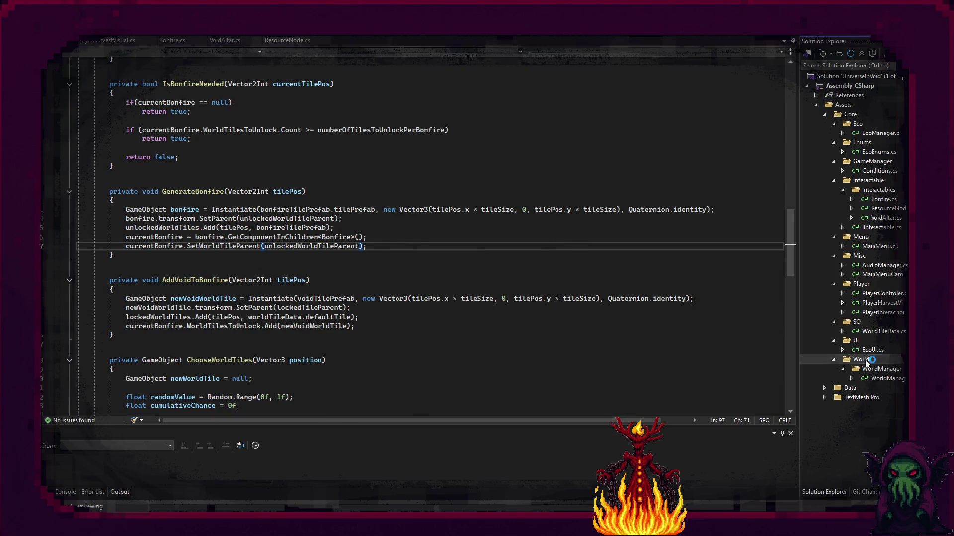
key("Delete")
key("Escape")
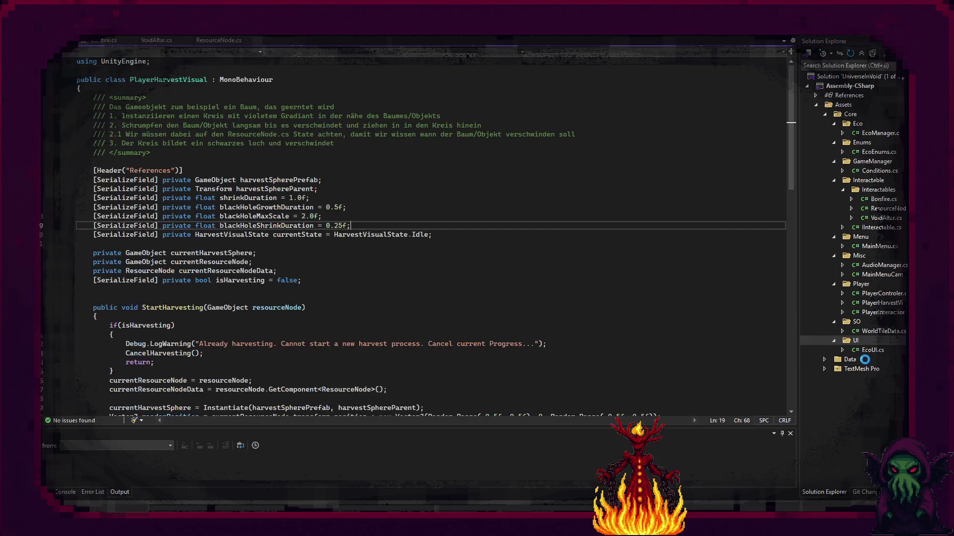
left_click(886, 201)
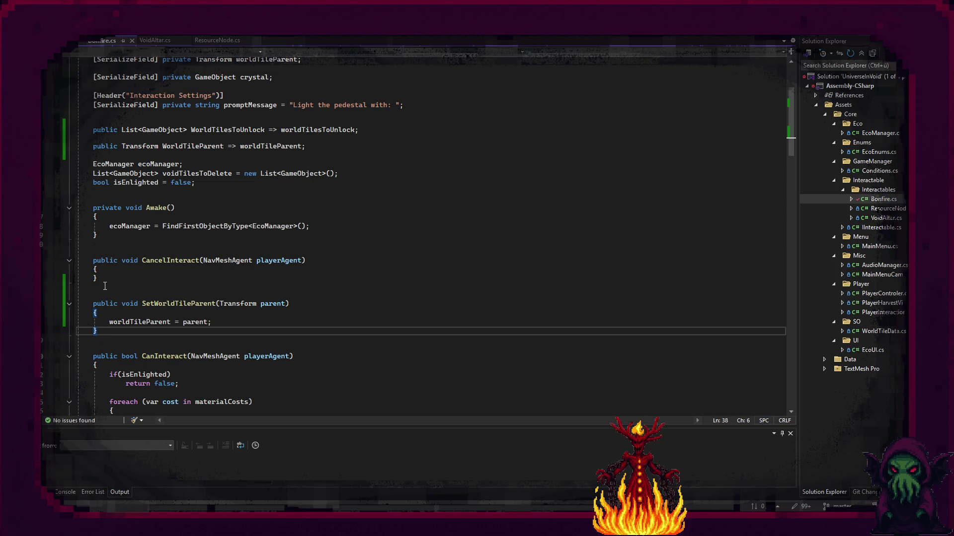
Delete the ChooseWorldTiles and RebakeNavMesh methods and empty the Interact method's body
scroll(220, 321, "down", 15)
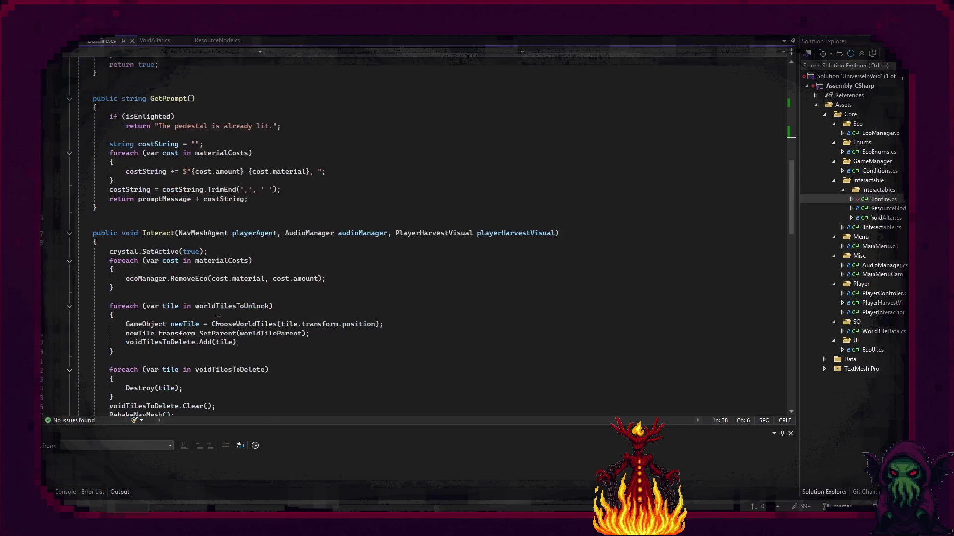
scroll(218, 319, "down", 17)
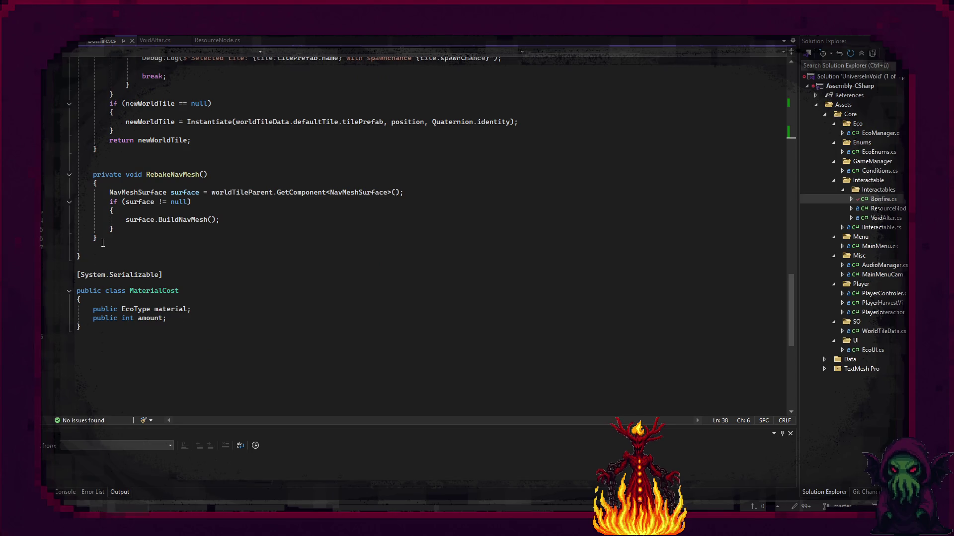
mouse_move(94, 229)
left_mouse_down()
mouse_move(99, 56)
mouse_move(114, 210)
left_mouse_up()
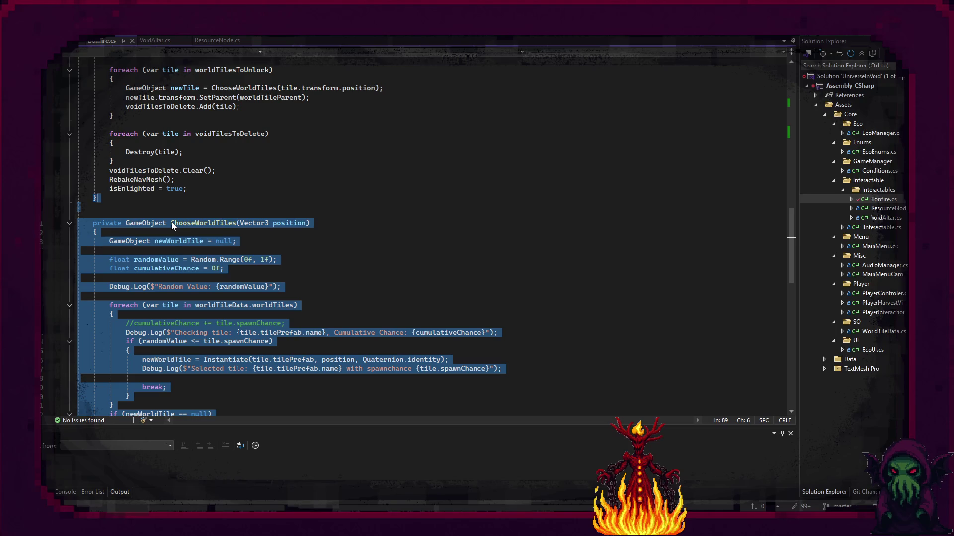
key("Delete")
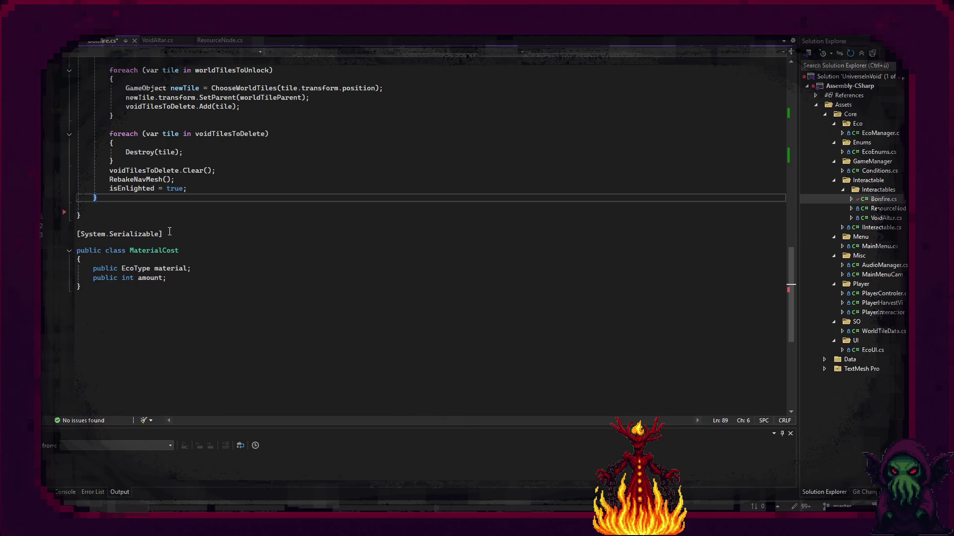
scroll(154, 255, "up", 7)
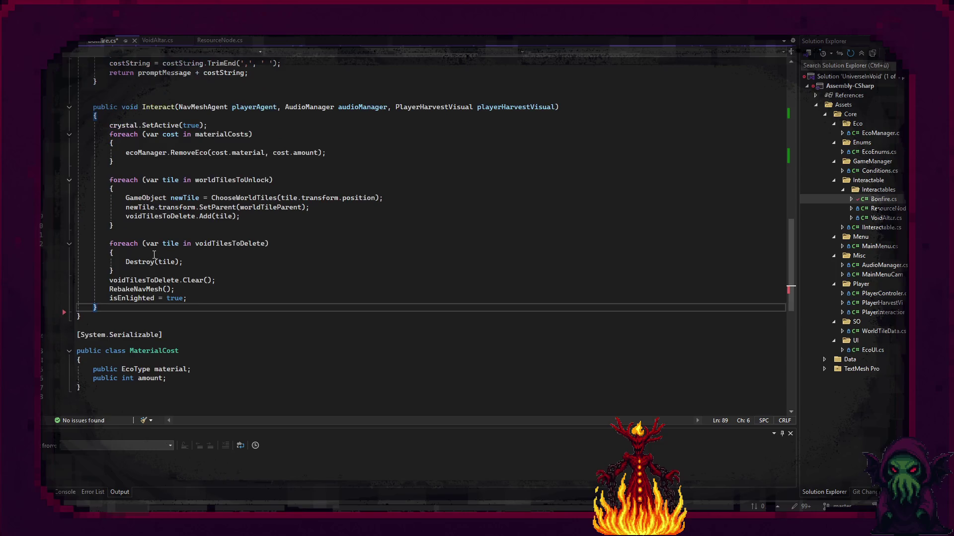
left_click_drag(188, 380, 110, 211)
key("Delete")
Empty CanInteract's body and delete the whole SetWorldTileParent method
scroll(265, 382, "up", 8)
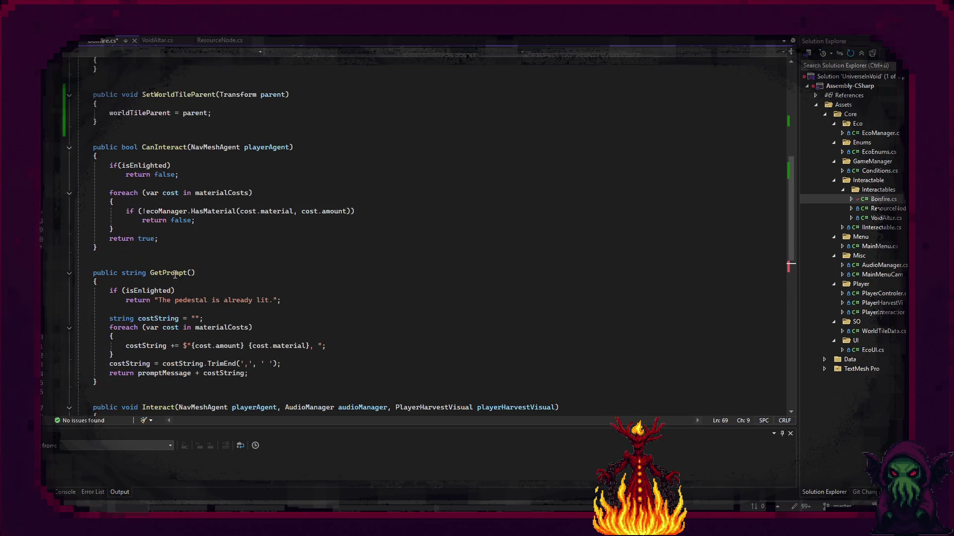
mouse_move(249, 374)
left_mouse_down()
mouse_move(99, 355)
mouse_move(222, 353)
left_mouse_up()
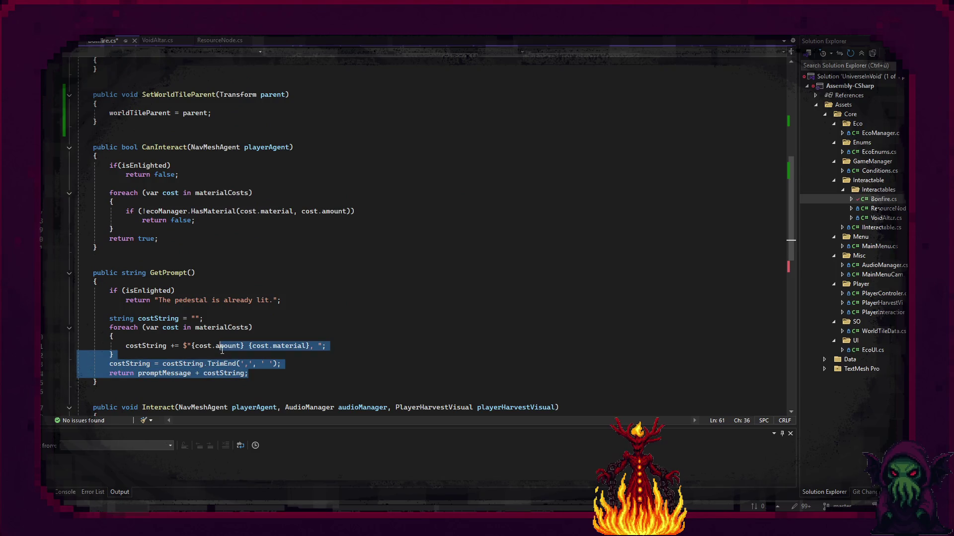
left_click(249, 282)
scroll(250, 294, "up", 4)
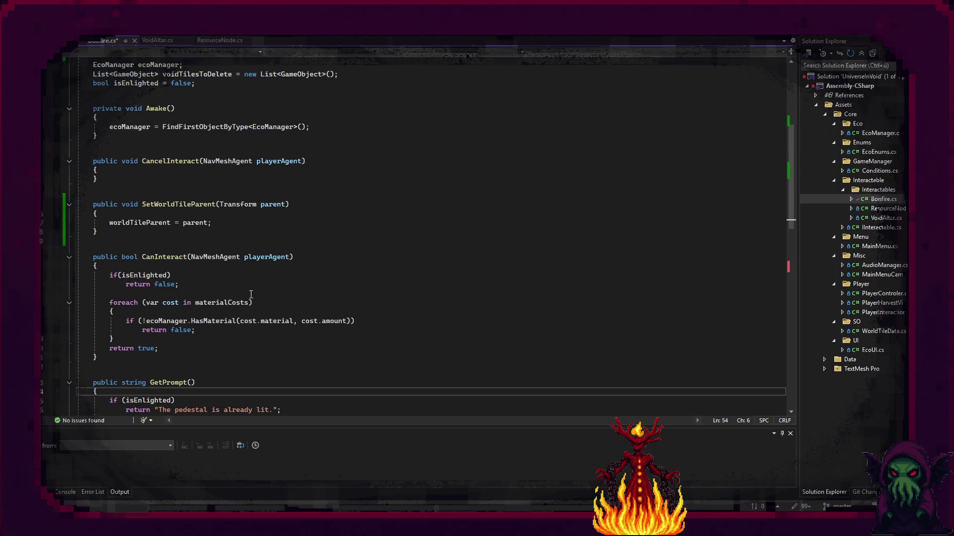
mouse_move(158, 348)
left_mouse_down()
mouse_move(149, 350)
mouse_move(113, 276)
left_mouse_up()
key("BackSpace")
key("BackSpace")
scroll(219, 322, "up", 3)
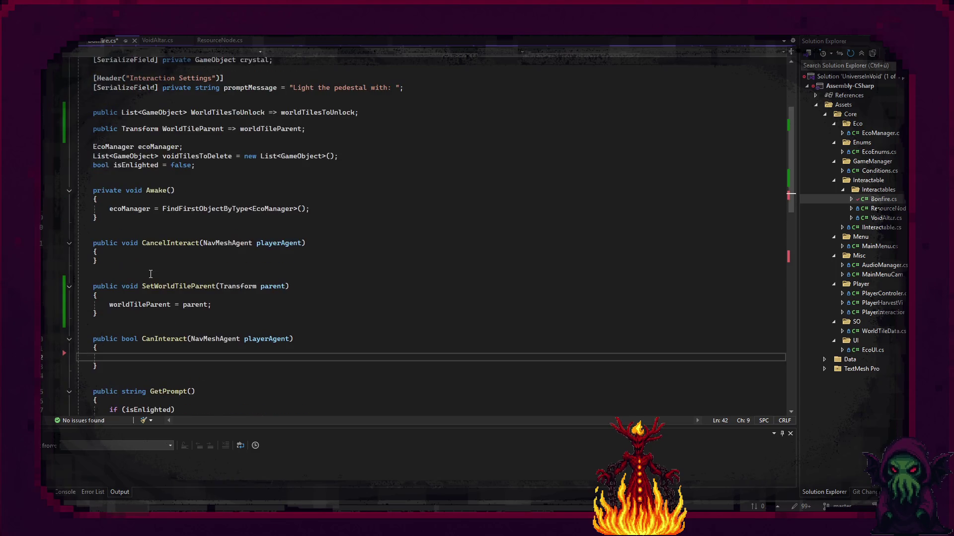
mouse_move(130, 314)
left_mouse_down()
mouse_move(119, 243)
mouse_move(116, 265)
left_mouse_up()
key("BackSpace")
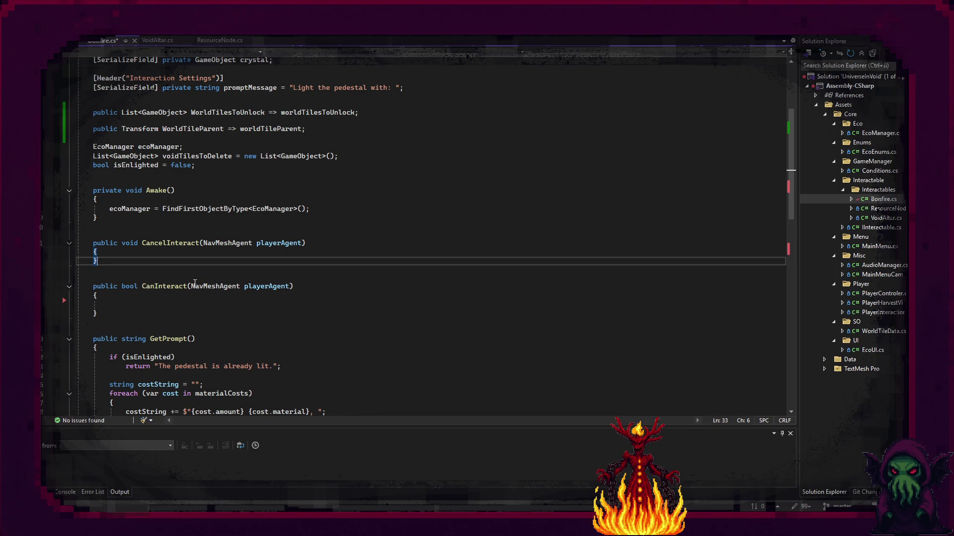
Remove the NavMeshAgent parameter from CanInteract, keeping CancelInteract's NavMeshAgent parameter
left_click_drag(289, 286, 191, 286)
key("BackSpace")
left_click_drag(203, 243, 301, 243)
key("BackSpace")
scroll(219, 325, "down", 7)
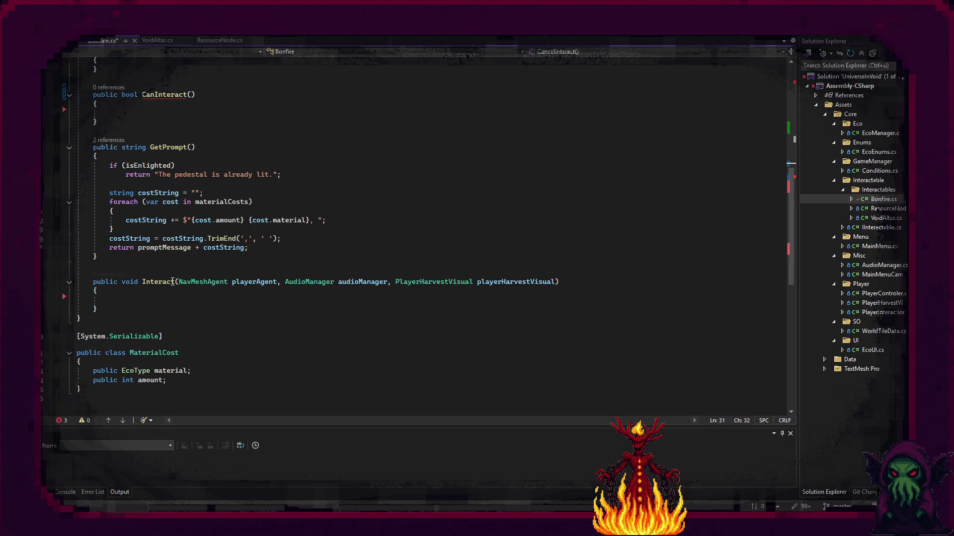
mouse_move(179, 281)
left_mouse_down()
mouse_move(491, 291)
mouse_move(554, 283)
left_mouse_up()
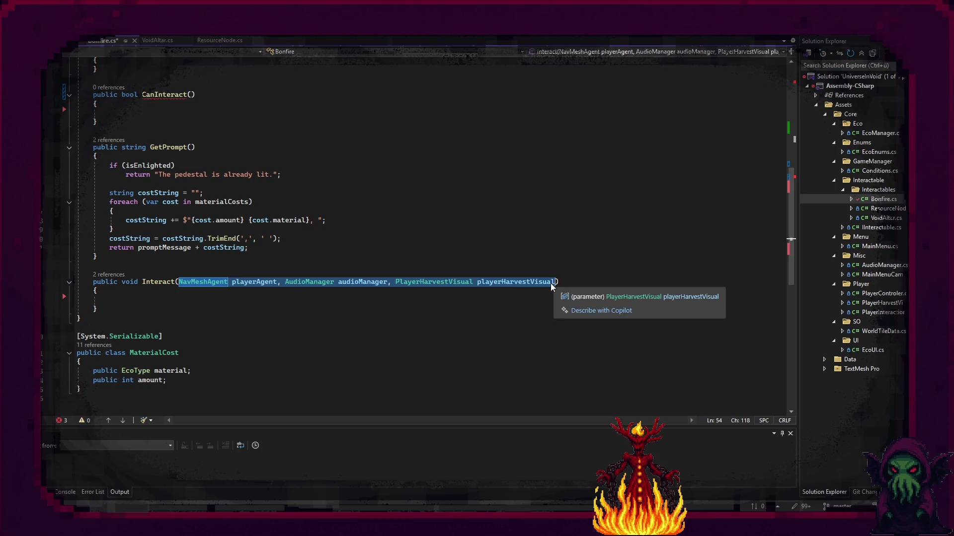
left_click(441, 247)
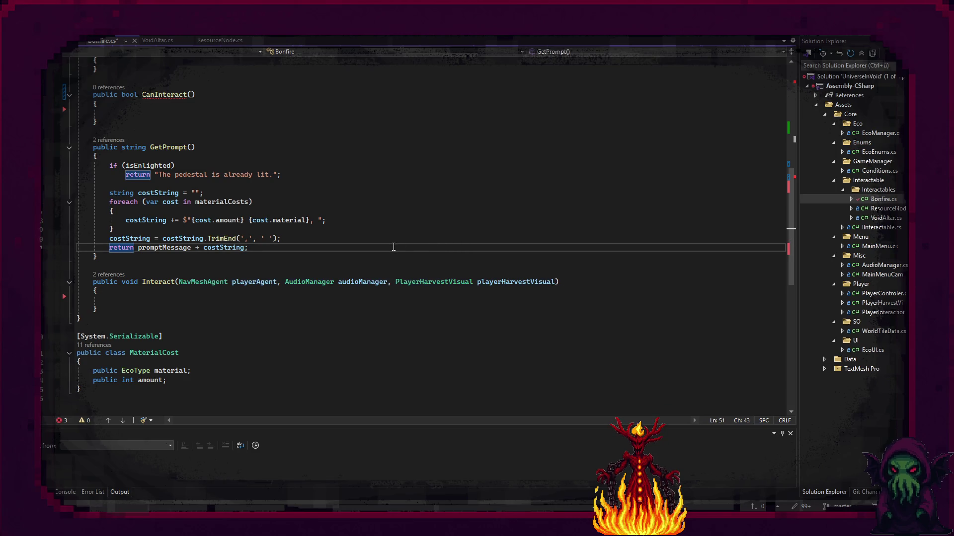
scroll(295, 251, "up", 6)
scroll(295, 251, "down", 3)
key("ctrl+z")
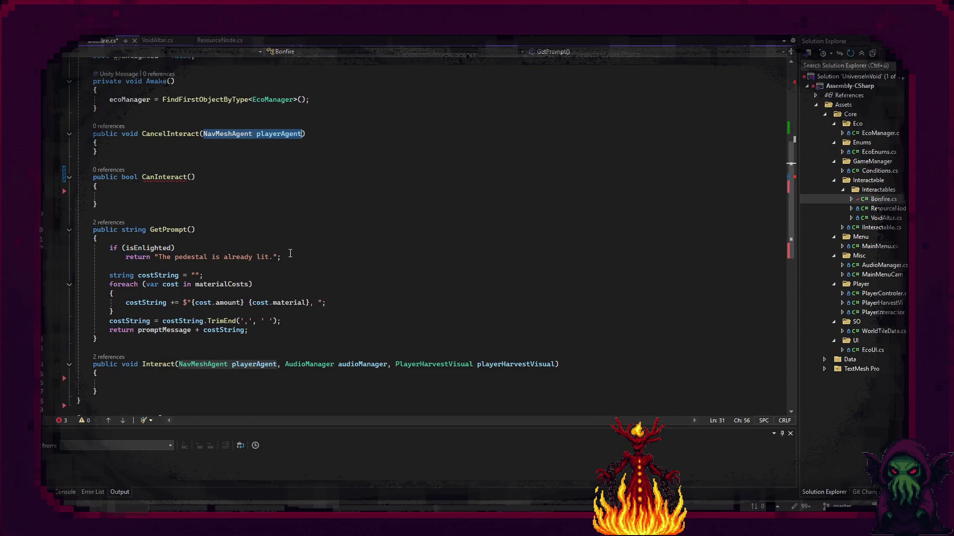
Restore CanInteract's NavMeshAgent parameter and delete the voidTilesToDelete list field
key("ctrl+z")
left_click(206, 211)
scroll(210, 234, "up", 2)
scroll(213, 259, "up", 4)
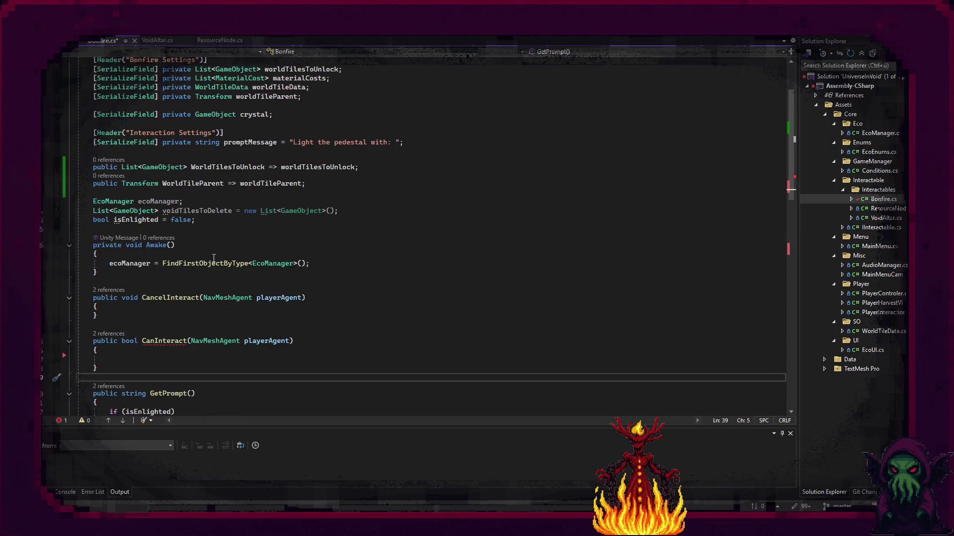
scroll(214, 258, "down", 1)
scroll(214, 257, "up", 1)
scroll(208, 236, "up", 3)
mouse_move(100, 344)
left_mouse_down()
mouse_move(127, 319)
mouse_move(124, 187)
mouse_move(98, 344)
left_mouse_up()
left_click(235, 284)
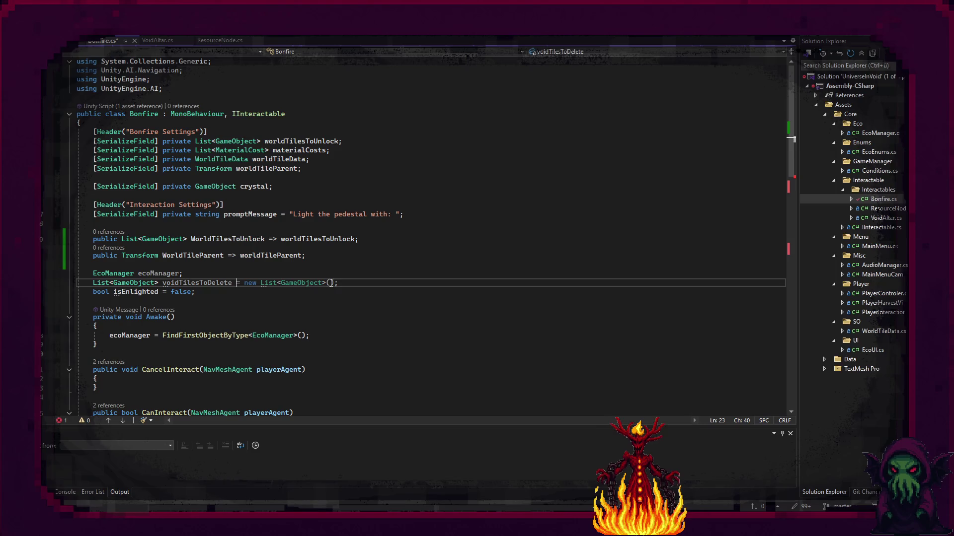
mouse_move(338, 283)
left_mouse_down()
mouse_move(89, 273)
mouse_move(347, 271)
left_mouse_up()
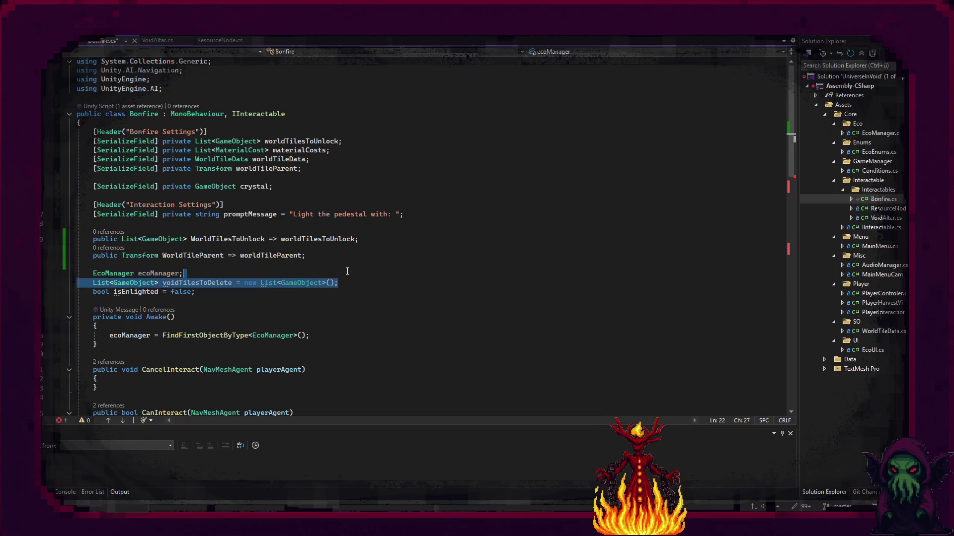
key("Delete")
Delete the WorldTilesToUnlock/WorldTileParent properties and the worldTilesToUnlock, worldTileData, worldTileParent fields
left_click(329, 255)
left_click_drag(328, 249, 332, 224)
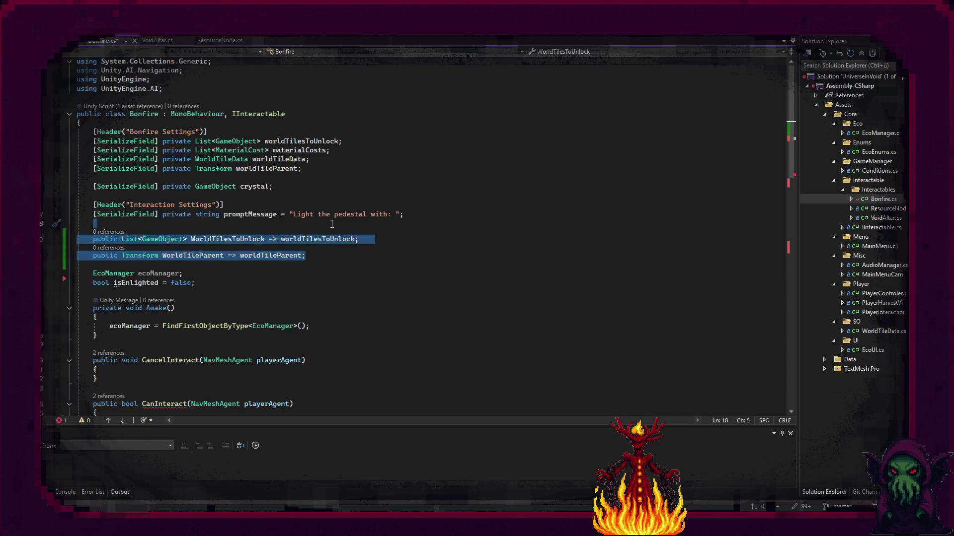
key("Delete")
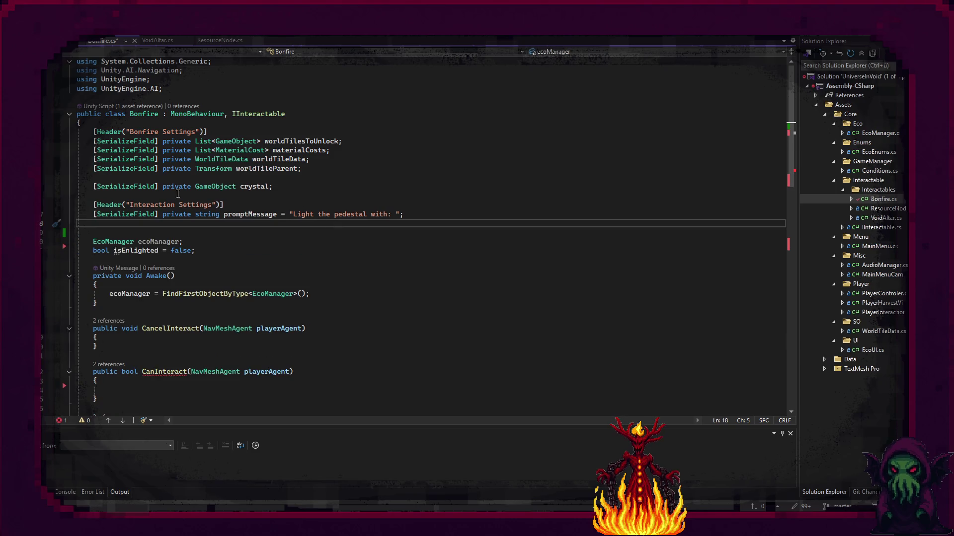
mouse_move(255, 185)
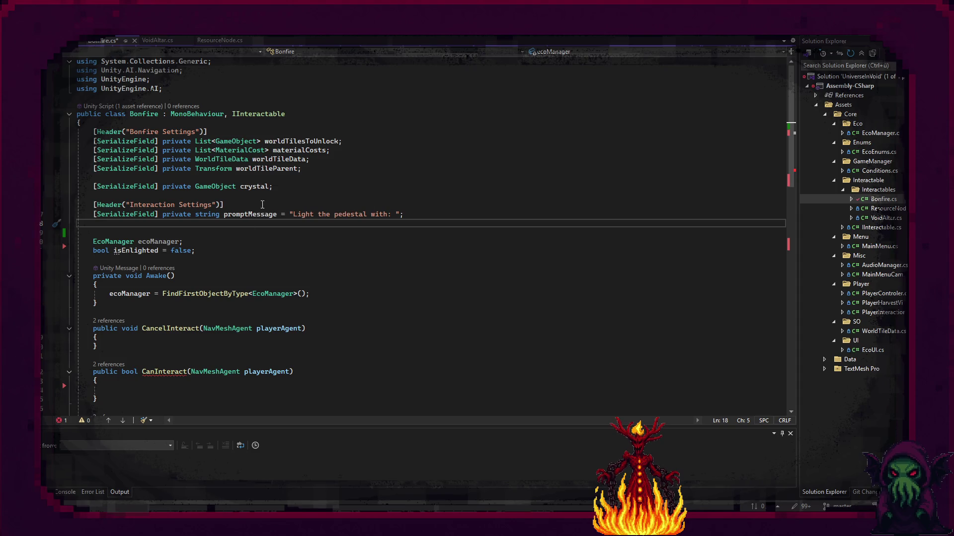
left_click(312, 169)
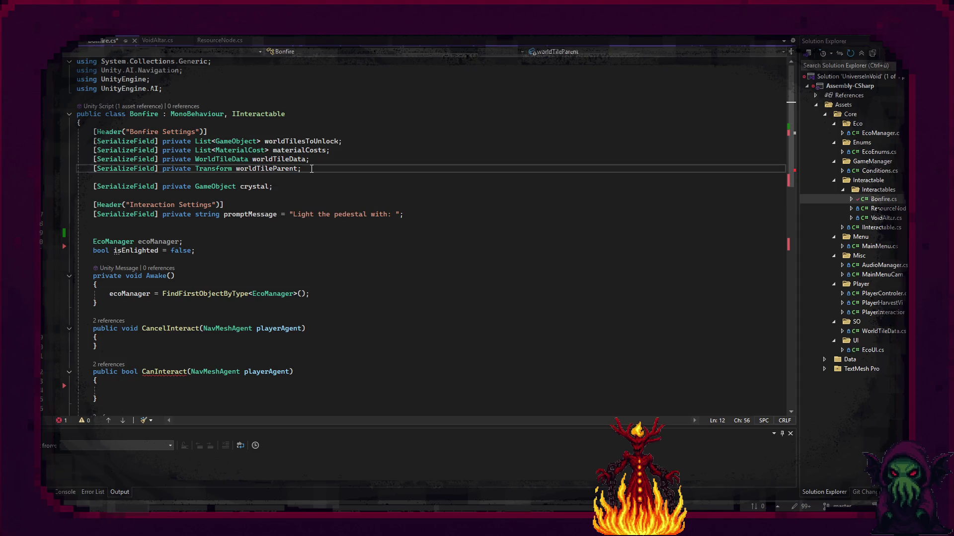
left_click_drag(316, 168, 345, 151)
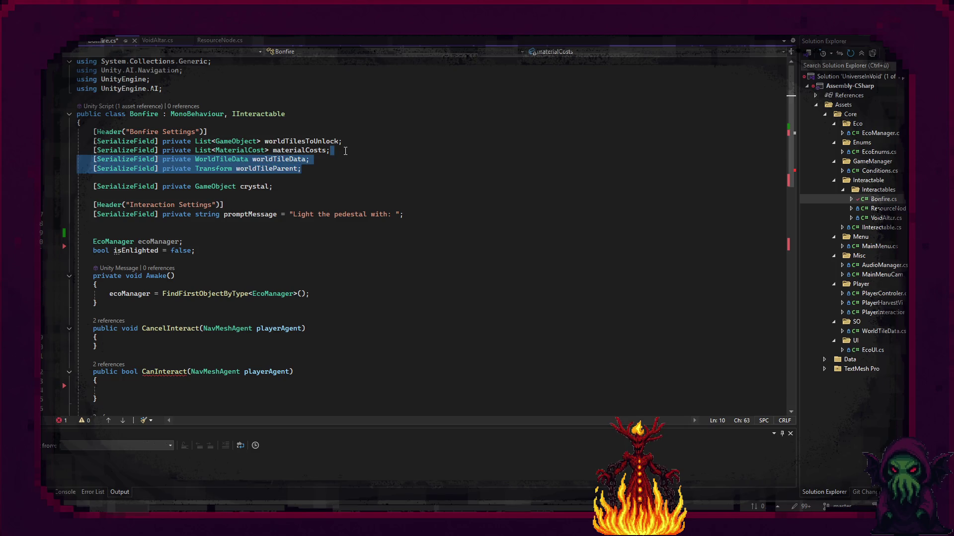
key("BackSpace")
left_click(354, 144)
mouse_move(355, 145)
left_mouse_down()
mouse_move(341, 149)
mouse_move(348, 146)
left_mouse_up()
key("BackSpace")
key("BackSpace")
Declare [SerializeField] private GameObject unlockZonePrefab below crystal, then begin CanInteract's if(!isEnlighted) check
left_click(324, 157)
key("Return")
key("Up")
type("[S")
key("Tab")
type("] ")
type("private")
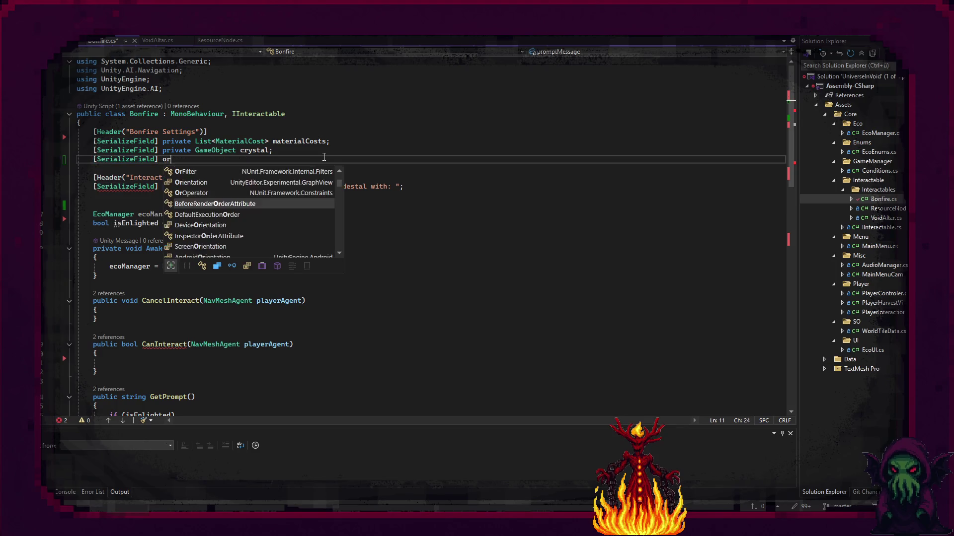
type(" GameObject")
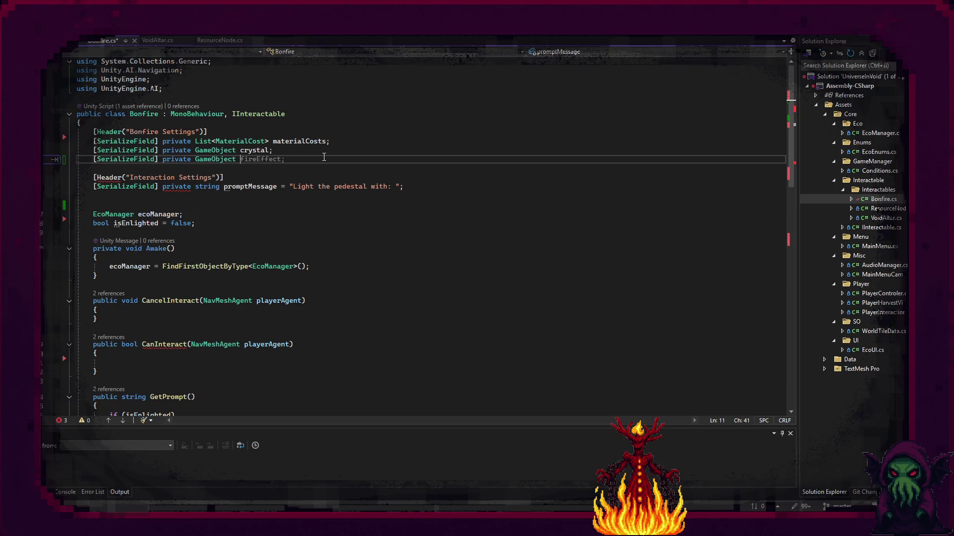
type(" unlockZonePrefab")
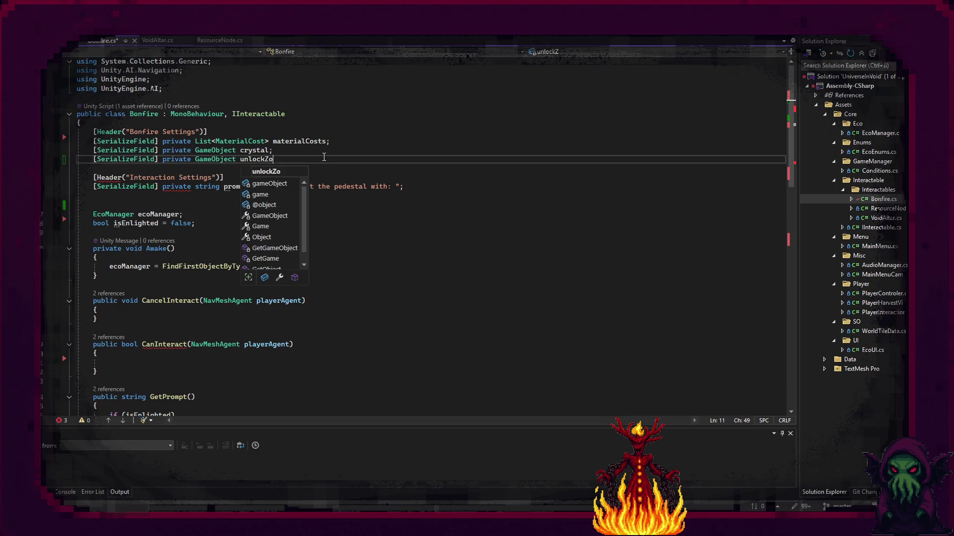
type(";")
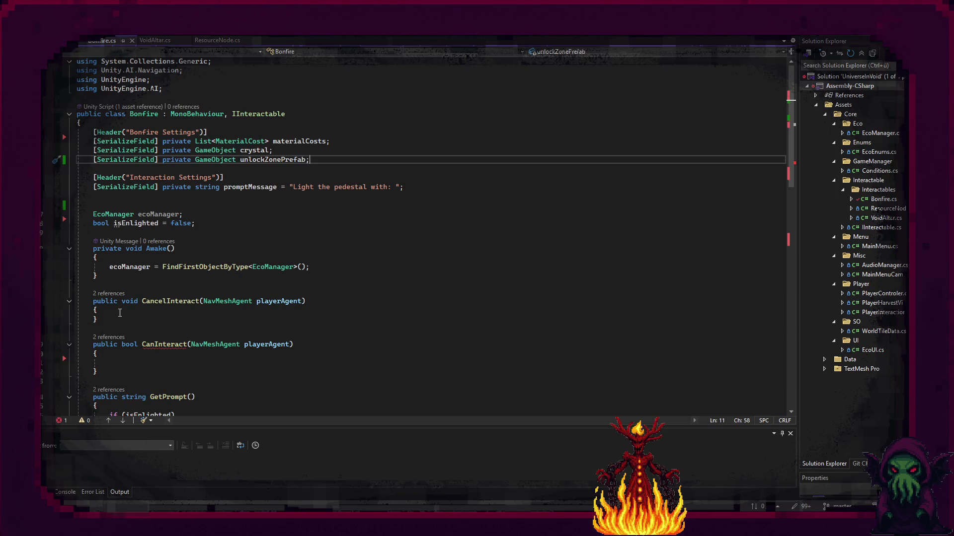
left_click(110, 360)
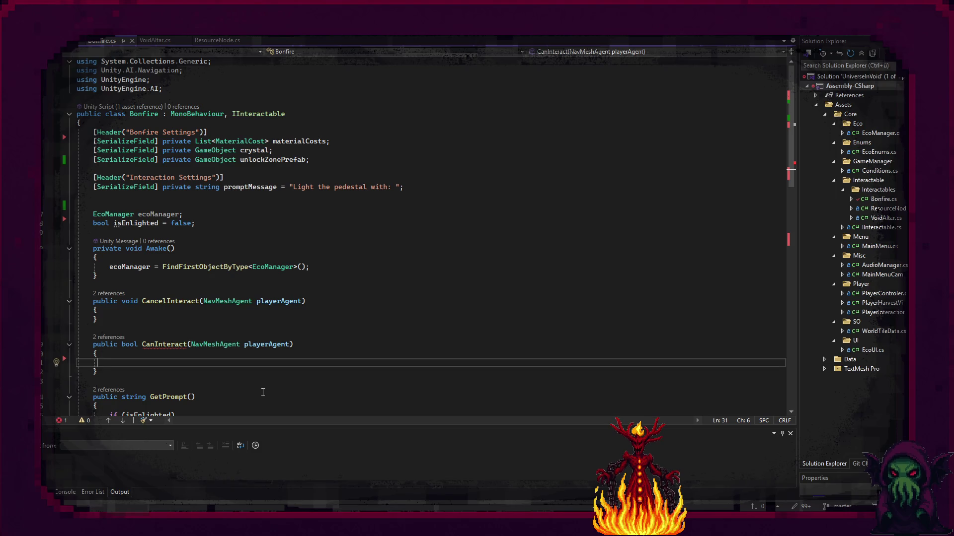
type("if(!")
type("isE")
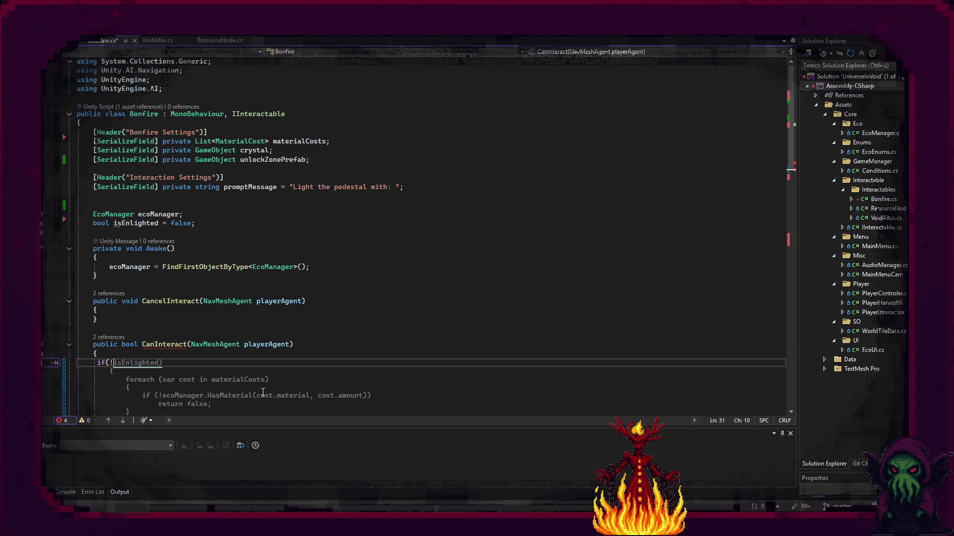
Complete CanInteract with the suggested foreach over materialCosts using ecoManager.HasMaterial, returning true when all held
scroll(262, 393, "down", 1)
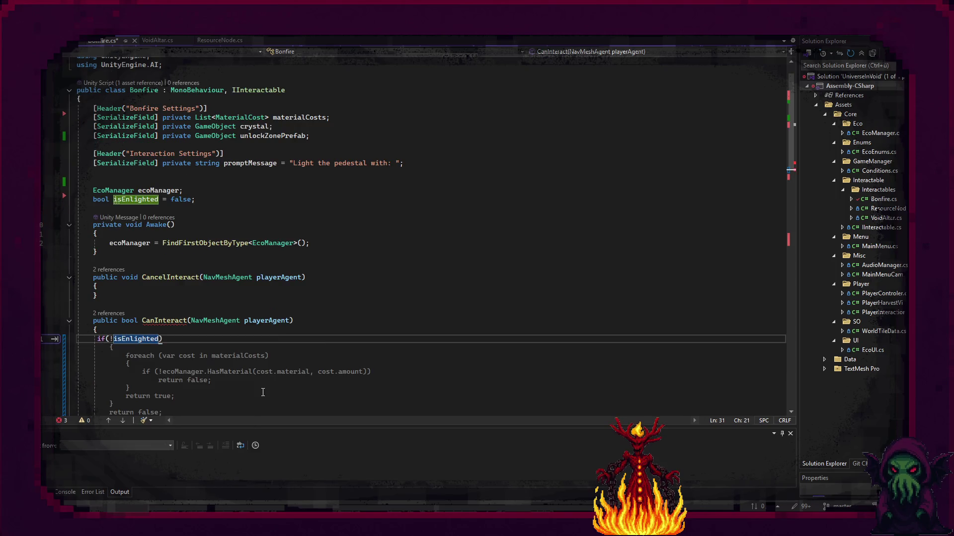
scroll(200, 282, "down", 2)
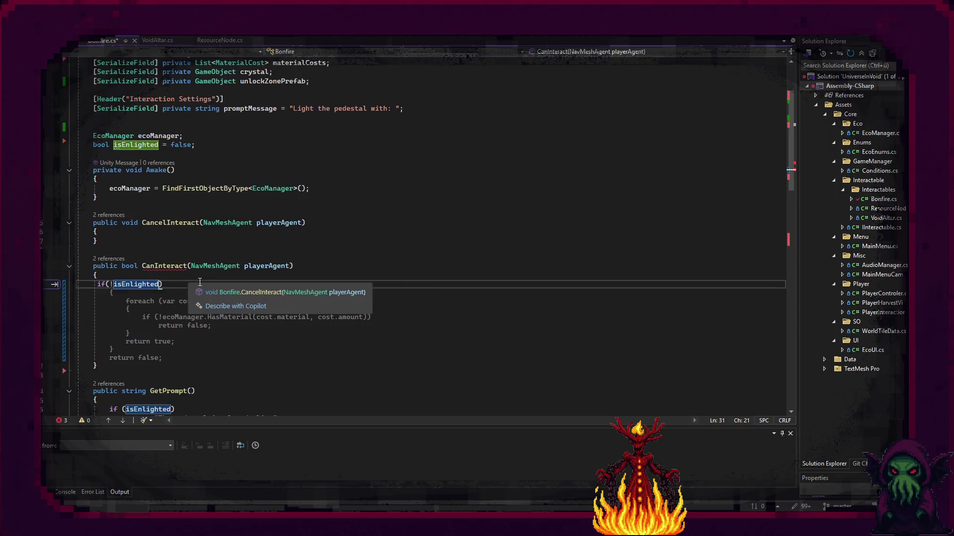
key("Tab")
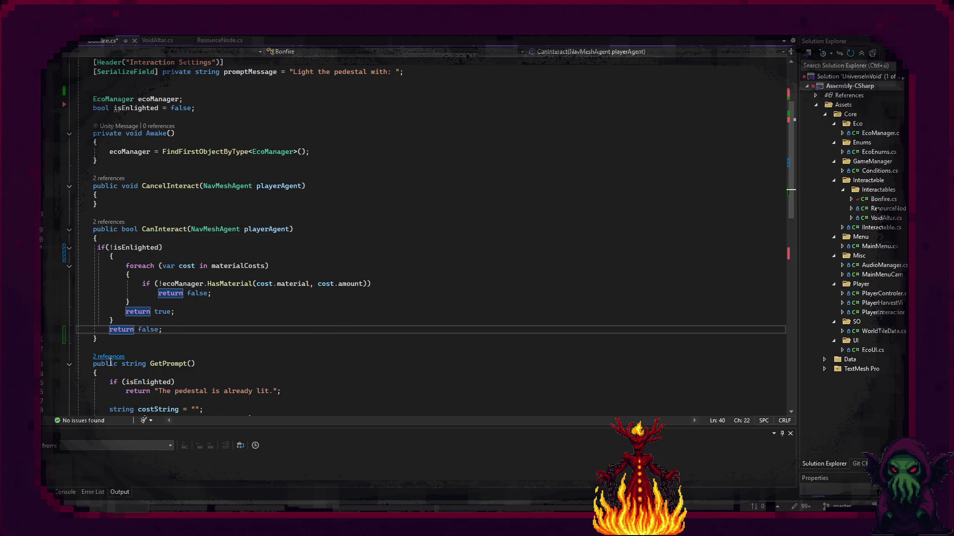
left_click(94, 339)
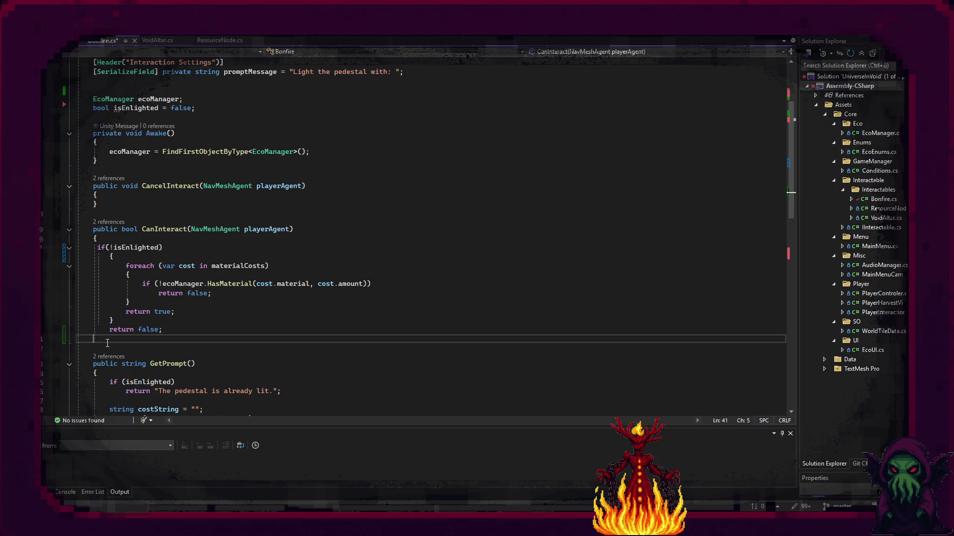
type("}")
scroll(107, 344, "down", 4)
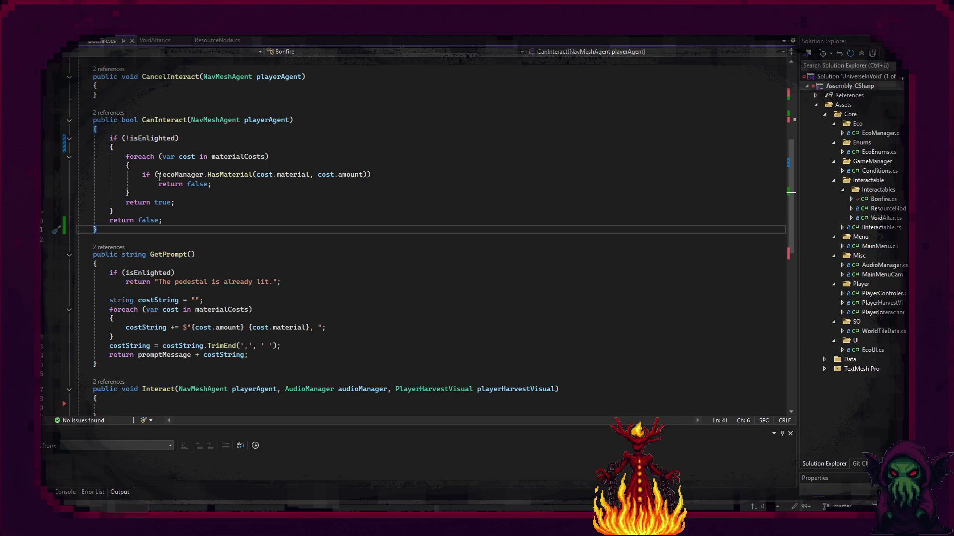
left_click_drag(162, 175, 222, 187)
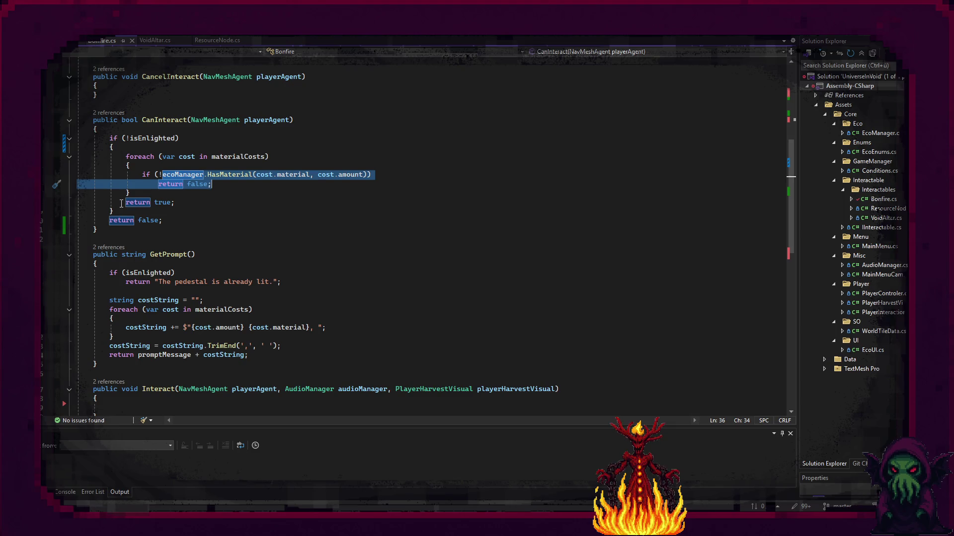
left_click(283, 204)
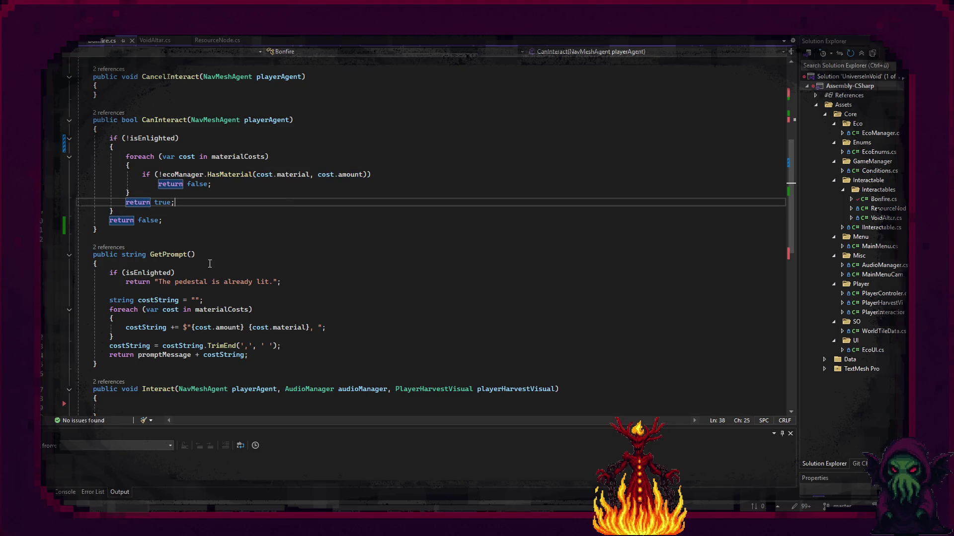
scroll(209, 263, "down", 1)
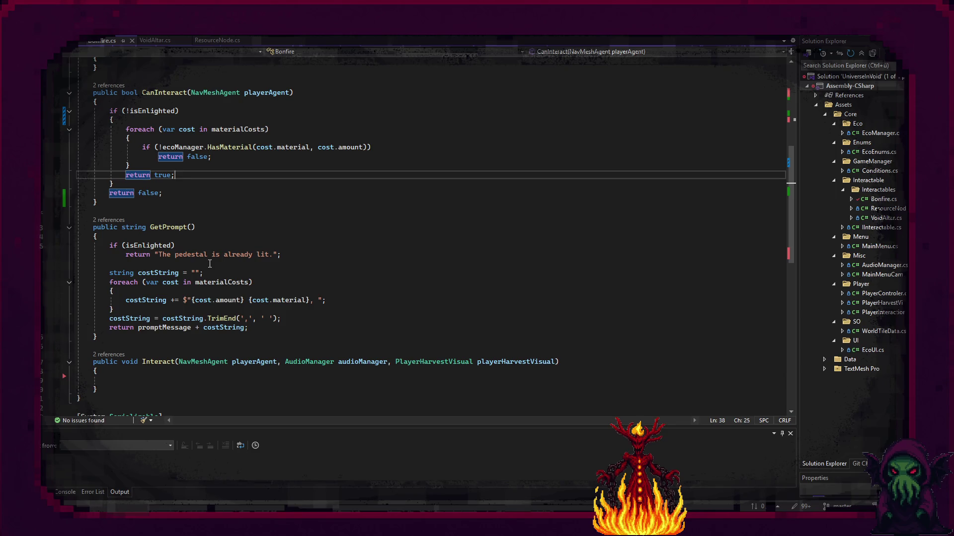
scroll(210, 263, "down", 1)
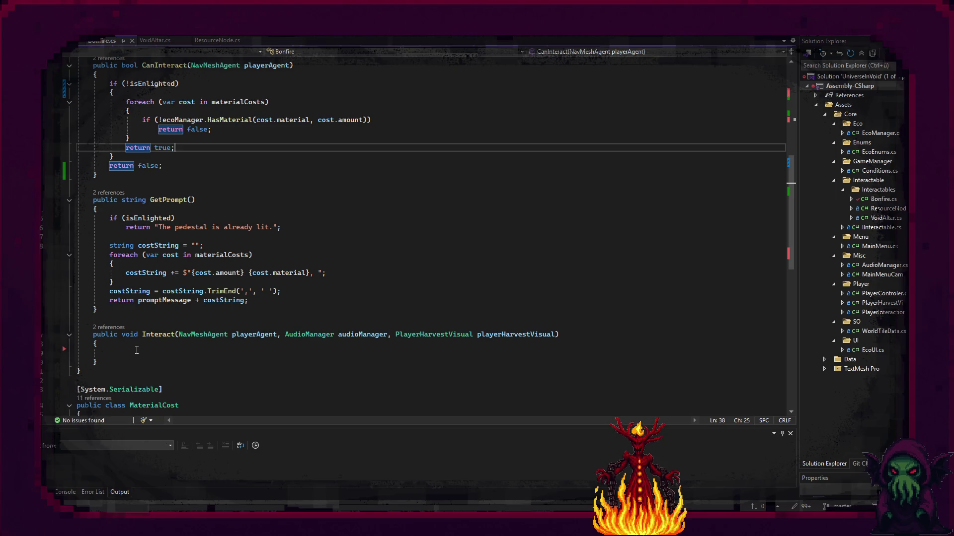
scroll(137, 348, "up", 8)
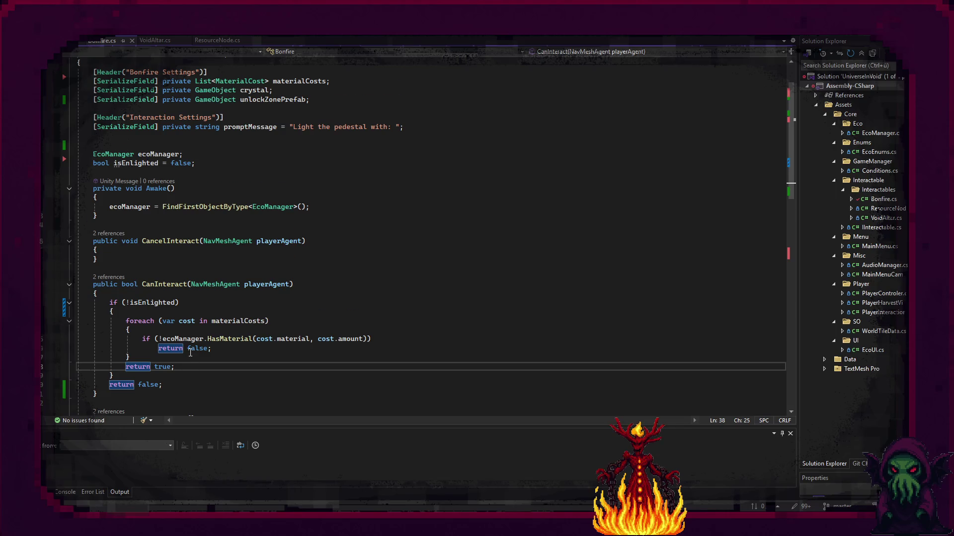
scroll(187, 344, "down", 8)
scroll(125, 338, "down", 2)
left_click(106, 299)
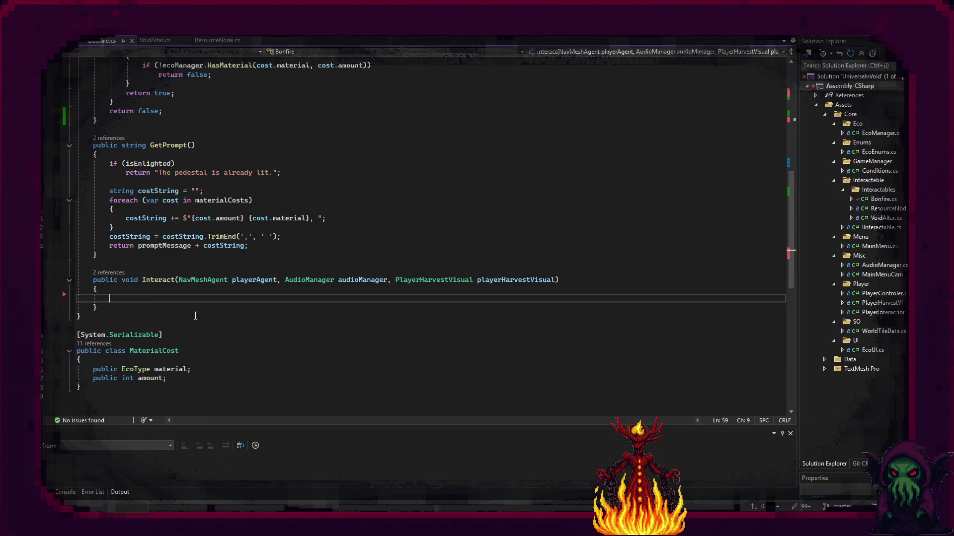
Write Interact's if(CanInteract(playerAgent)) block, calling RemoveEco per cost instead of ConsumeMaterial, and save
type("if(Can")
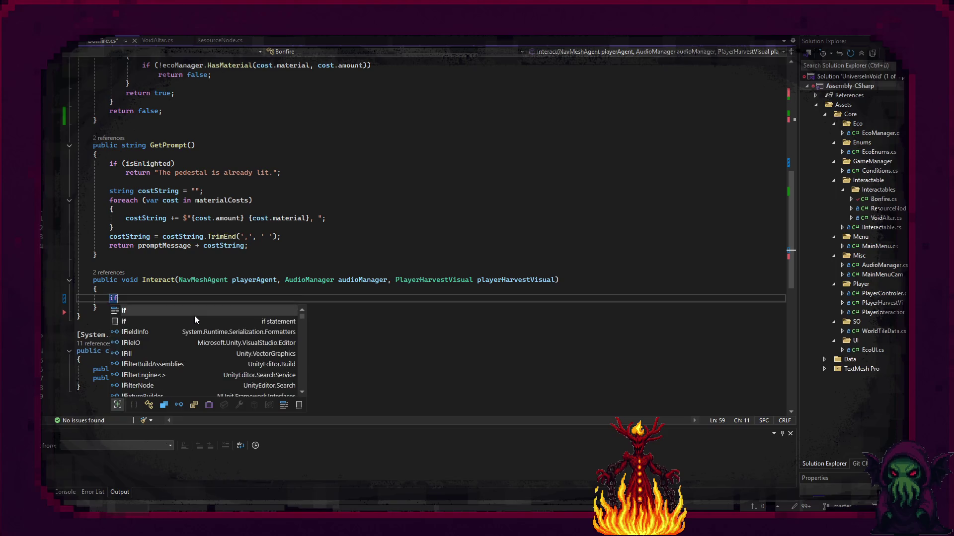
key("Tab")
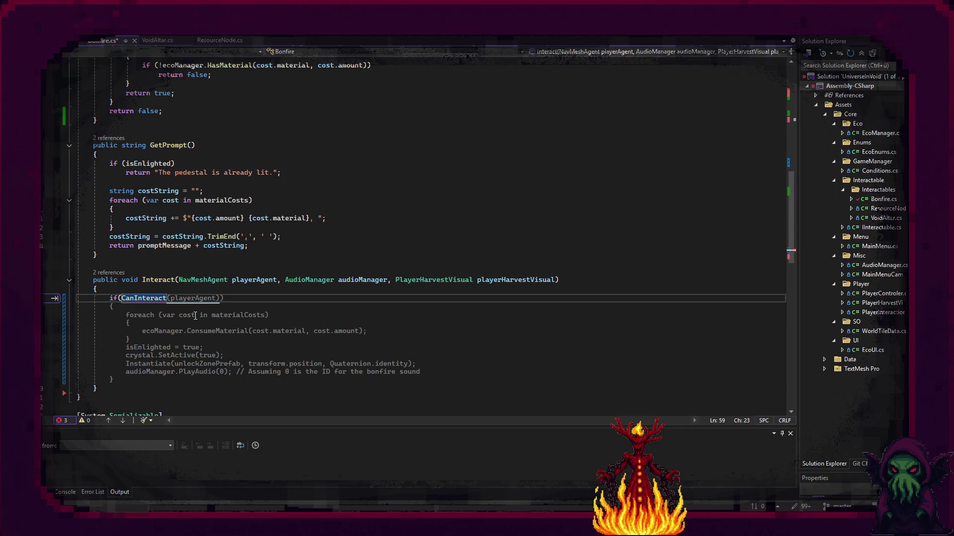
key("Tab")
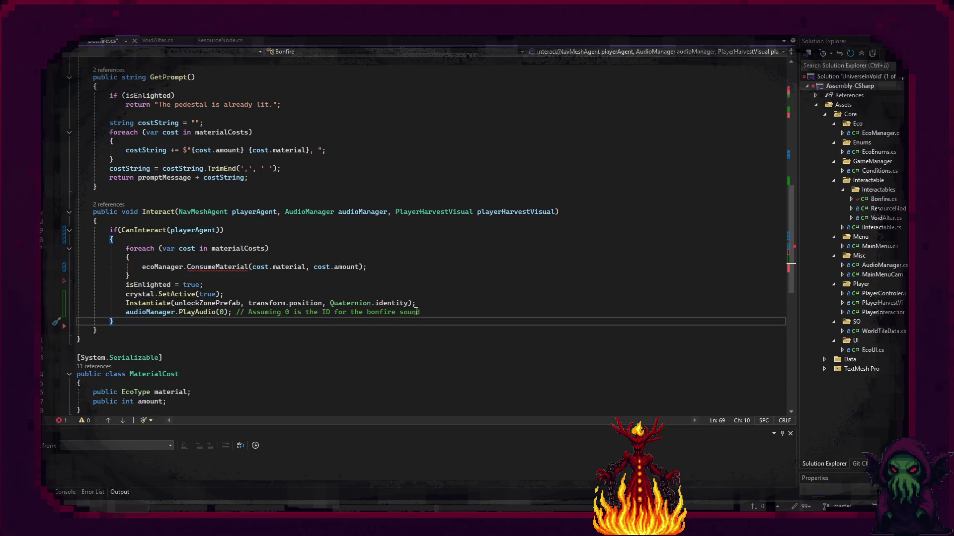
double_click(213, 266)
type("Ge")
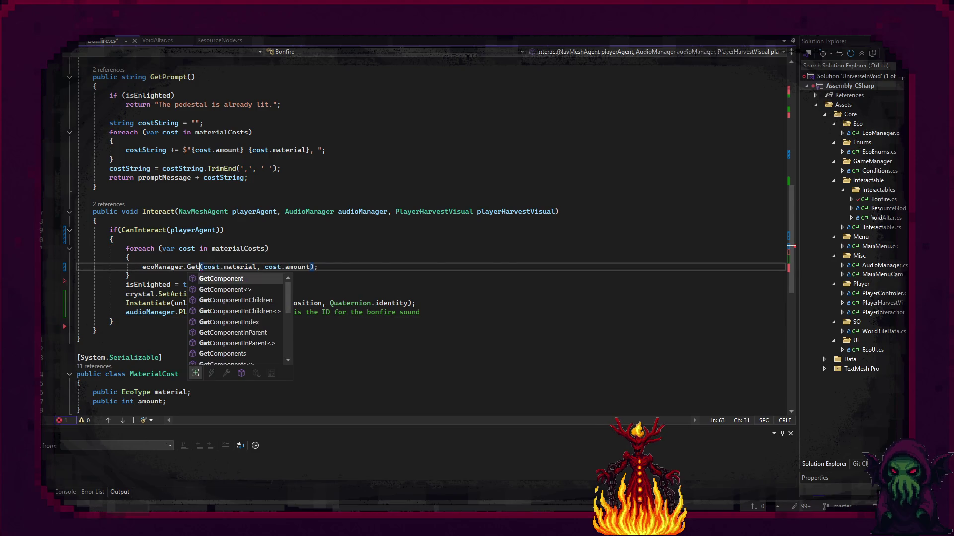
key("BackSpace")
key("BackSpace")
type("RemoveEco")
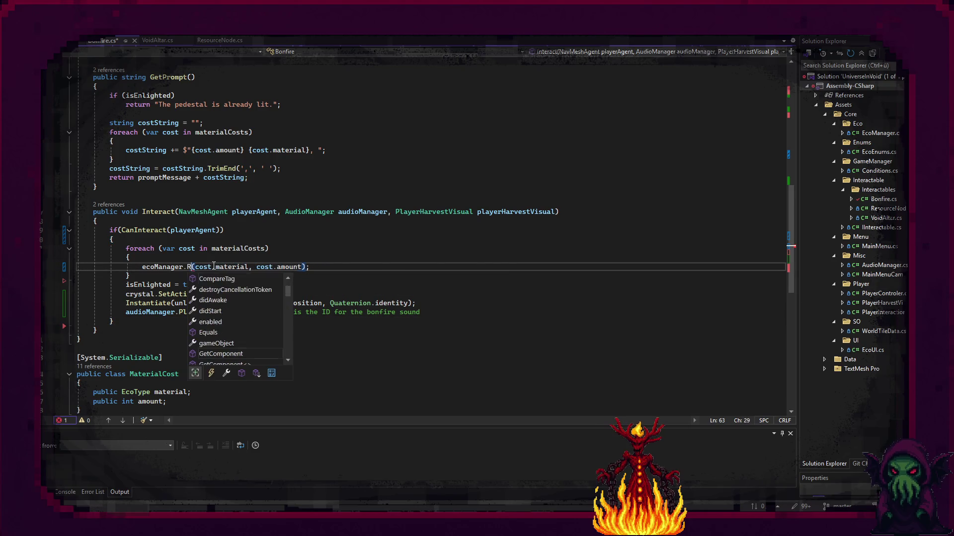
key("Down")
key("Down")
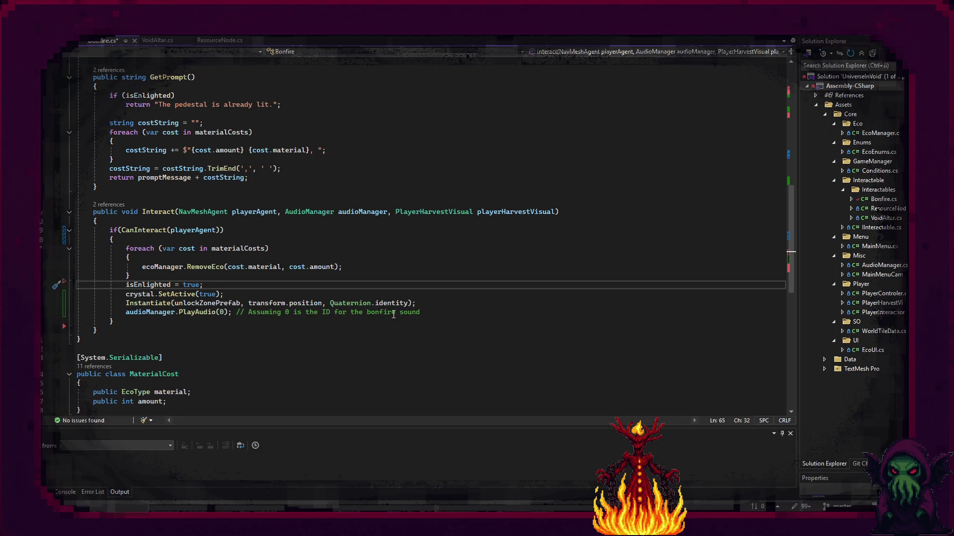
left_click(410, 297)
key("ctrl+s")
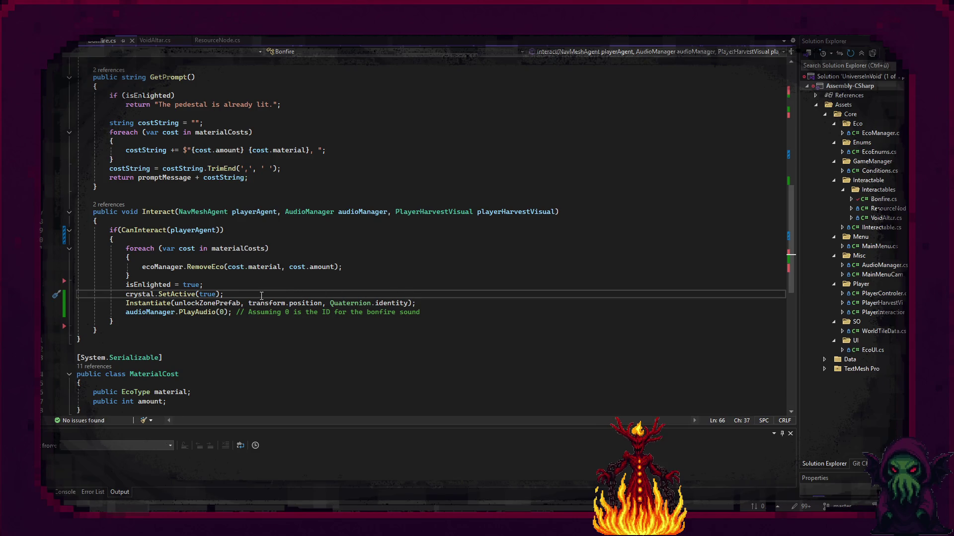
Store the instantiated unlockZonePrefab in a GameObject newZone variable and add a line below it
left_click(416, 304)
left_click(127, 304)
key("Left")
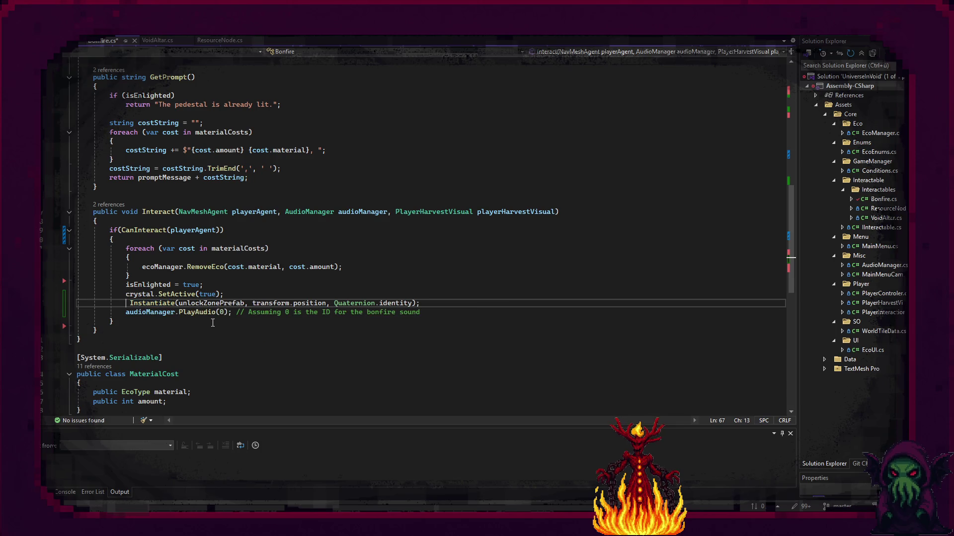
type("Game")
key("Tab")
type("newZone =")
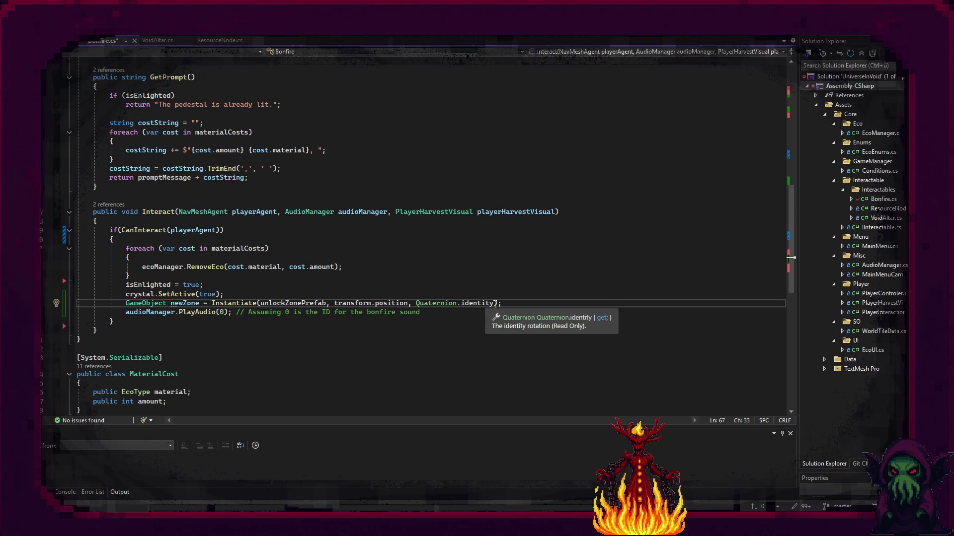
left_click_drag(494, 304, 367, 306)
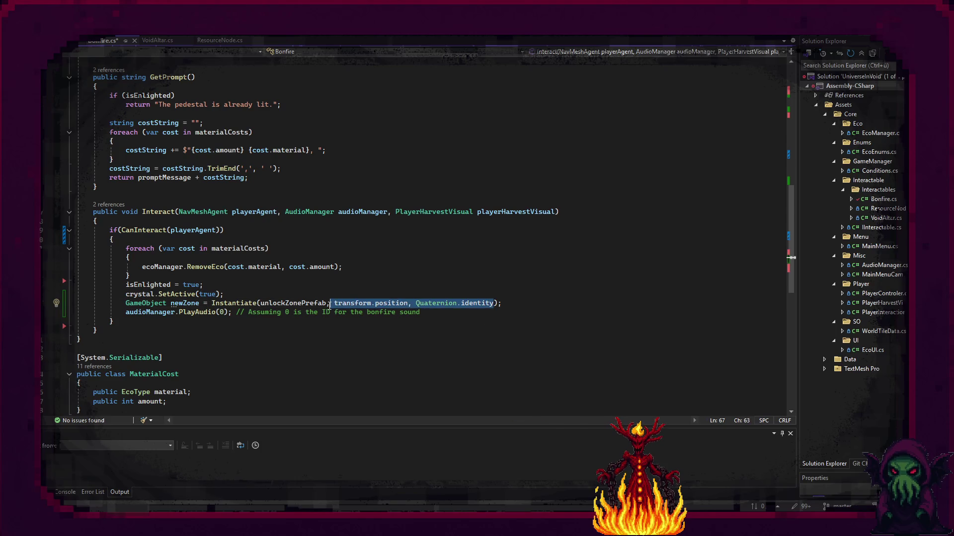
left_click(521, 303)
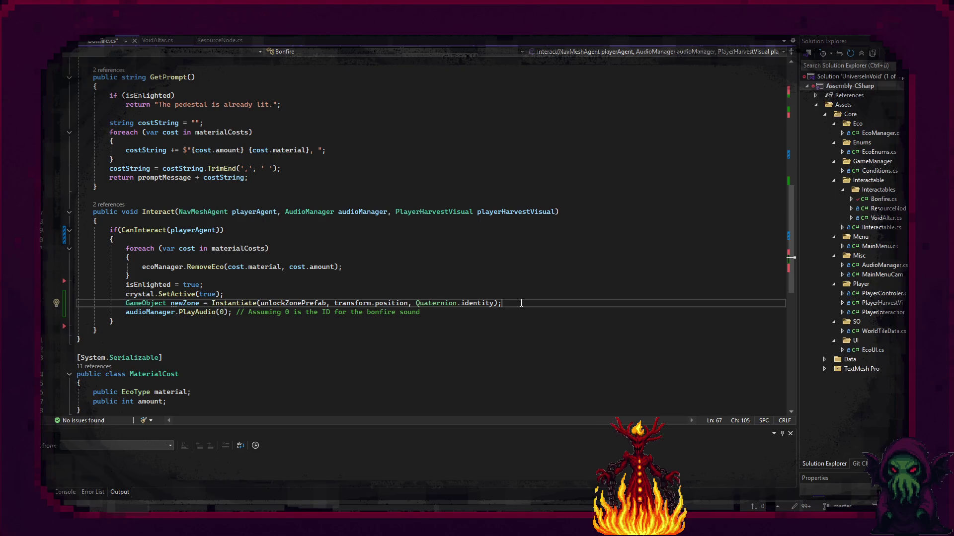
key("Return")
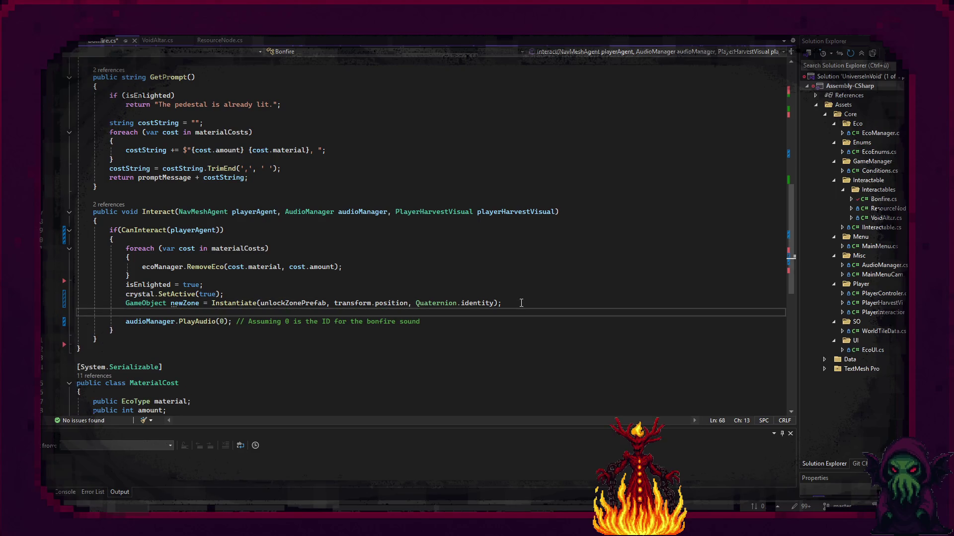
scroll(439, 248, "up", 4)
Add a [SerializeField] private Transform zoneParent field below unlockZonePrefab
scroll(439, 248, "up", 10)
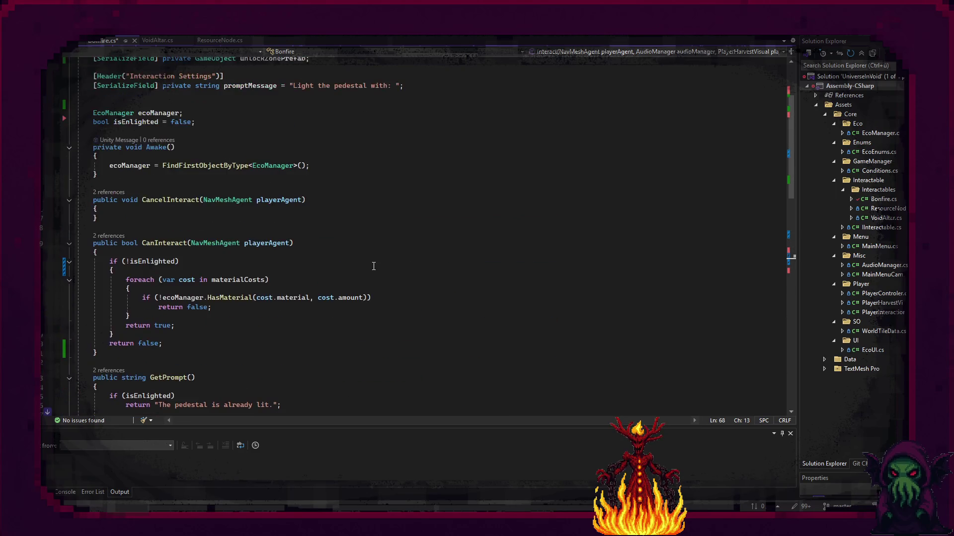
left_click(321, 158)
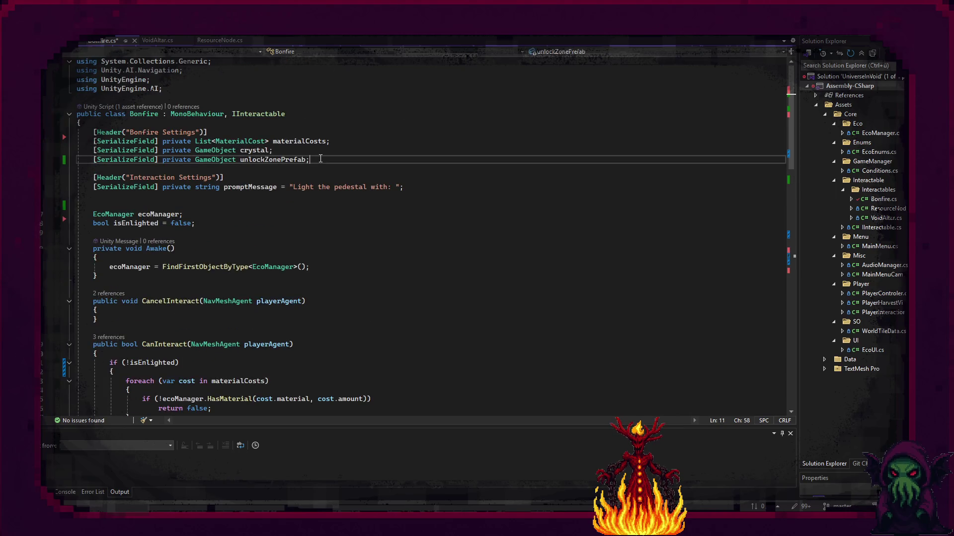
key("Return")
type("[Ser")
key("Tab")
type("] pri")
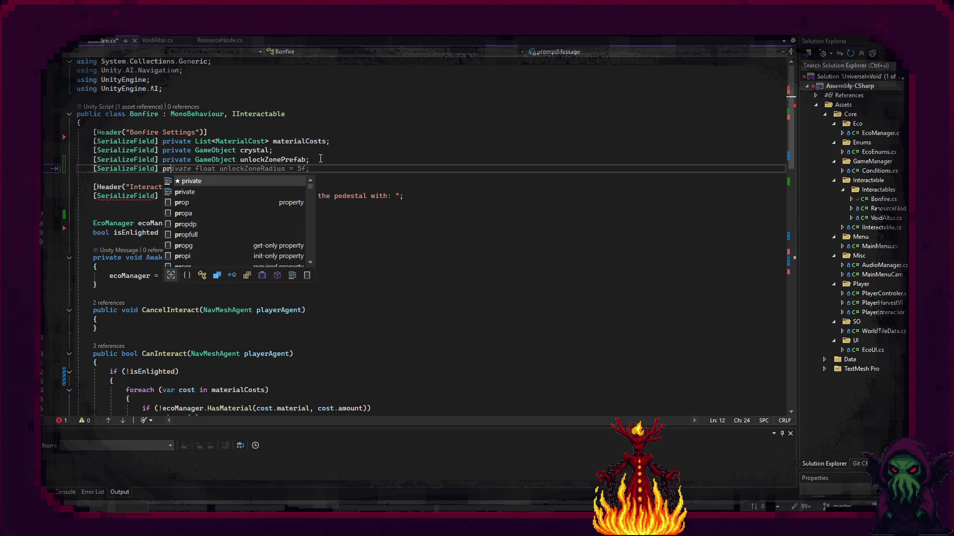
key("Tab")
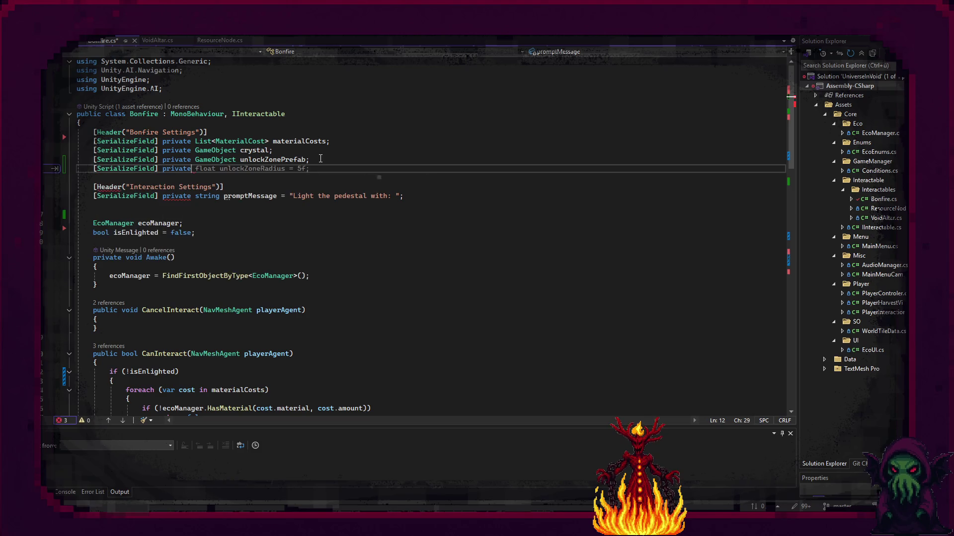
type(" Trans")
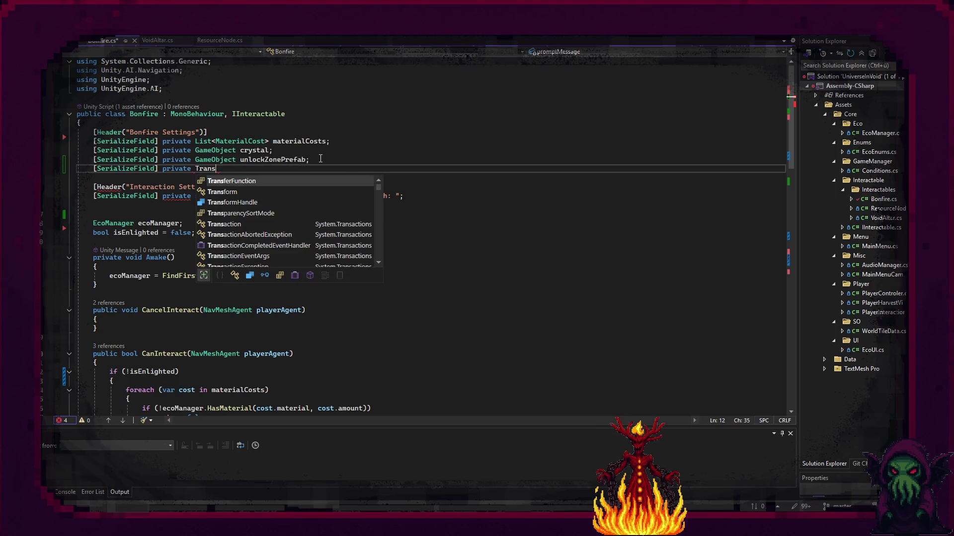
type("f")
key("Tab")
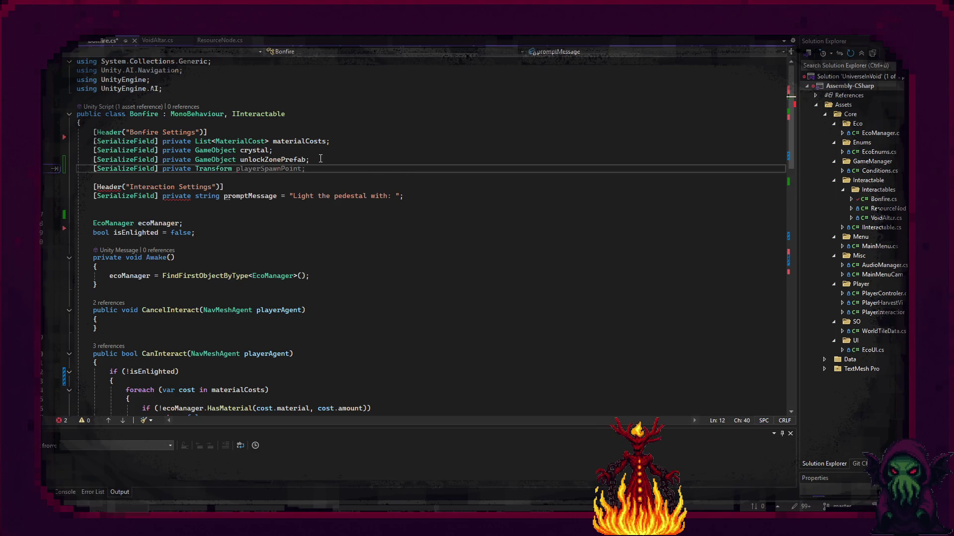
type("zonePare")
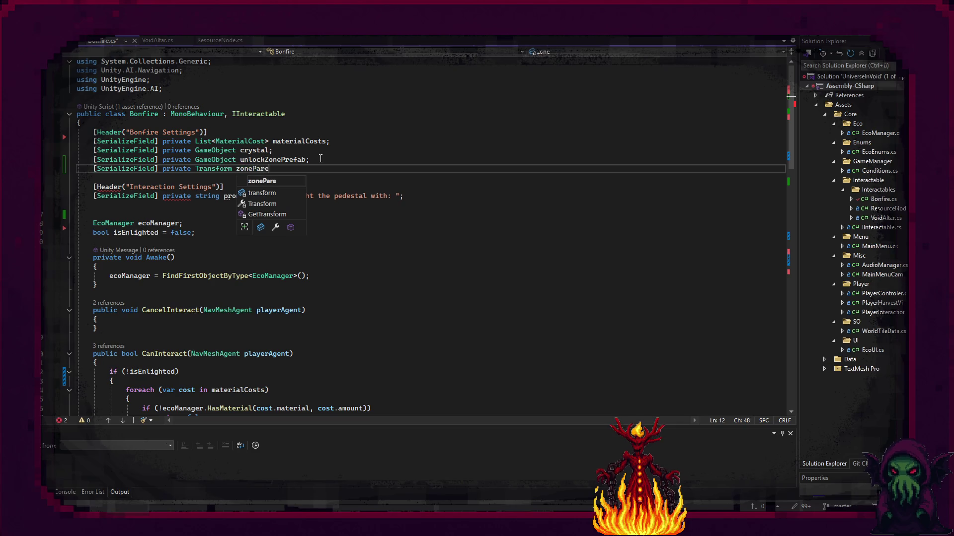
type("nt;")
Below the Instantiate line, add newZone.transform.SetParent(zoneParent)
scroll(280, 232, "down", 8)
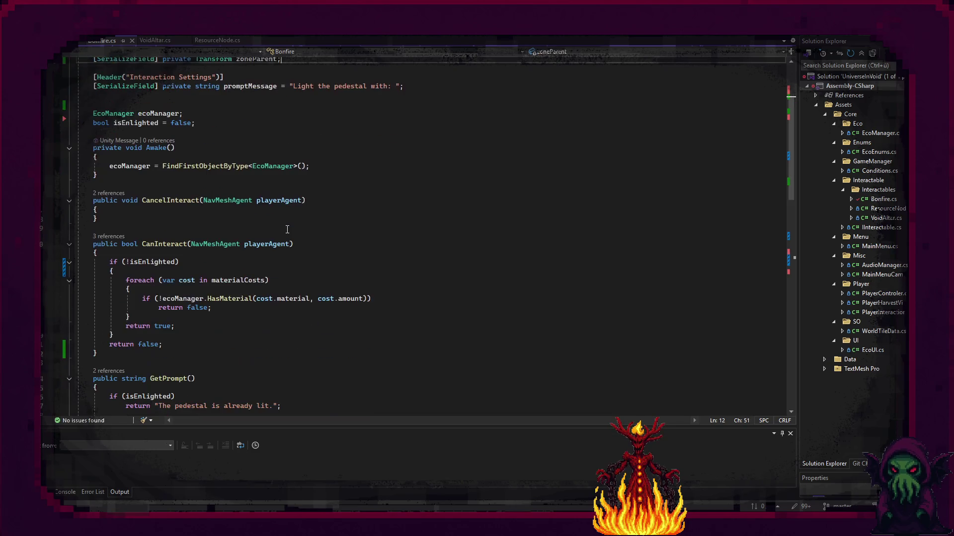
scroll(280, 233, "down", 3)
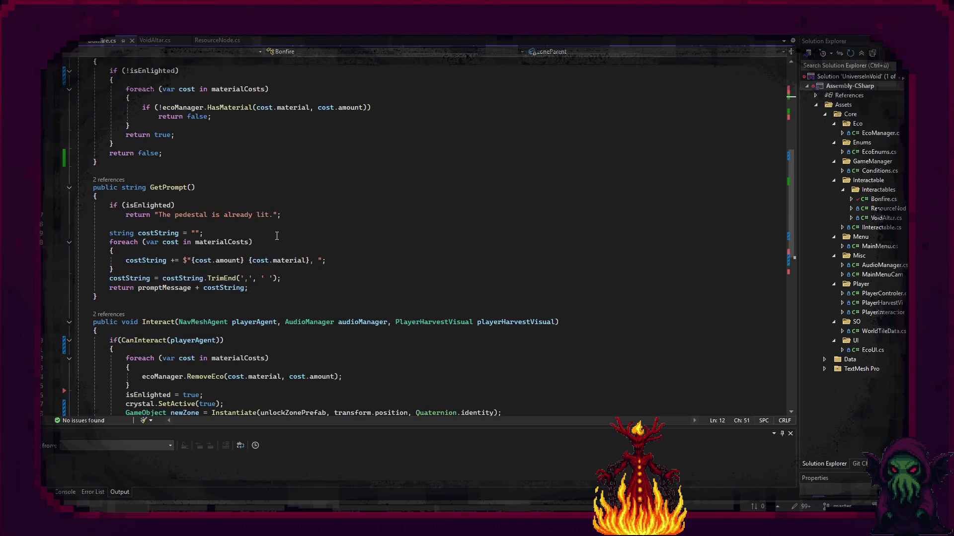
scroll(277, 235, "down", 5)
left_click(144, 284)
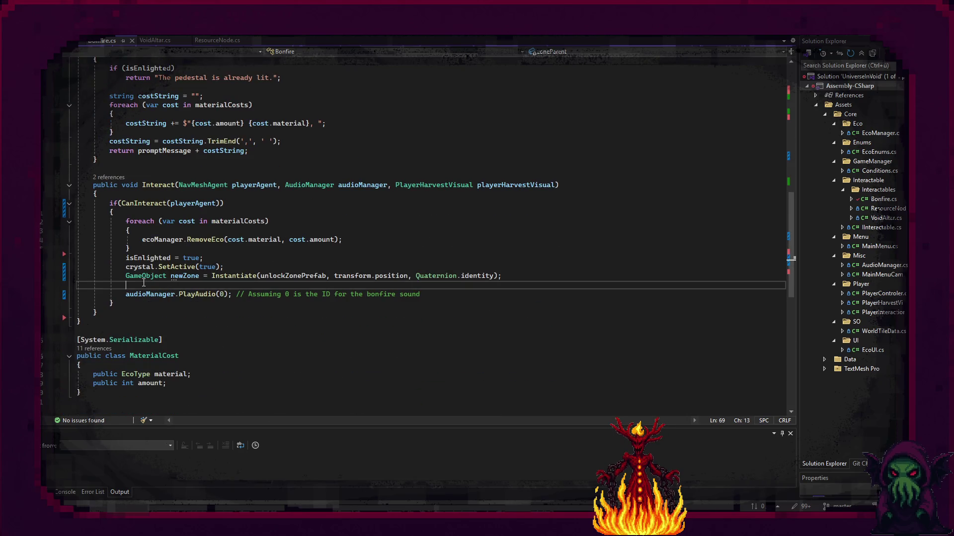
type("new")
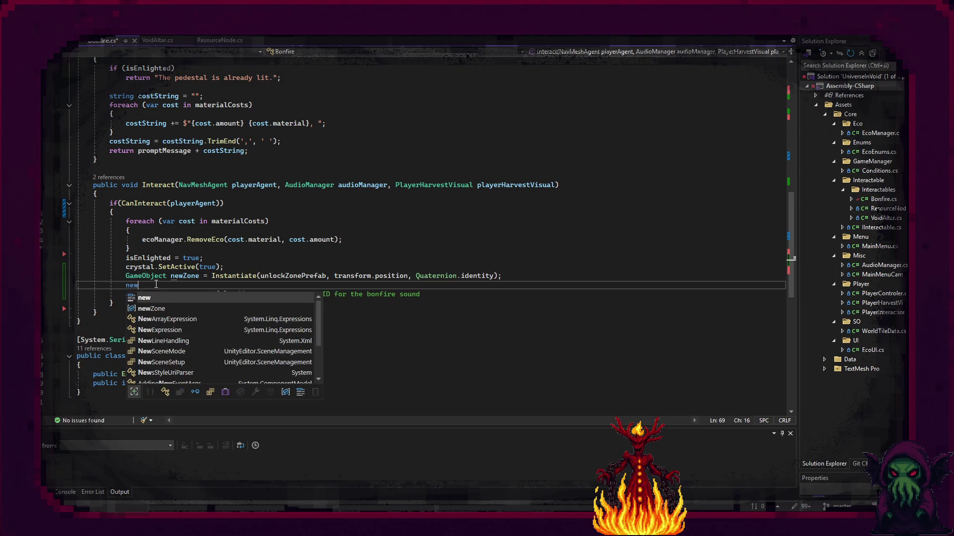
key("Tab")
key("Tab")
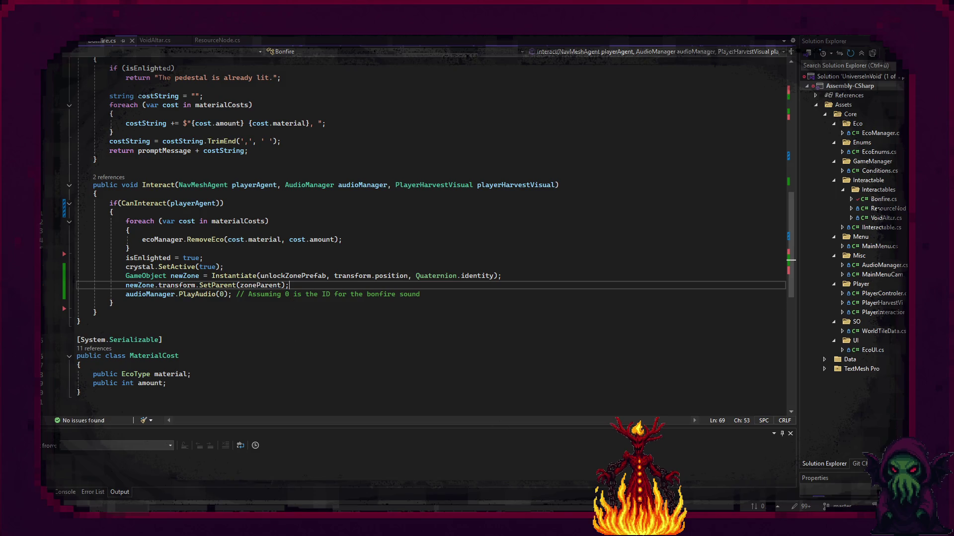
mouse_move(552, 470)
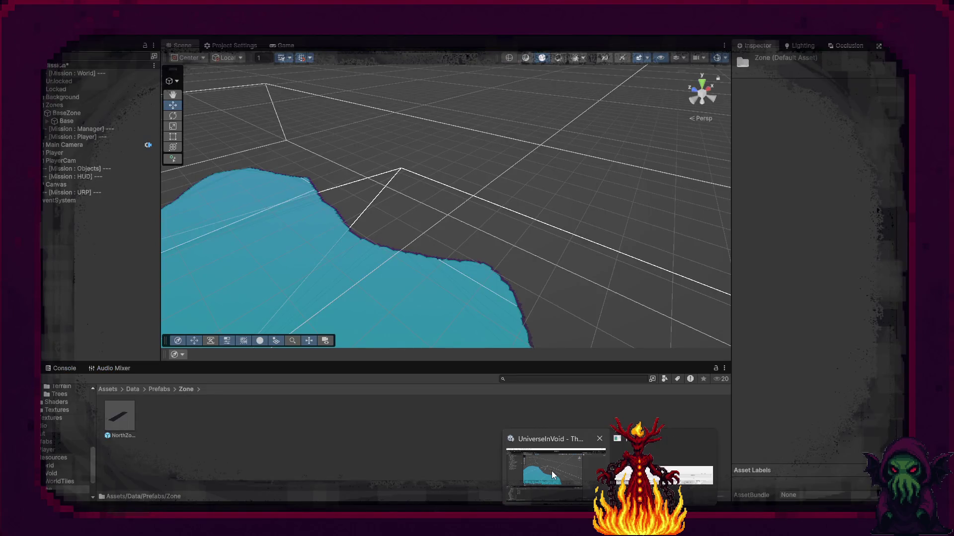
scroll(268, 214, "up", 12)
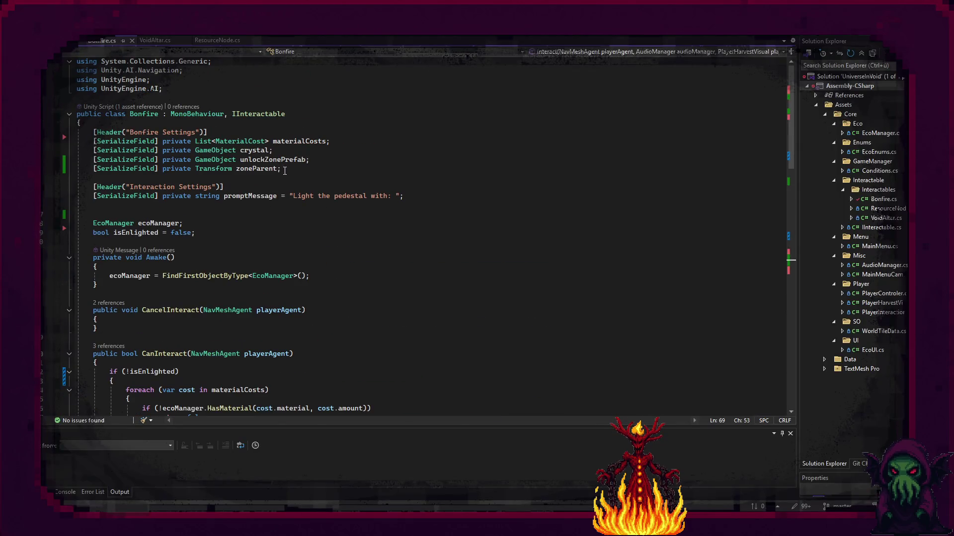
left_click(285, 171)
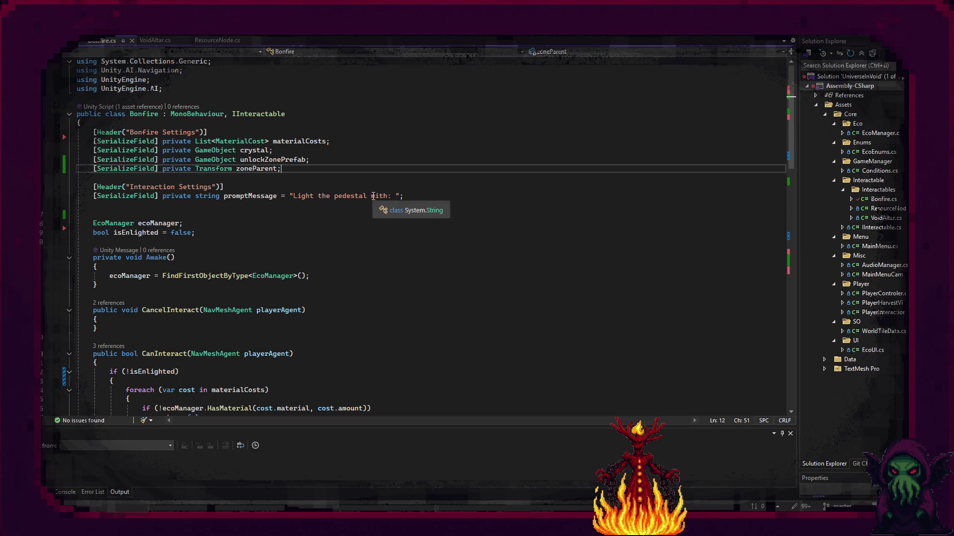
Put a [Header("Zone Settings")] attribute above unlockZonePrefab, separated by a blank line
key("Up")
key("ctrl+Return")
type("[Header(\"")
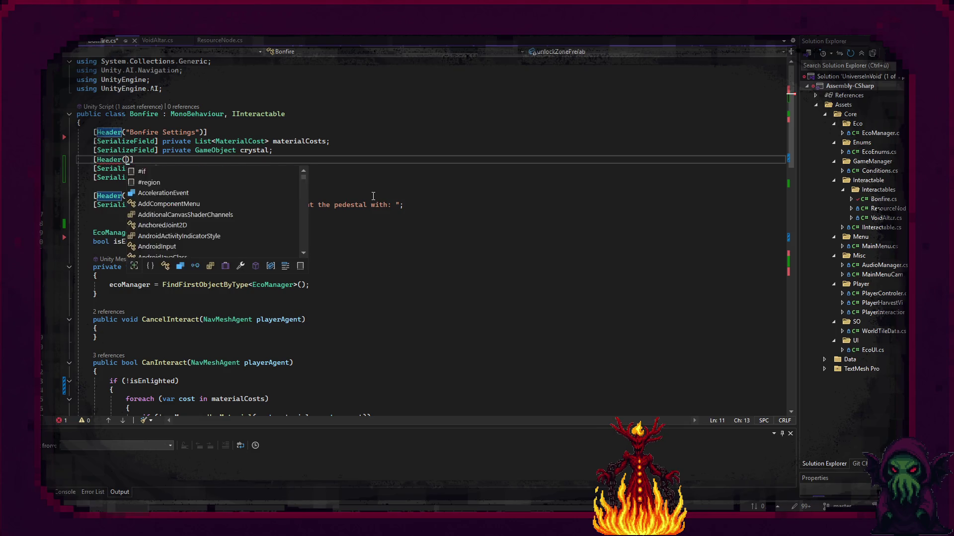
type("Zone Settings\")]")
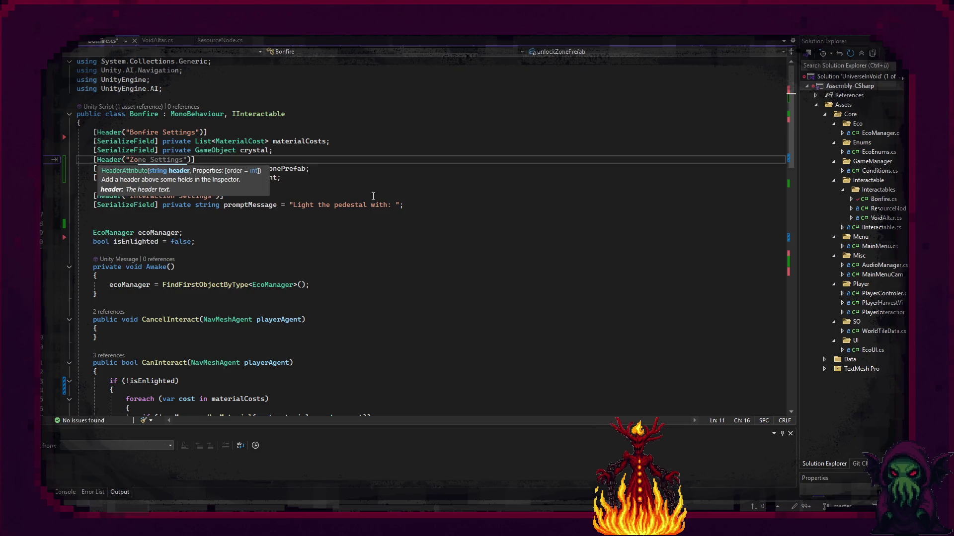
key("BackSpace")
key("BackSpace")
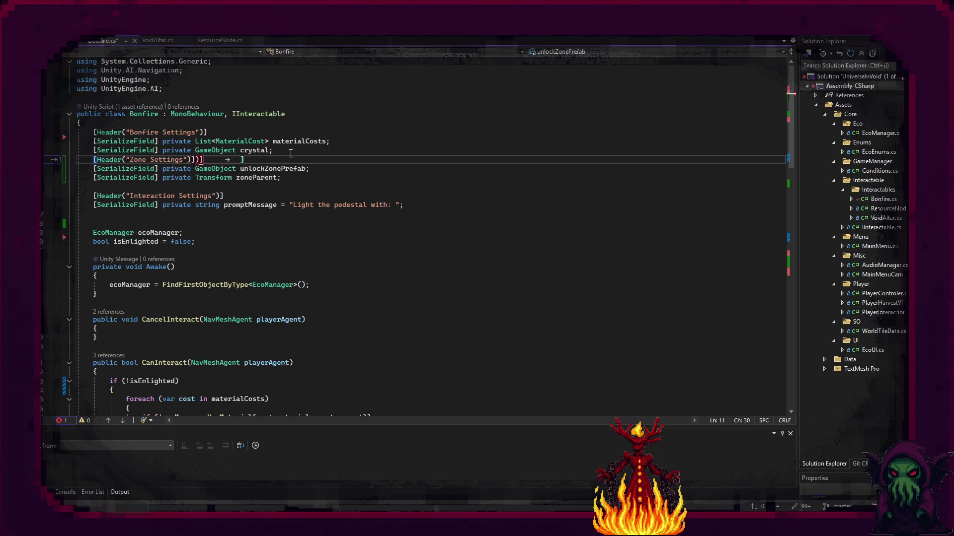
left_click(290, 154)
key("Return")
left_click(306, 190)
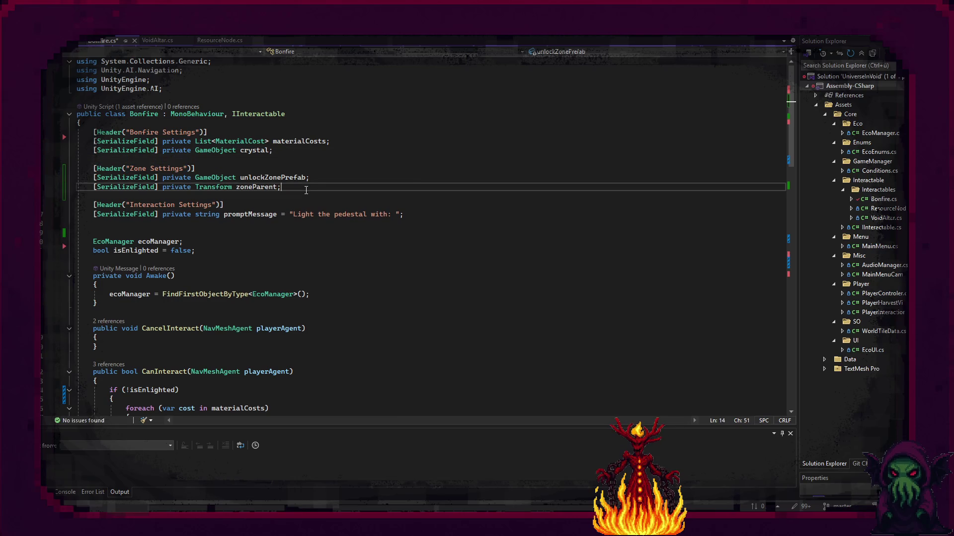
Add a [SerializeField] private Vector2Int zoneOffset field below zoneParent
key("Return")
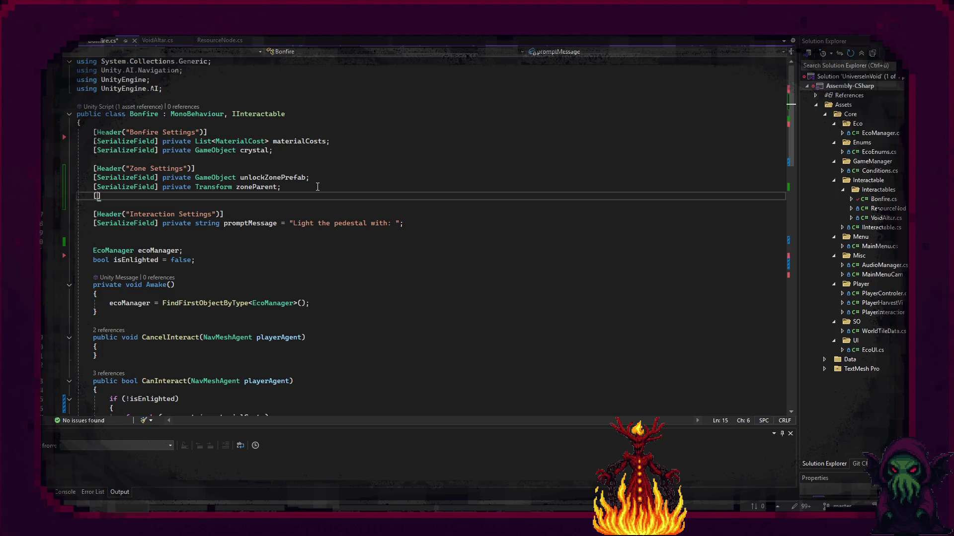
type("Ser")
key("Tab")
type("] private ")
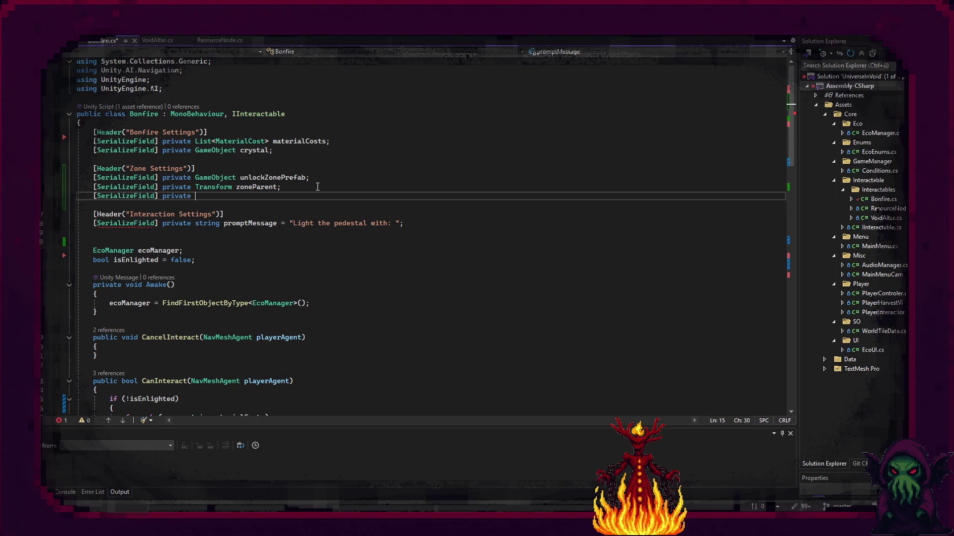
type("Vector2")
key("Tab")
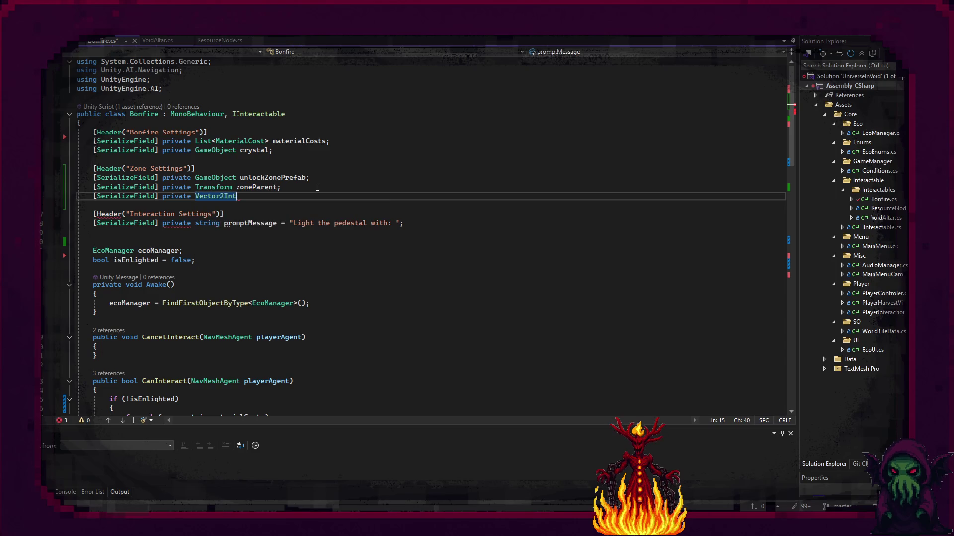
type(" z")
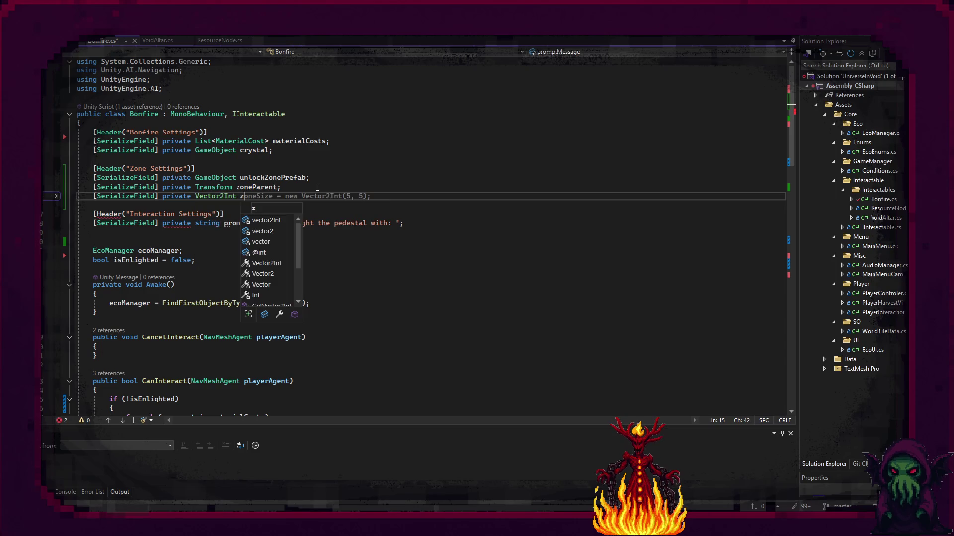
type("oneOffs")
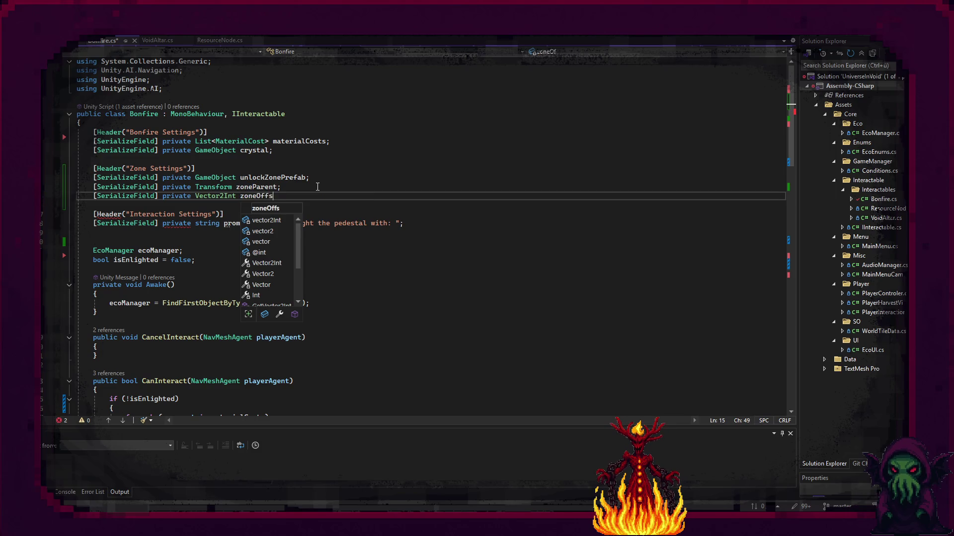
type("et;")
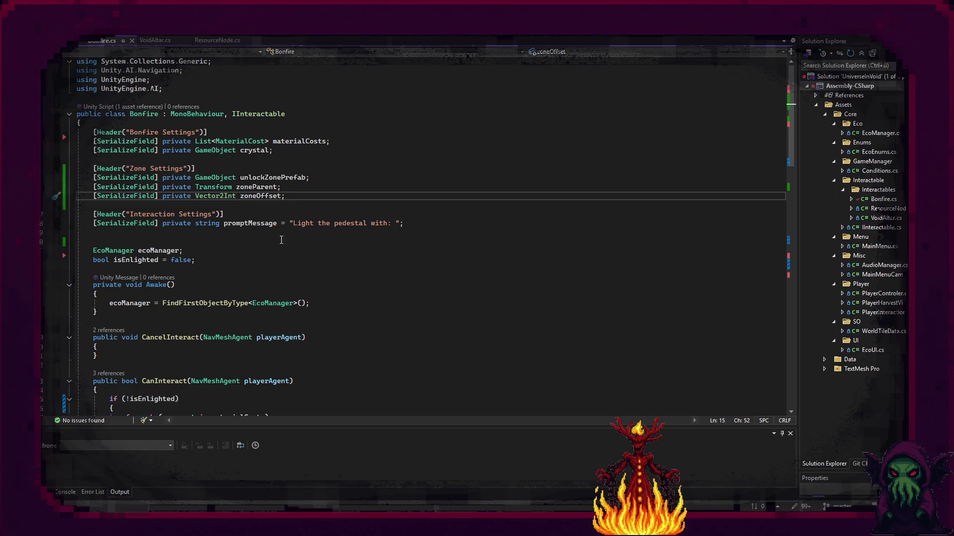
Below crystal.SetActive(true), add a Vector3Int spawnPosition calculated with the zoneOffset
scroll(249, 278, "down", 9)
scroll(250, 278, "down", 5)
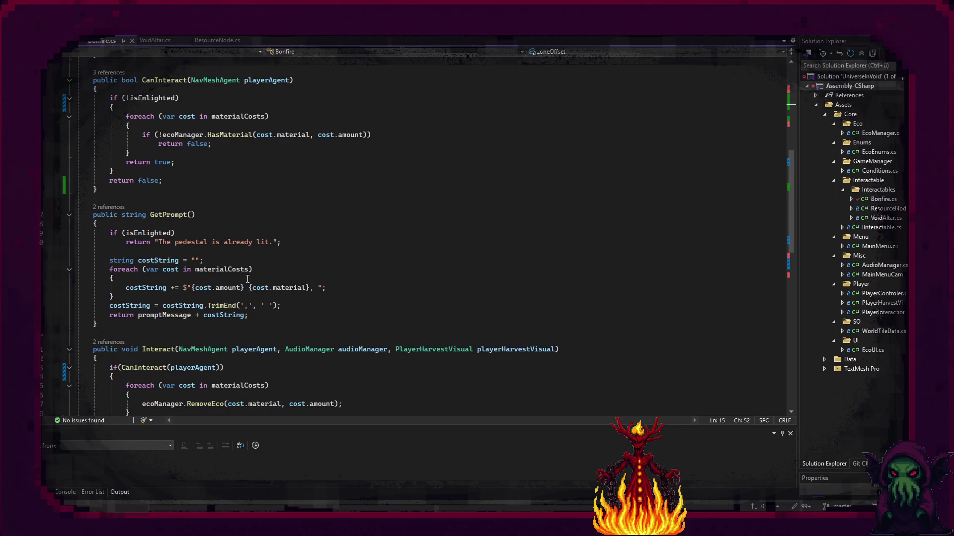
scroll(247, 279, "down", 3)
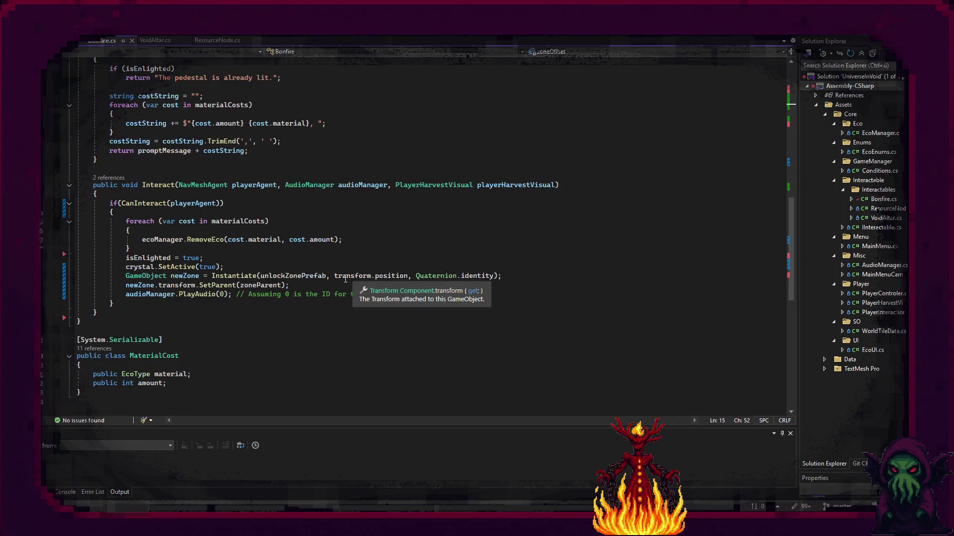
left_click(241, 268)
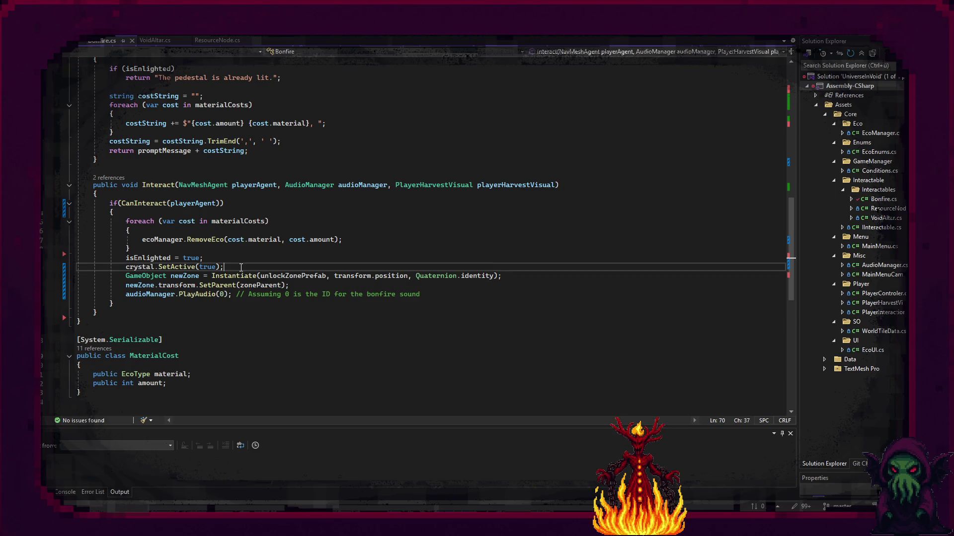
key("Return")
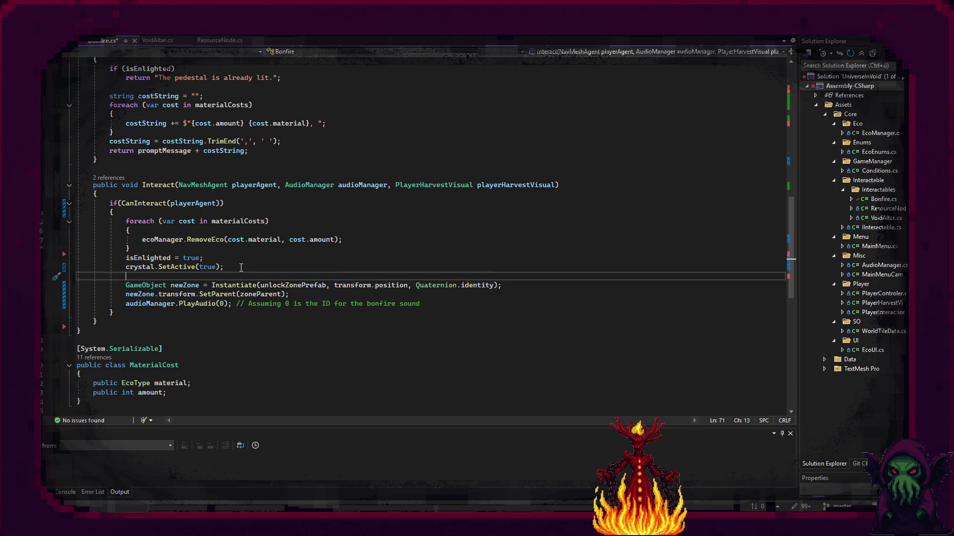
type("Vector2Int")
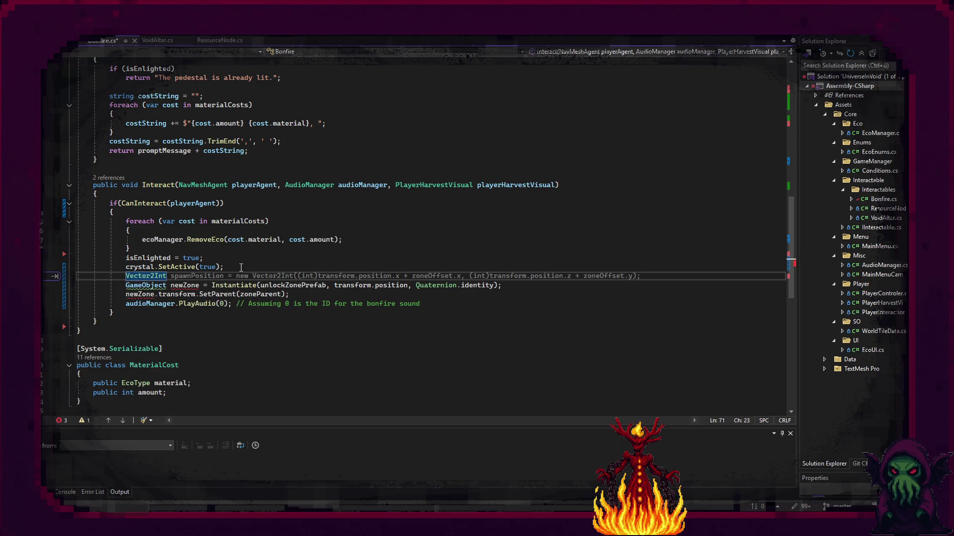
type(" spa")
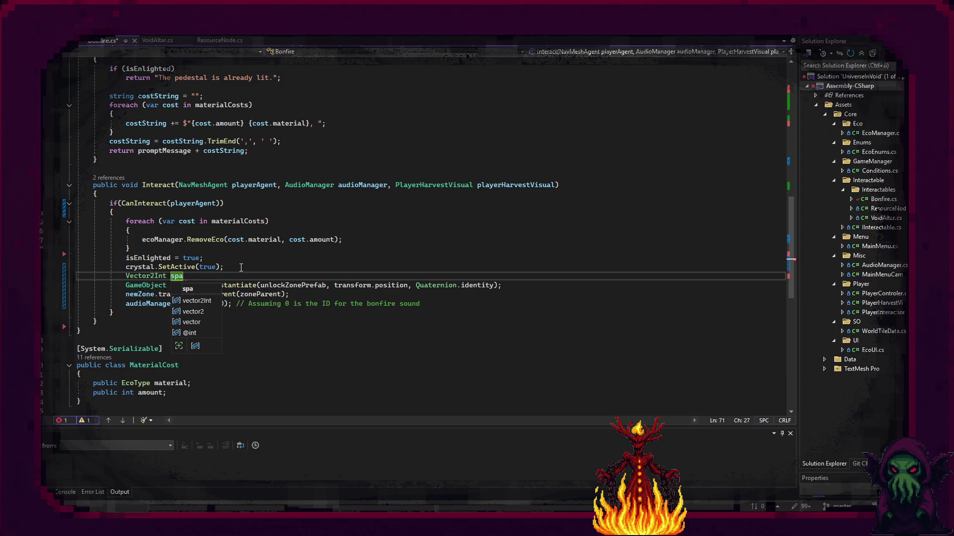
type("wnPositi")
type("on =")
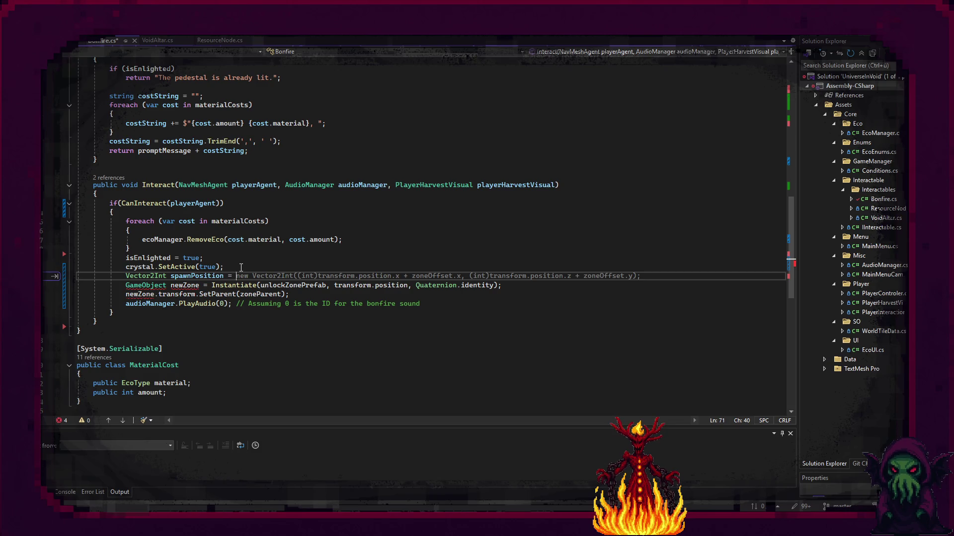
key("Tab")
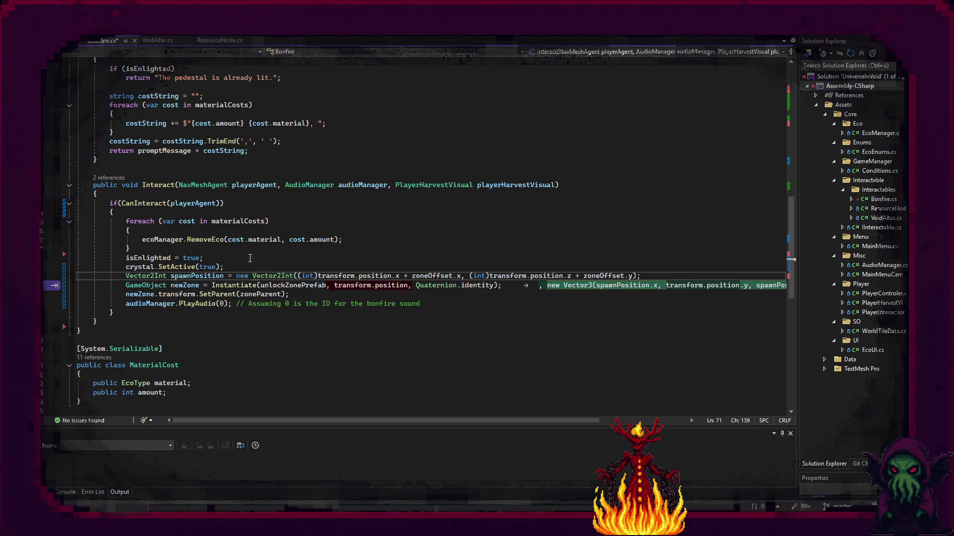
key("Tab")
key("Tab")
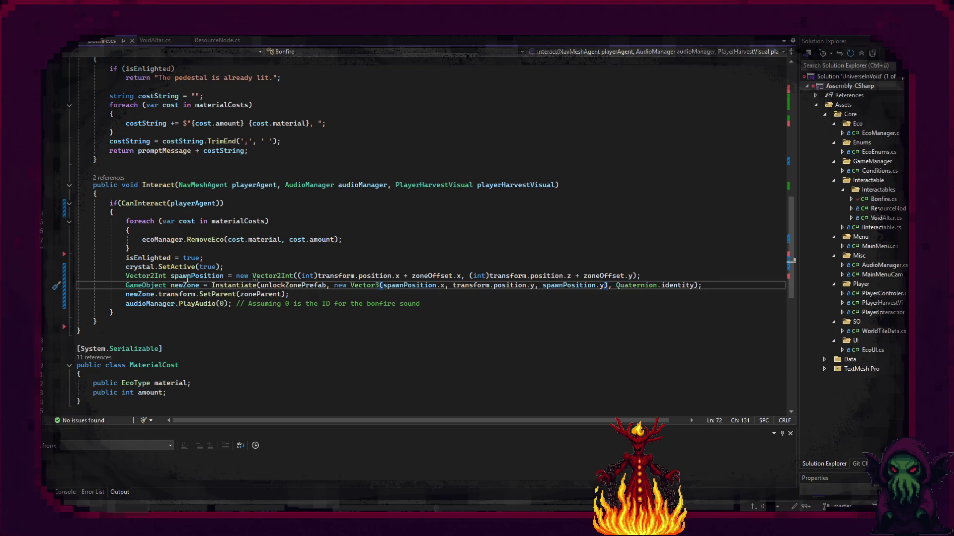
left_click(155, 275)
key("BackSpace")
type("3")
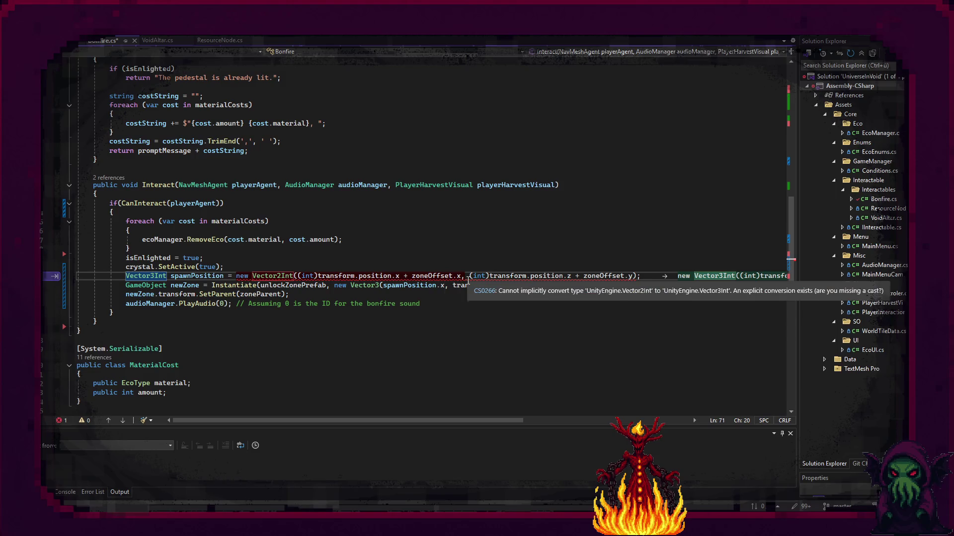
key("Tab")
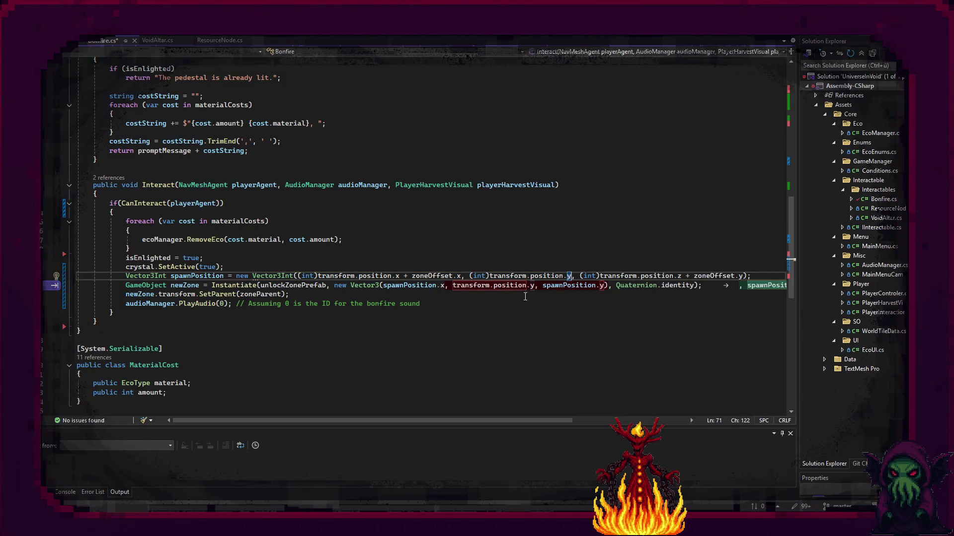
Make Instantiate use spawnPosition as the zone prefab's position
left_click_drag(571, 276, 471, 277)
left_click(480, 286)
key("Tab")
left_click_drag(604, 286, 366, 286)
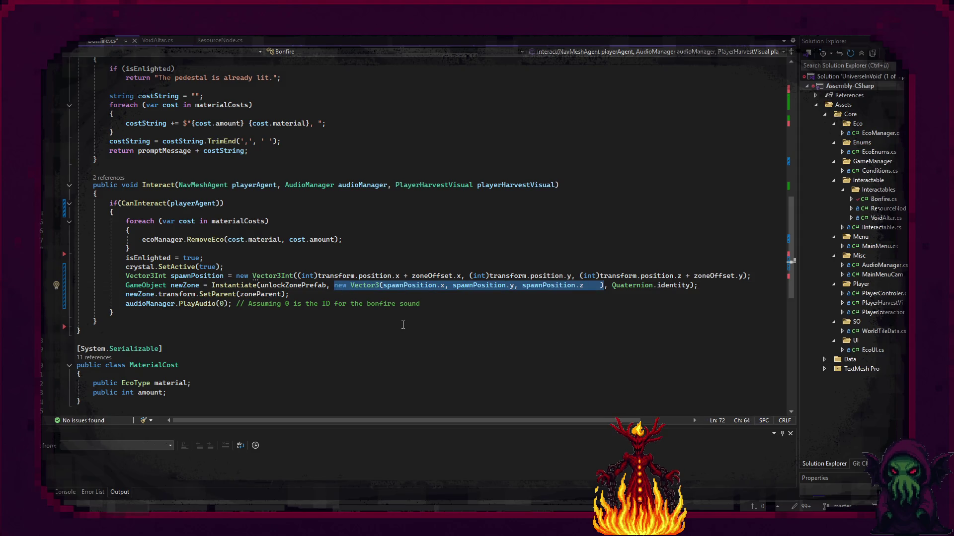
type("spa")
key("Tab")
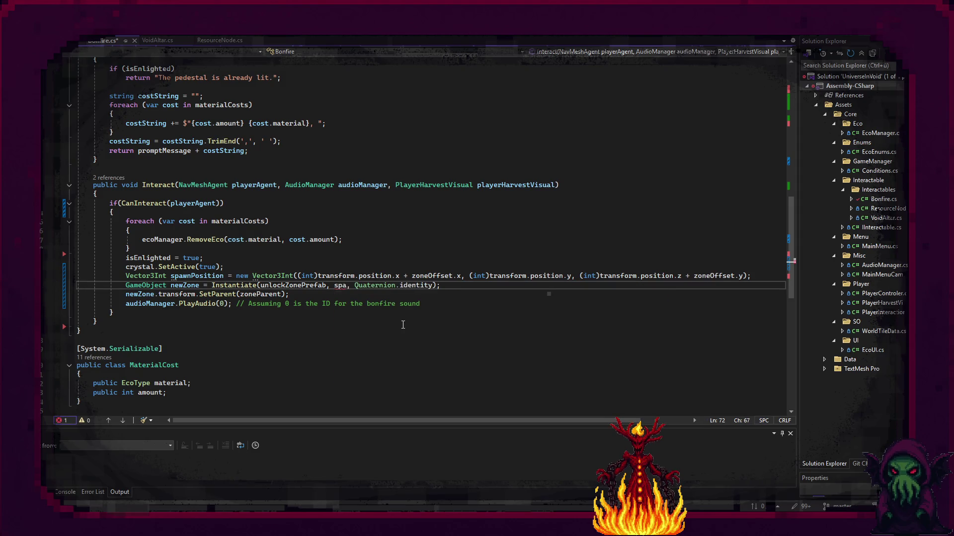
mouse_move(416, 286)
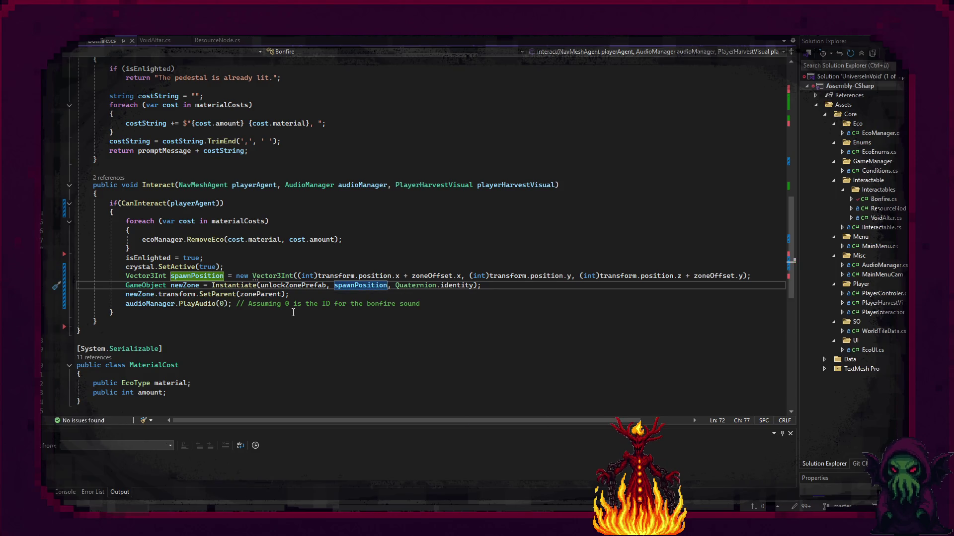
left_click(326, 316)
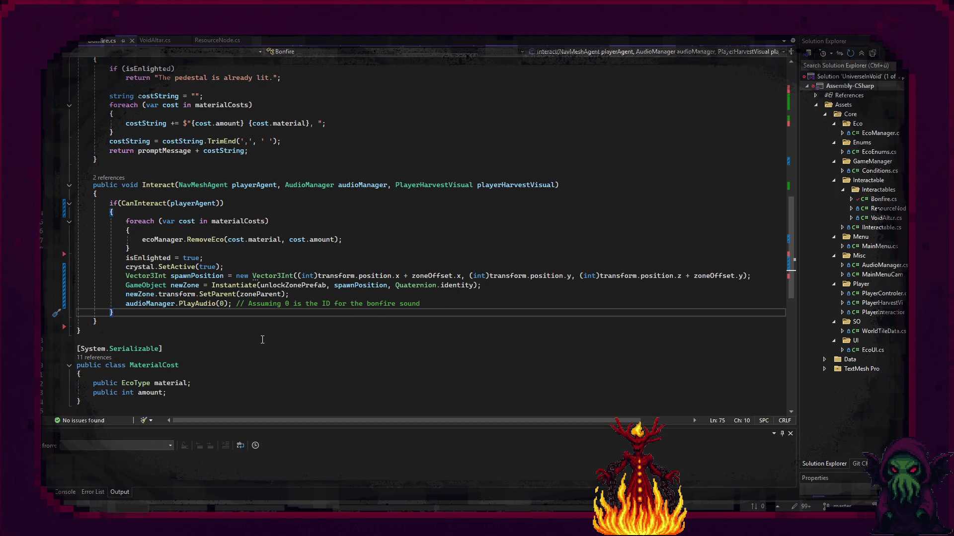
Delete the audioManager.PlayAudio bonfire sound line and switch back to Unity
scroll(262, 340, "down", 1)
scroll(222, 334, "up", 5)
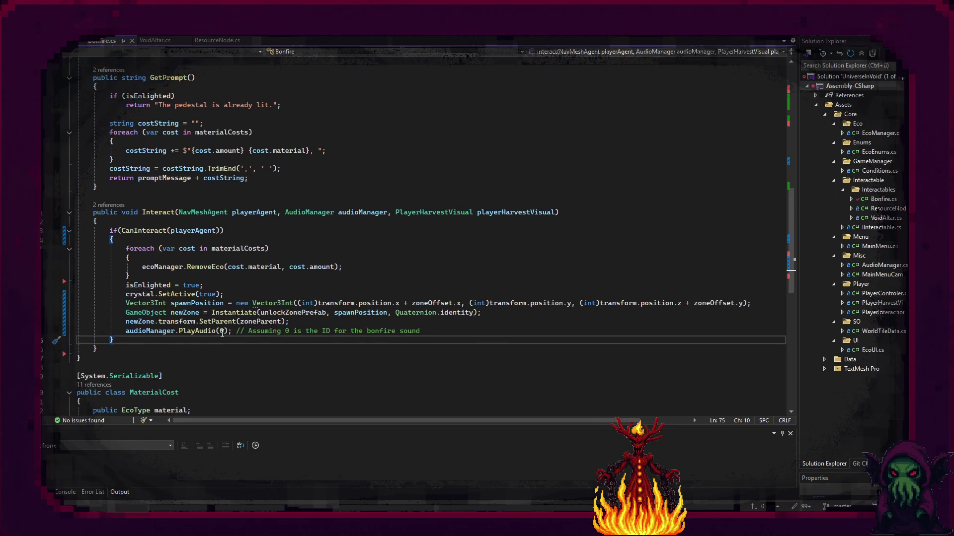
scroll(222, 334, "down", 1)
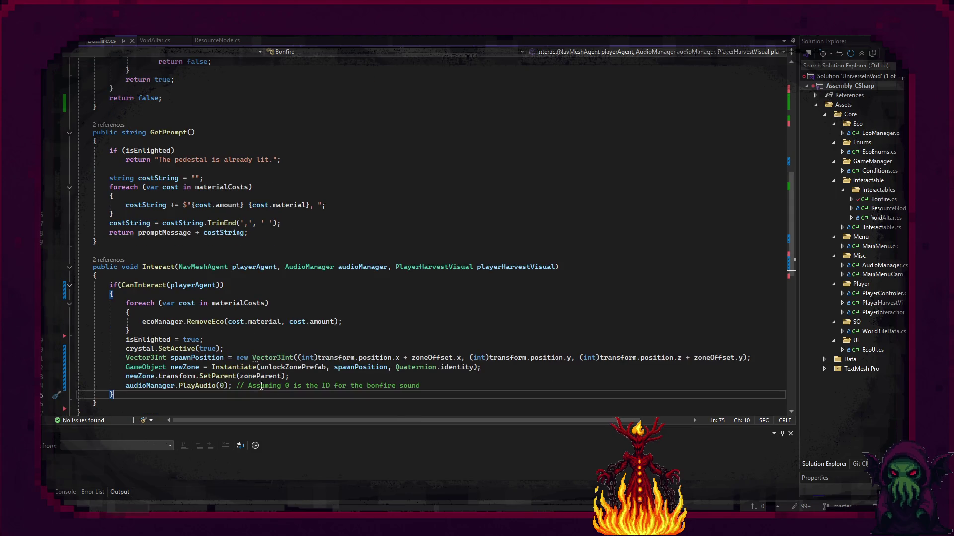
scroll(197, 381, "down", 4)
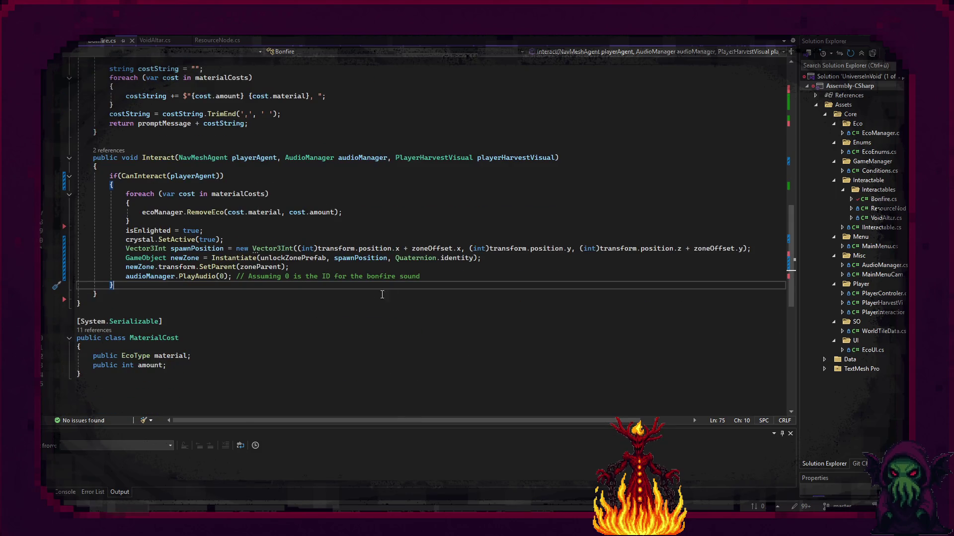
left_click(423, 277)
key("shift+Up")
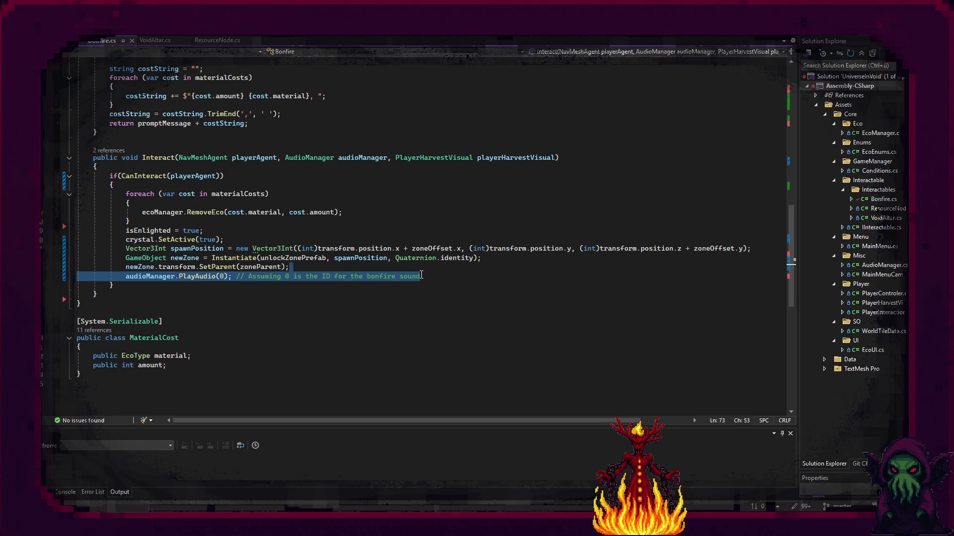
key("BackSpace")
scroll(193, 326, "up", 4)
scroll(194, 326, "up", 12)
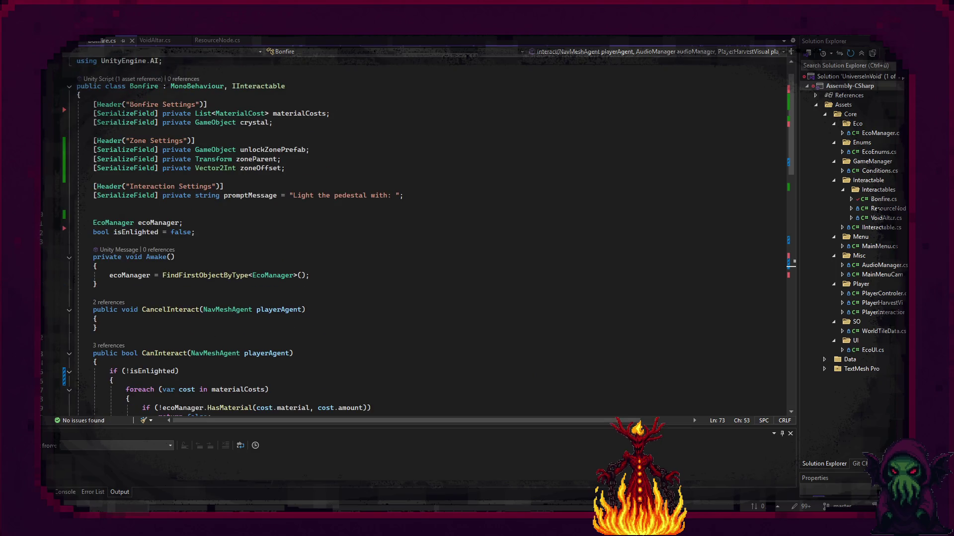
left_click(563, 478)
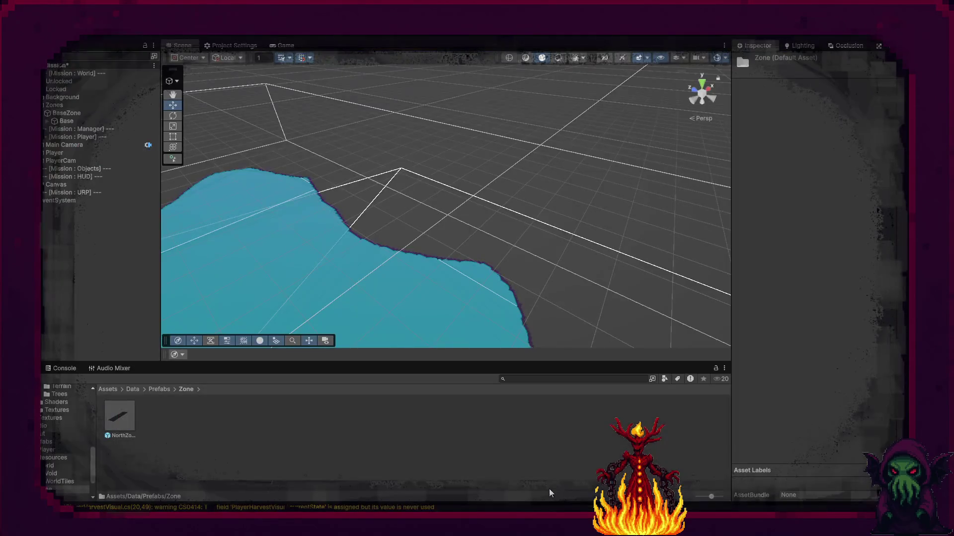
Drag the Bonfire model from Data > Art > Models onto BaseZone in the Hierarchy
mouse_move(447, 281)
left_mouse_down()
mouse_move(526, 315)
mouse_move(543, 249)
mouse_move(635, 203)
mouse_move(609, 306)
mouse_move(735, 239)
mouse_move(583, 289)
mouse_move(630, 266)
mouse_move(614, 158)
mouse_move(575, 268)
mouse_move(613, 285)
left_mouse_up()
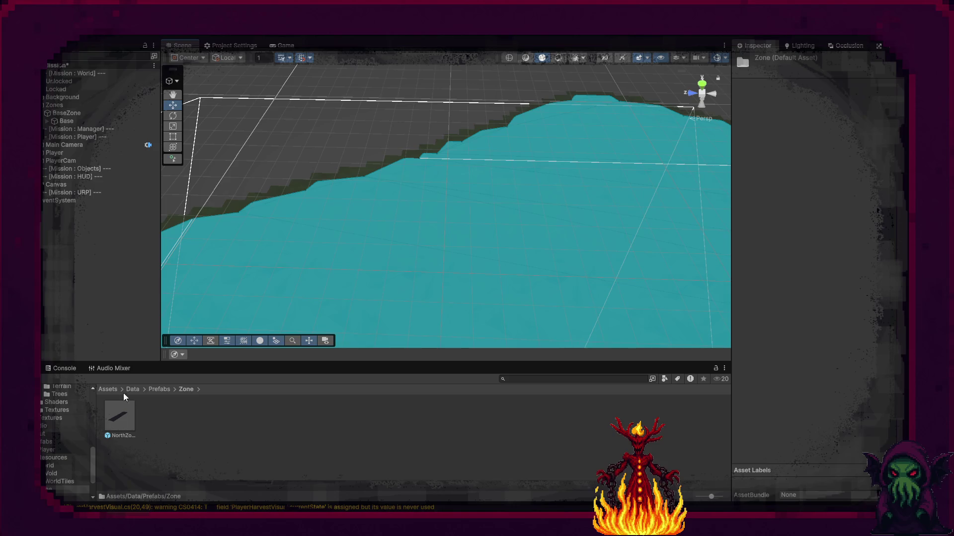
left_click(159, 390)
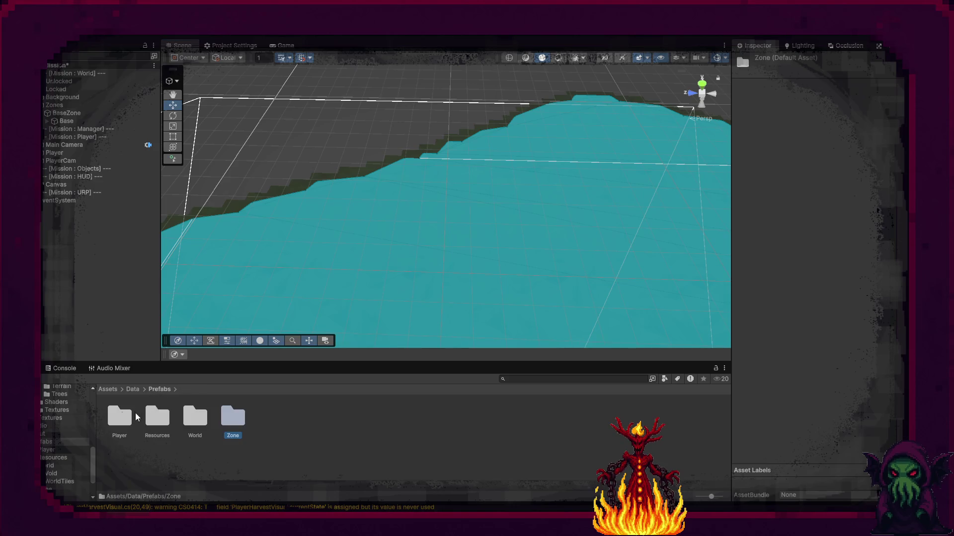
left_click(136, 390)
double_click(119, 418)
double_click(163, 420)
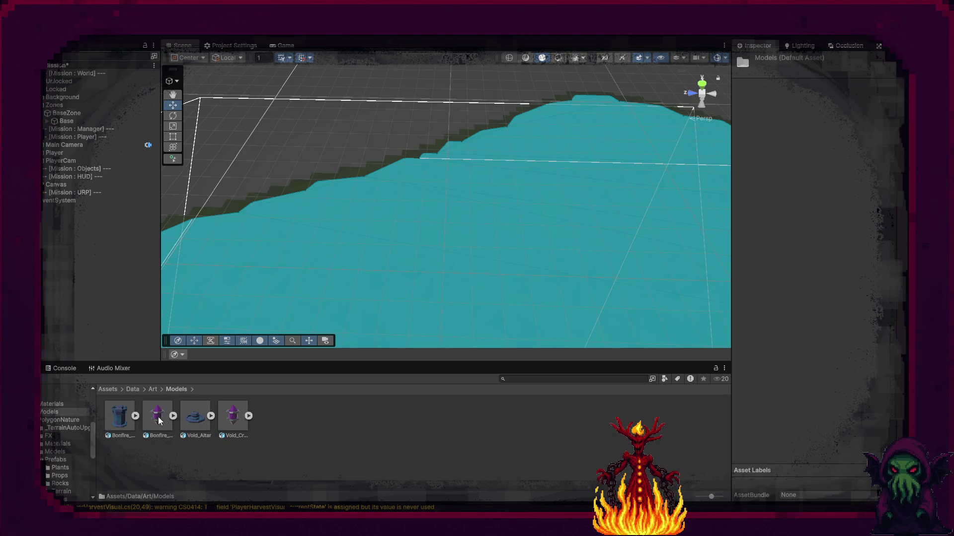
mouse_move(125, 421)
left_mouse_down()
mouse_move(104, 374)
mouse_move(130, 364)
mouse_move(123, 290)
mouse_move(42, 347)
mouse_move(109, 221)
mouse_move(79, 125)
mouse_move(61, 109)
left_mouse_up()
left_click_drag(57, 116, 58, 119)
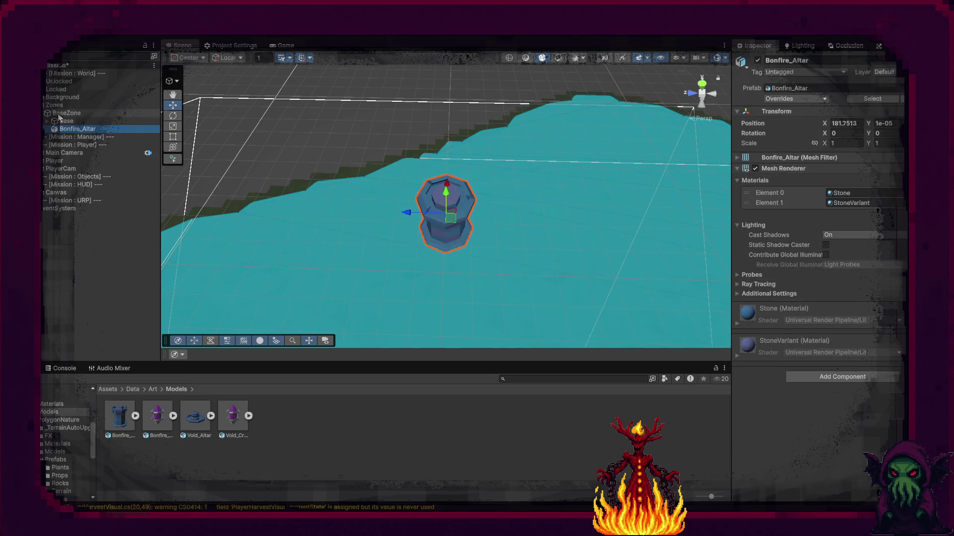
Unpack Bonfire_Altar completely and position it at X 180, Y 0
right_click(84, 130)
mouse_move(144, 245)
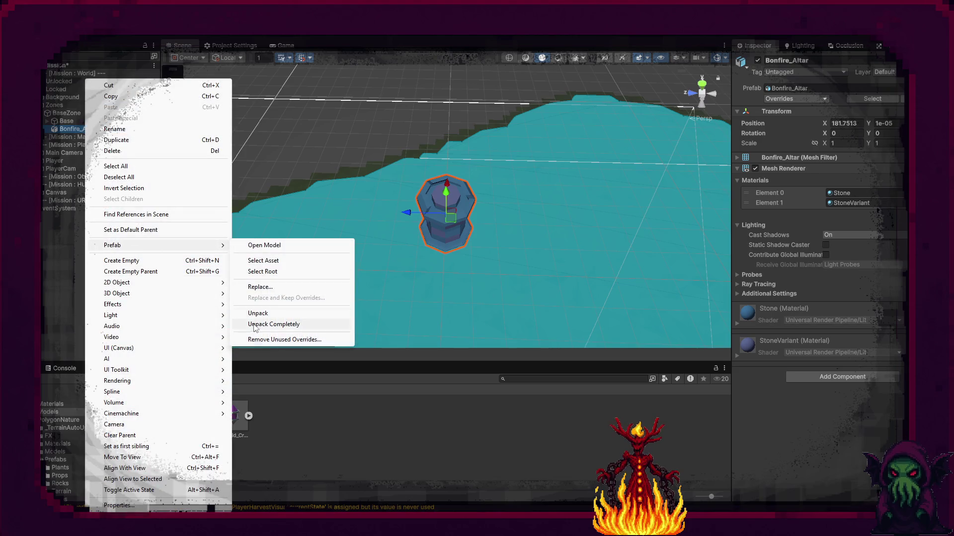
left_click(295, 322)
left_click_drag(397, 174, 797, 122)
left_click(858, 100)
type("180")
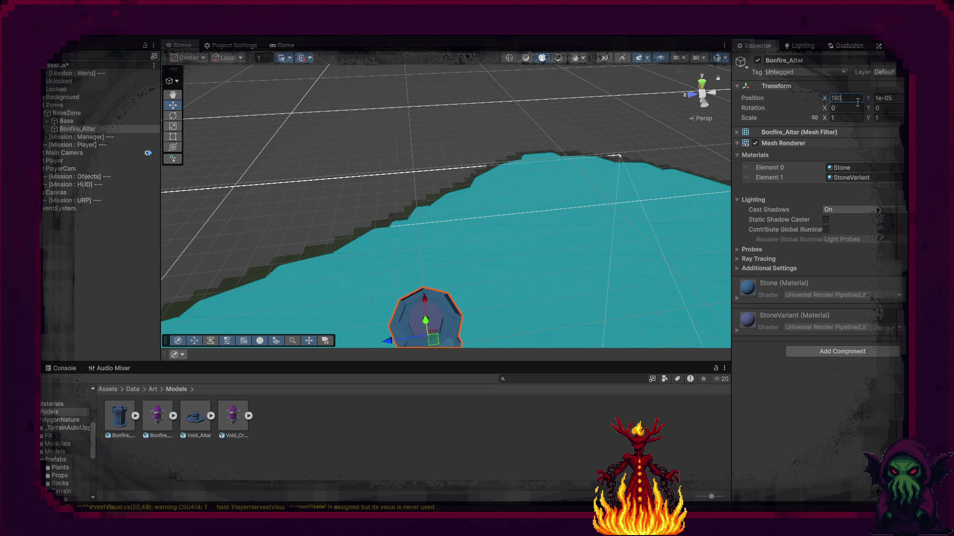
left_click(896, 98)
type("0")
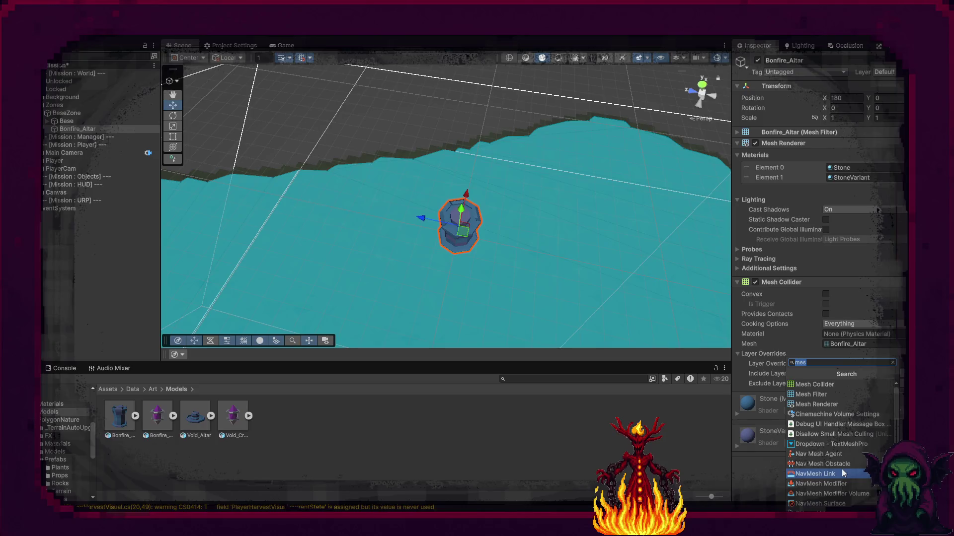
Add a carving Nav Mesh Obstacle with Size X 1.5 and enable global illumination
left_click(842, 463)
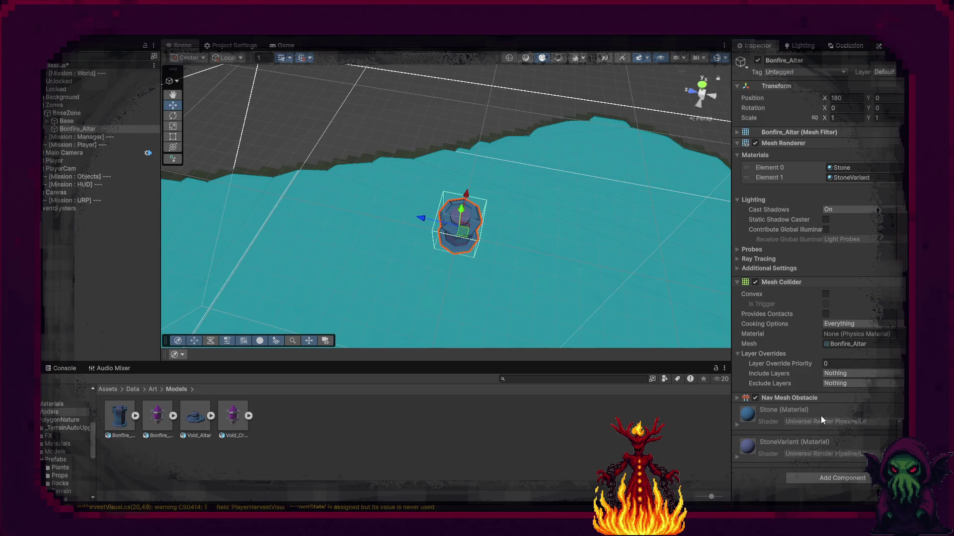
left_click(736, 398)
left_click(826, 441)
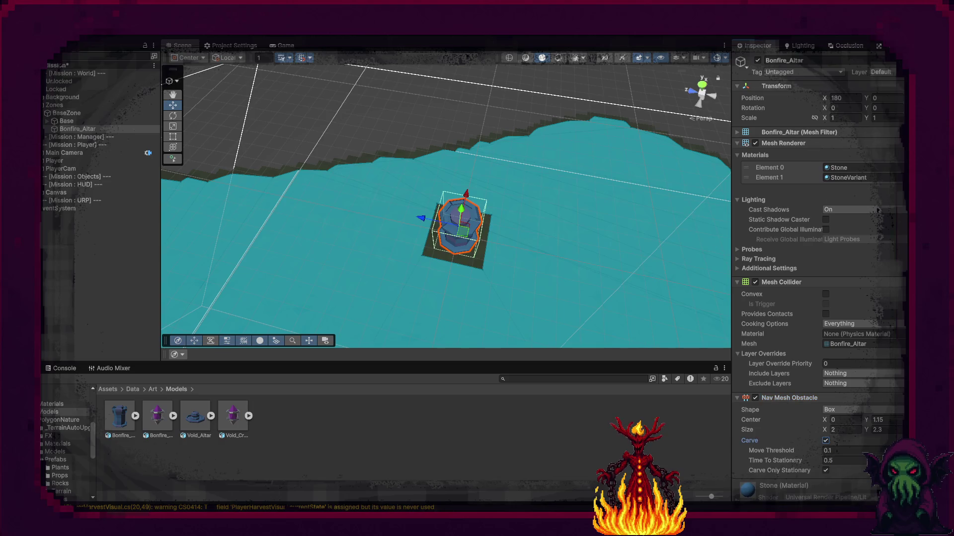
left_click(826, 229)
scroll(804, 400, "down", 2)
scroll(804, 400, "down", 1)
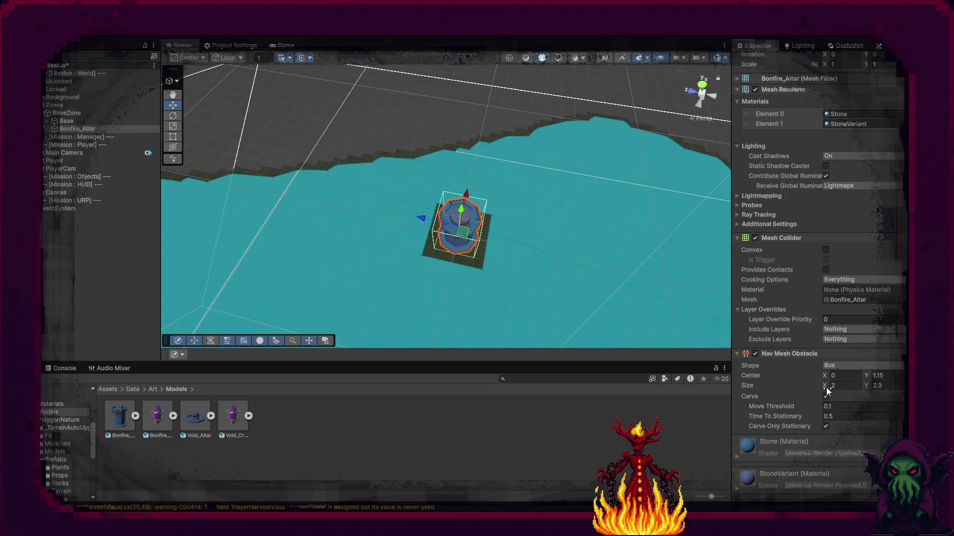
left_click_drag(826, 389, 812, 387)
left_click(847, 388)
type("1.5")
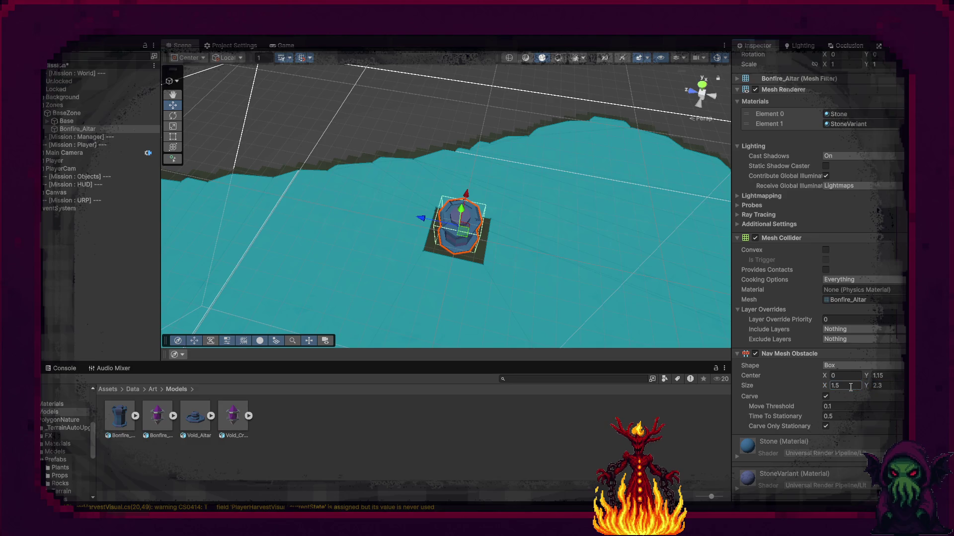
key("Return")
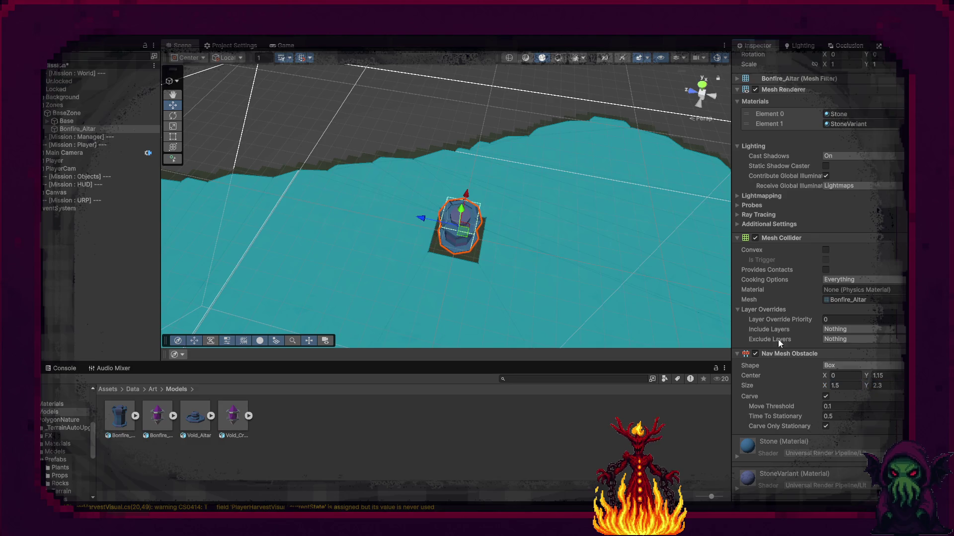
Nest Bonfire_Crystal under the altar, reset its Transform, deactivate it, and unpack it
left_click(67, 129)
left_click_drag(67, 133, 67, 133)
right_click(841, 112)
left_click(870, 211)
mouse_move(686, 194)
left_mouse_down()
mouse_move(656, 189)
mouse_move(625, 203)
left_mouse_up()
key("f")
key("alt+shift+a")
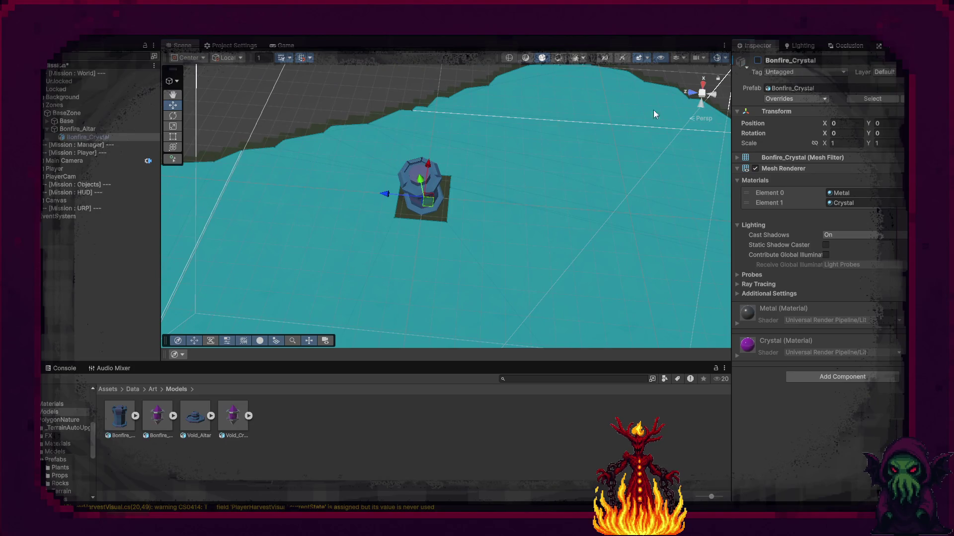
left_click(83, 129)
left_click(86, 138)
right_click(86, 137)
mouse_move(149, 257)
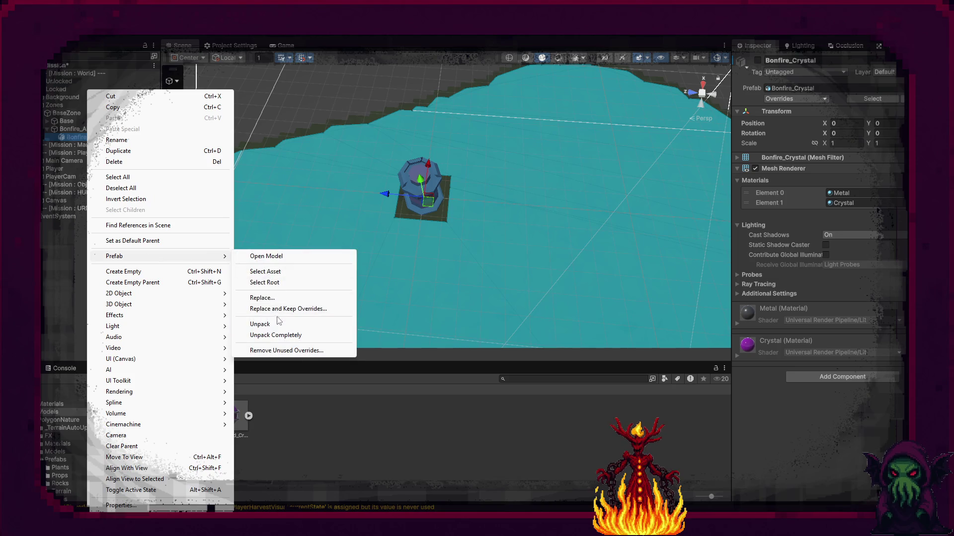
left_click(283, 336)
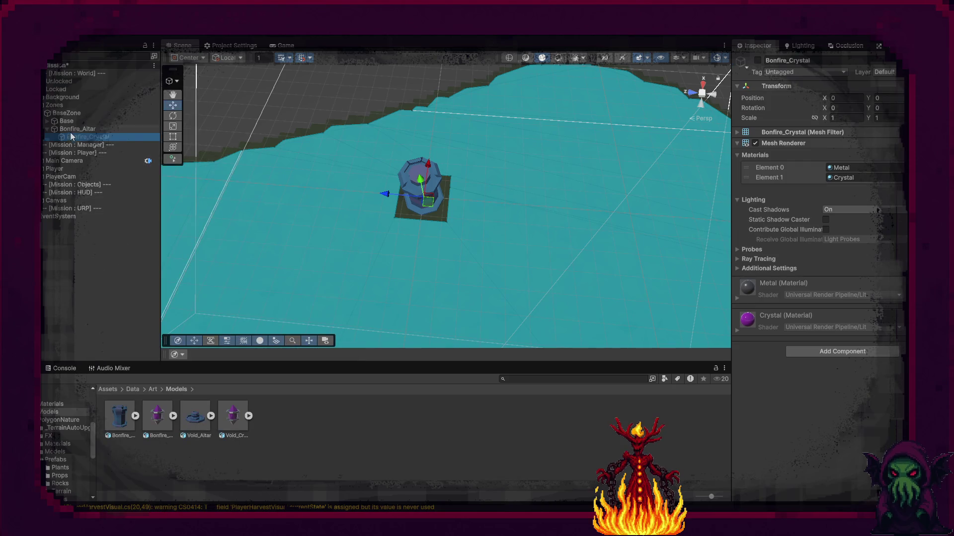
Put Bonfire_Altar on the Interactable layer and collapse its component panels
left_click(894, 75)
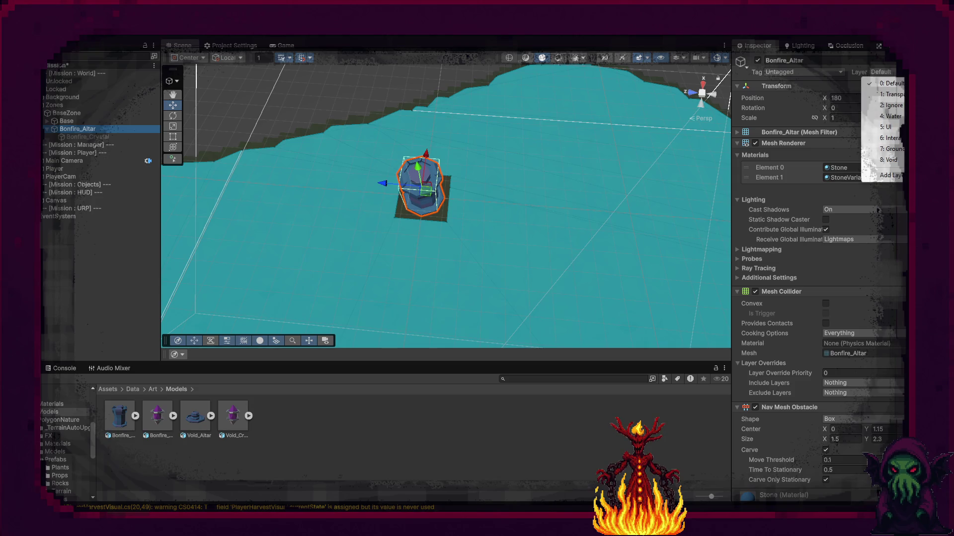
left_click(880, 138)
left_click(488, 278)
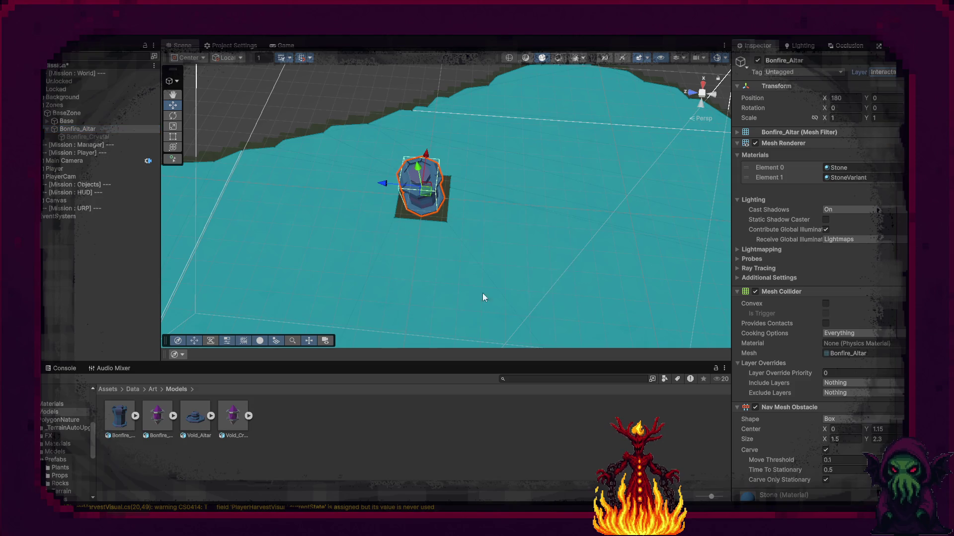
scroll(808, 392, "down", 3)
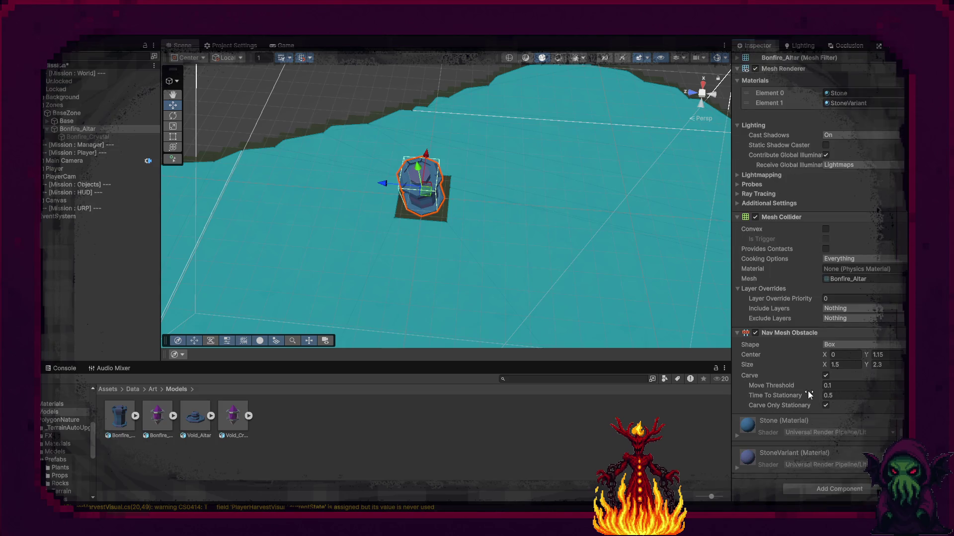
left_click(737, 218)
left_click(737, 302)
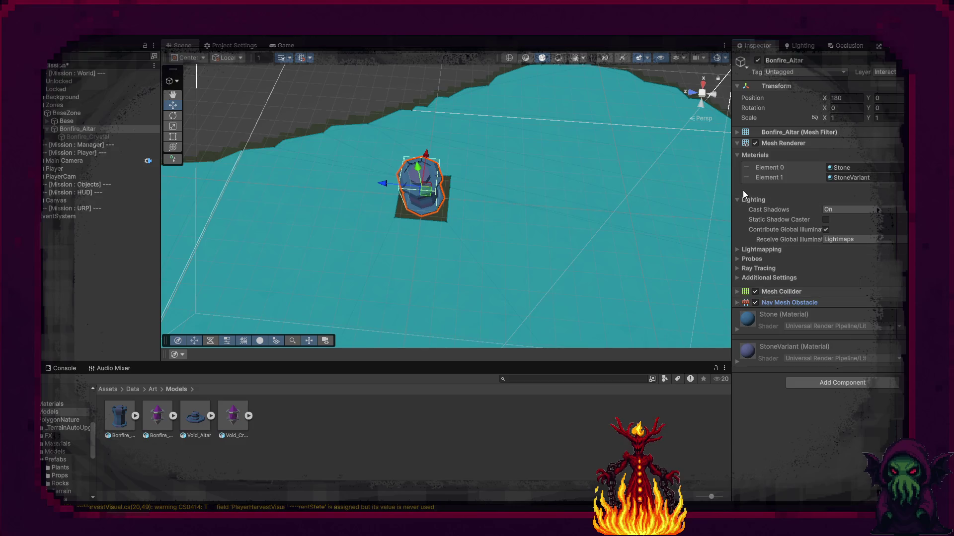
left_click(738, 199)
left_click(737, 155)
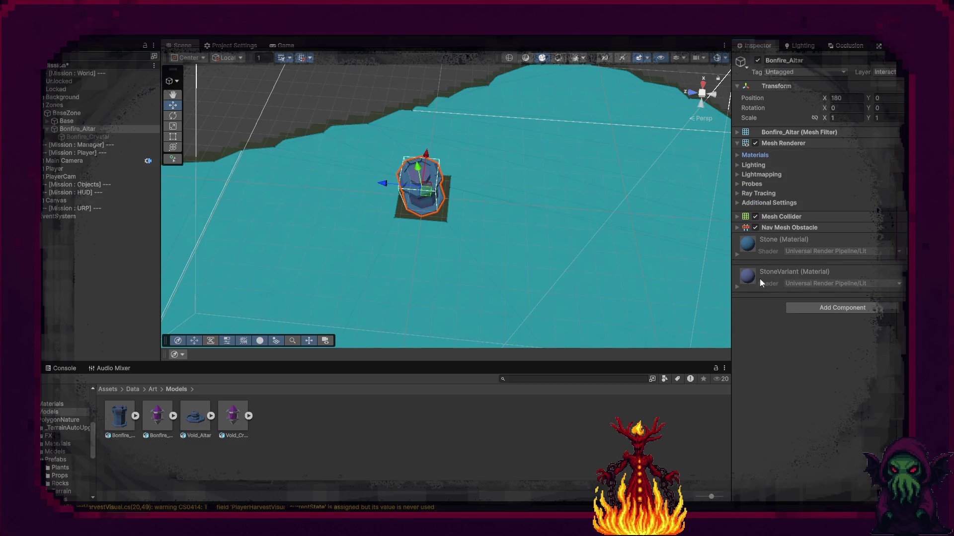
left_click(806, 309)
Add the Bonfire script, assign Bonfire_Crystal, and add a Wood material cost
type("Bonfi")
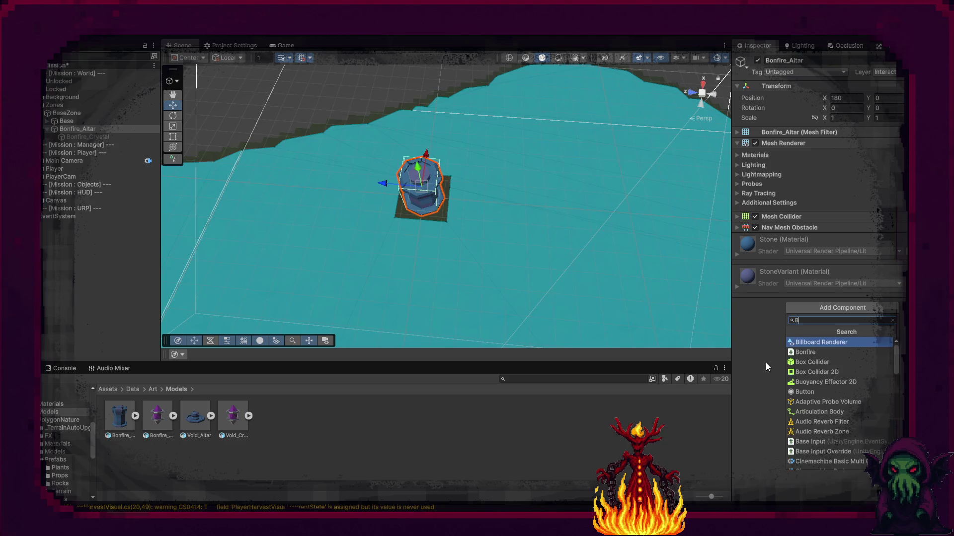
key("Return")
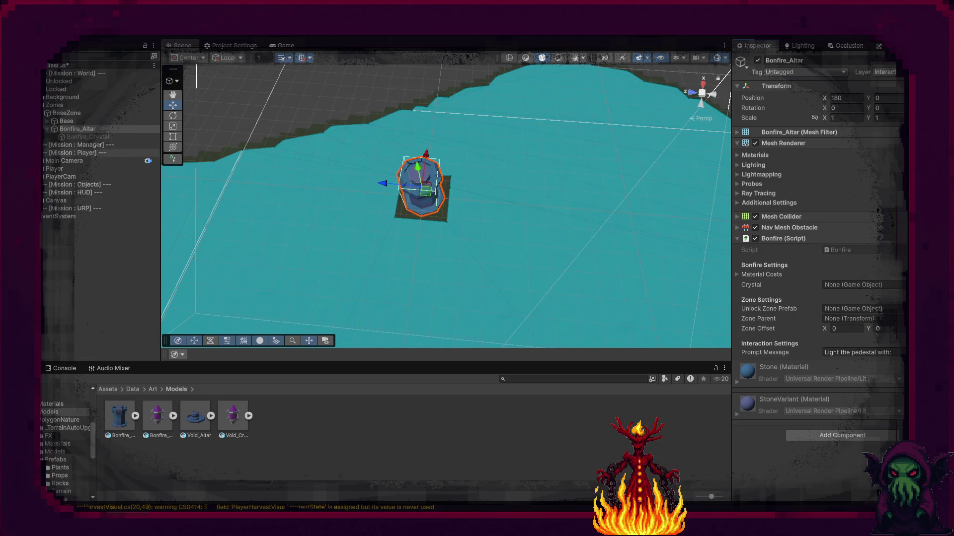
mouse_move(71, 141)
left_mouse_down()
mouse_move(844, 352)
mouse_move(841, 288)
left_mouse_up()
left_click(738, 276)
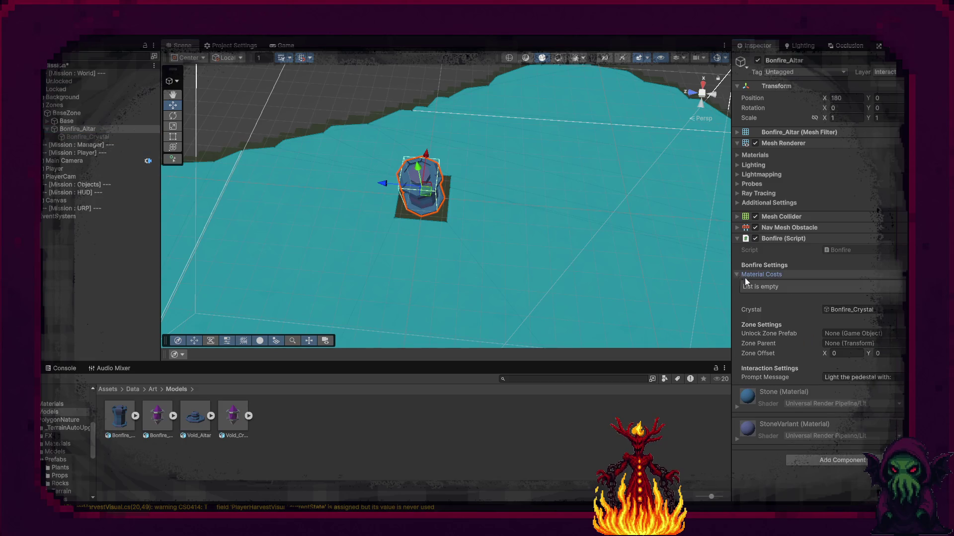
left_click(882, 297)
type("15")
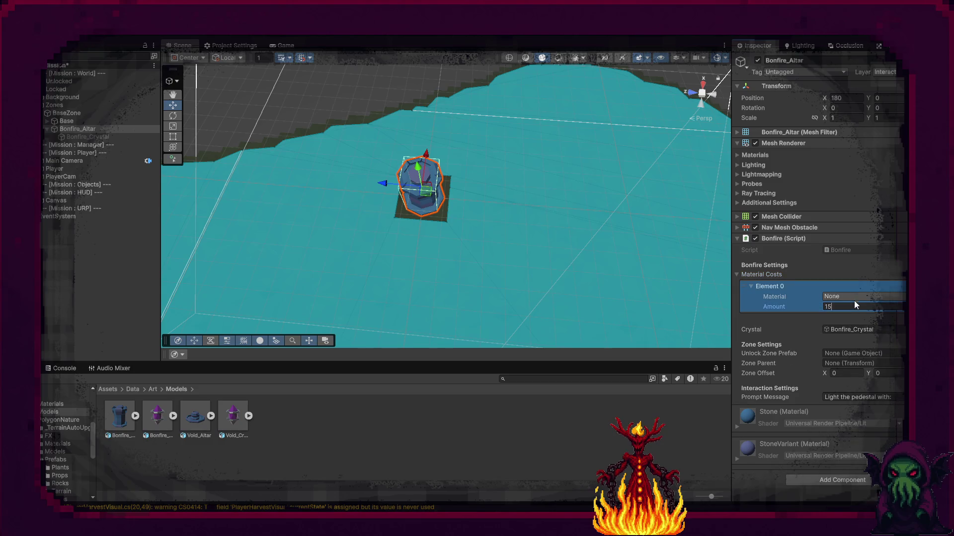
left_click(854, 298)
left_click(849, 330)
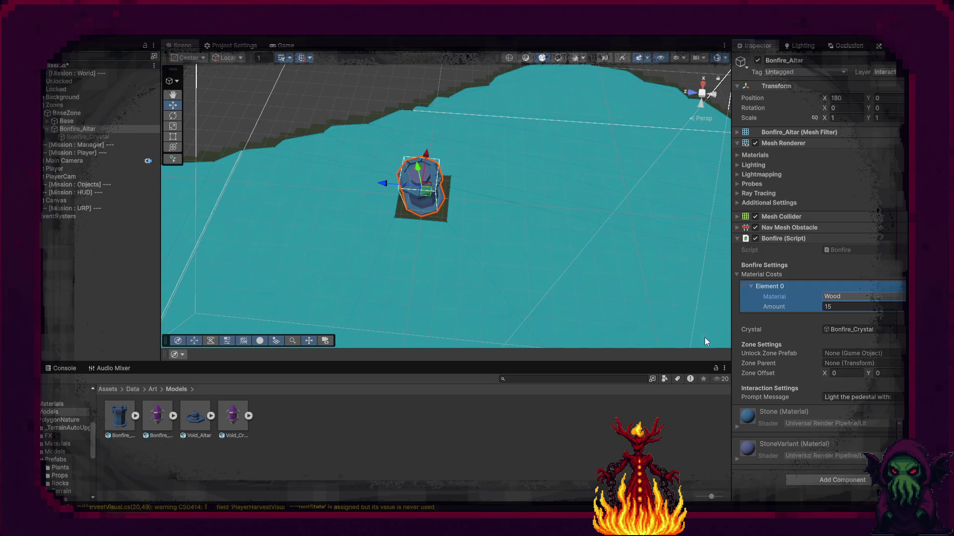
Set Unlock Zone Prefab to NorthZone, Zone Parent to Zones, and Zone Offset X to 100
left_click(900, 353)
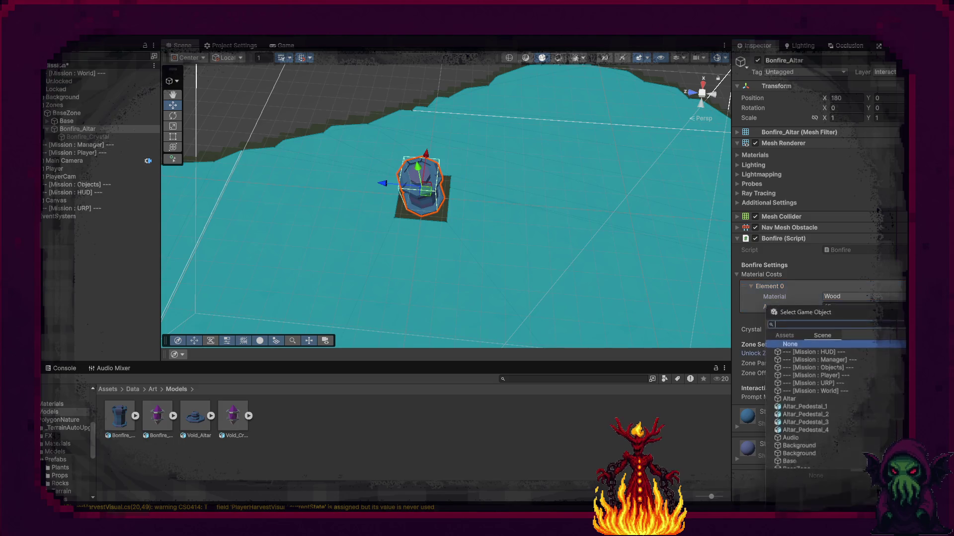
left_click(789, 338)
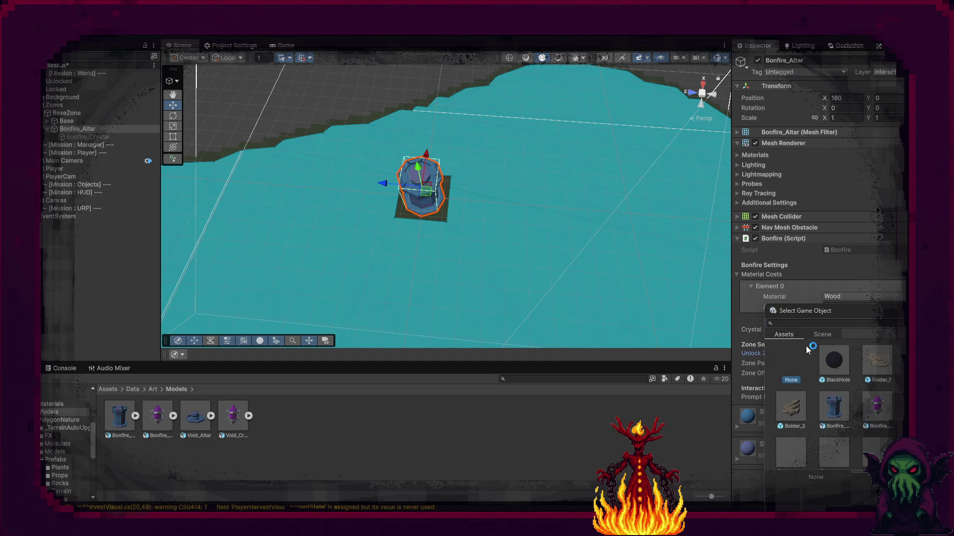
left_click(796, 322)
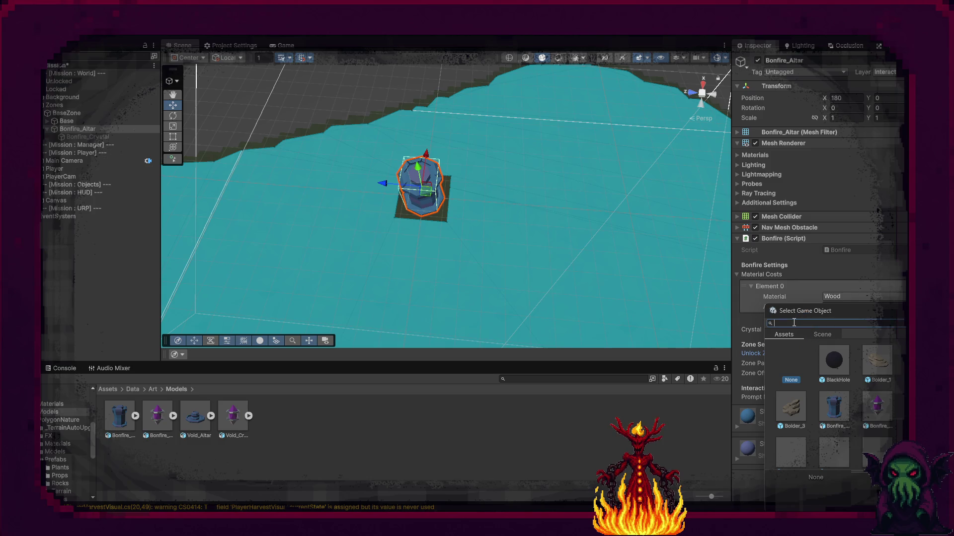
type("no")
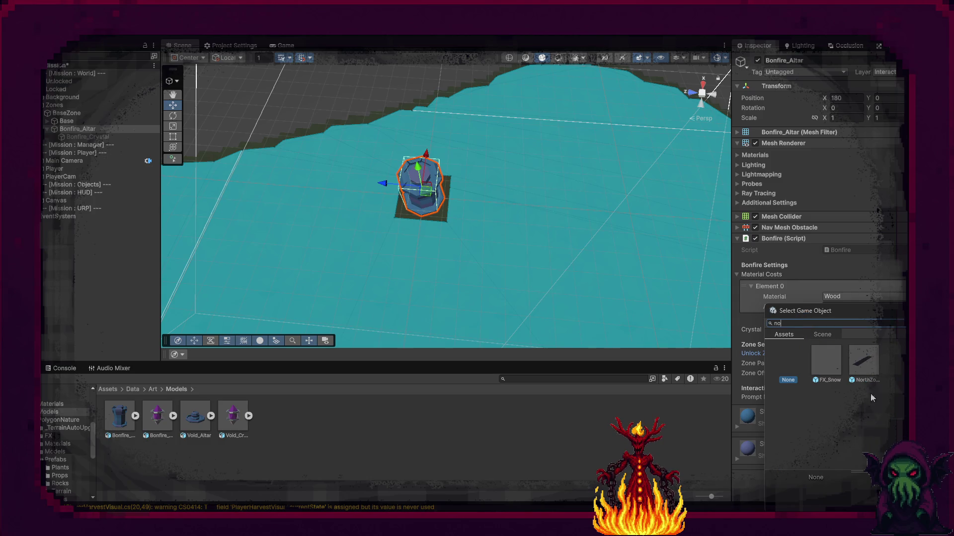
double_click(873, 369)
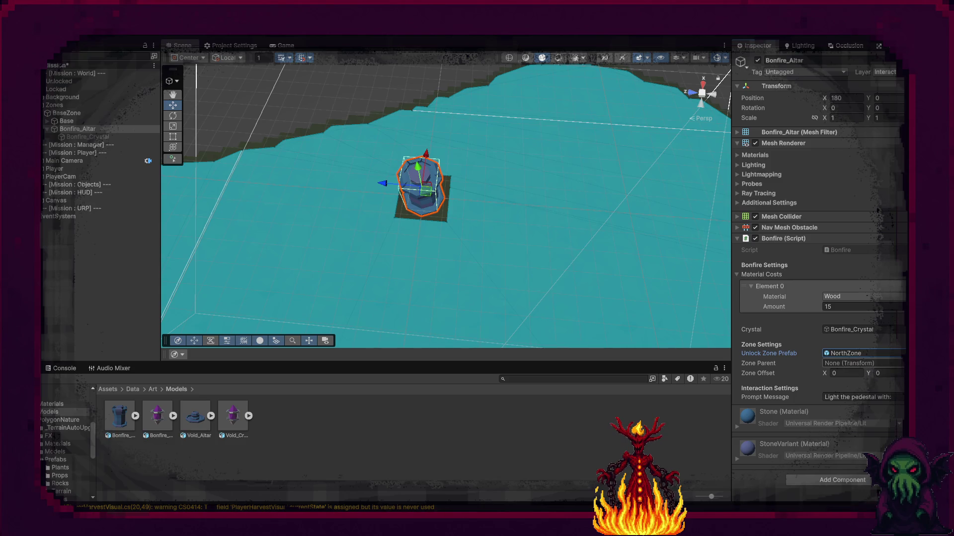
left_click(900, 363)
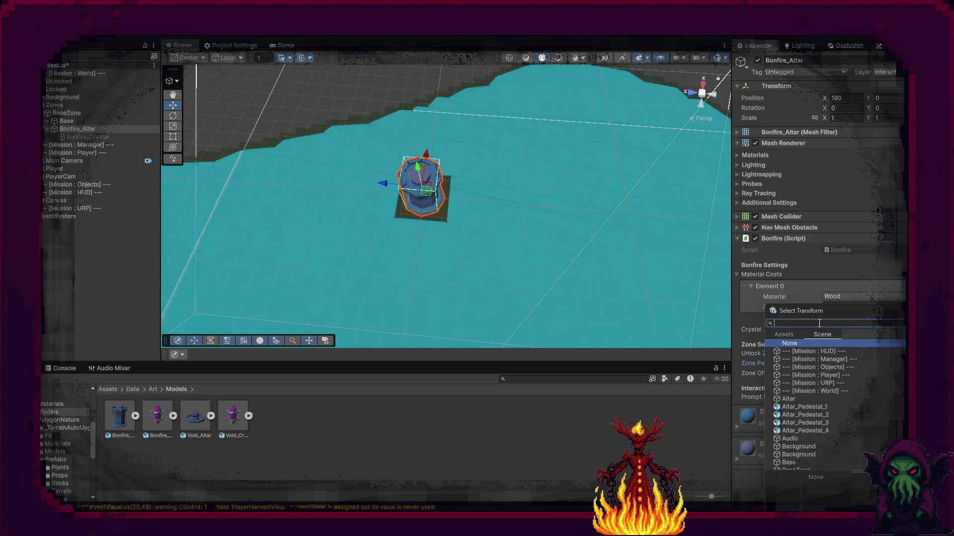
type("zone")
double_click(810, 366)
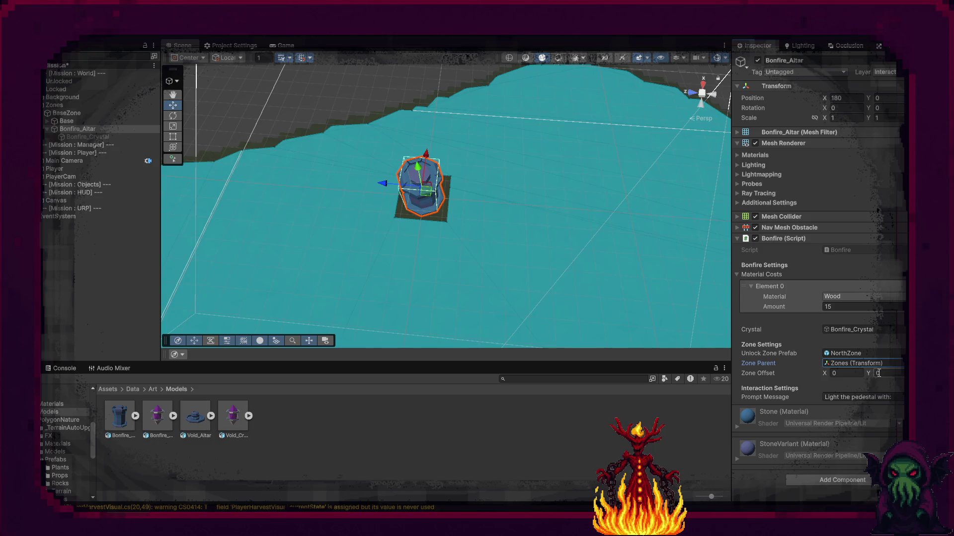
left_click(854, 374)
type("1")
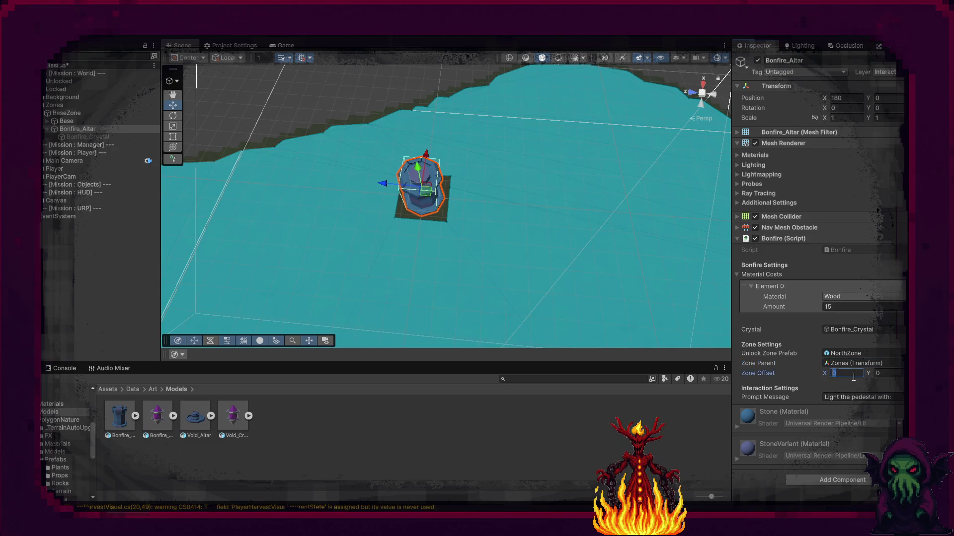
type("00")
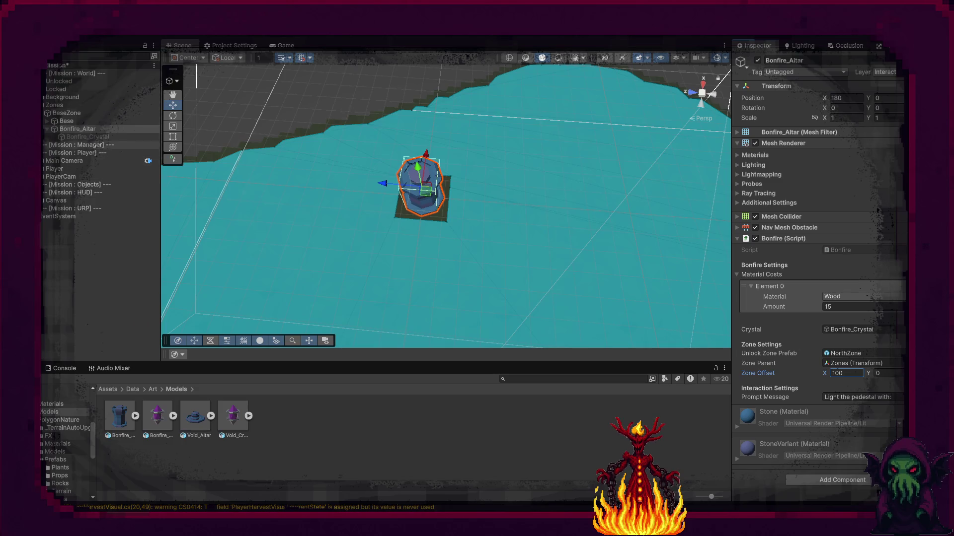
left_click(44, 144)
left_click(58, 178)
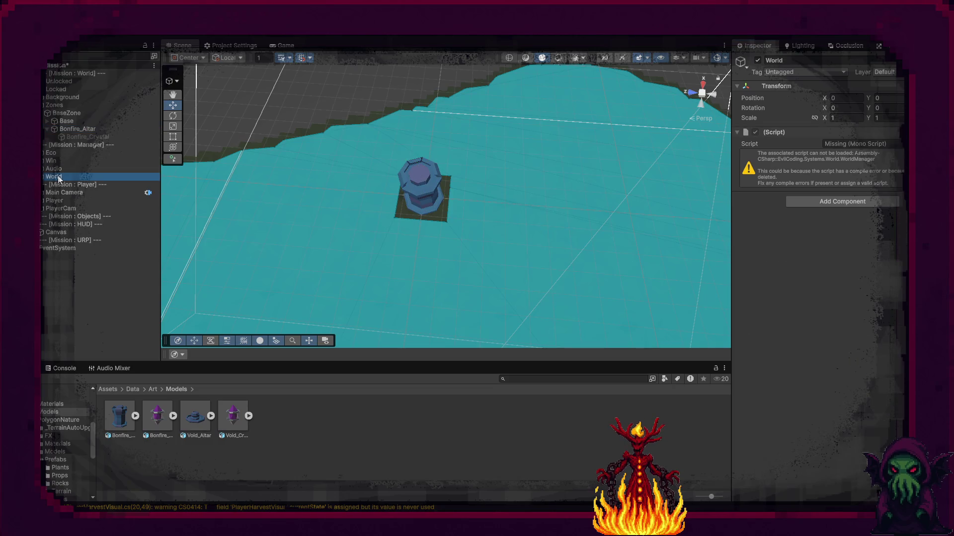
Delete World, save the scene, and play-test with the Console and Gizmos shown
key("Delete")
key("ctrl+s")
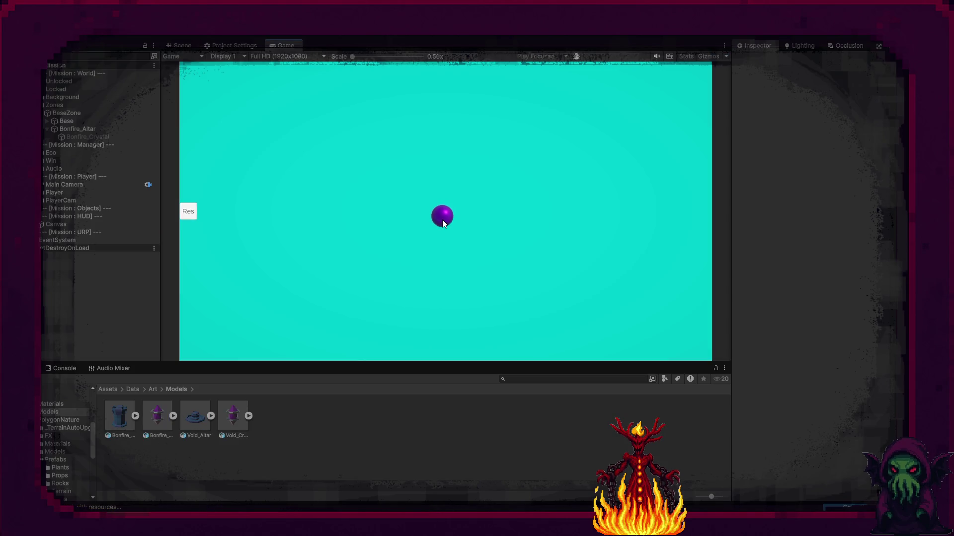
left_click(64, 369)
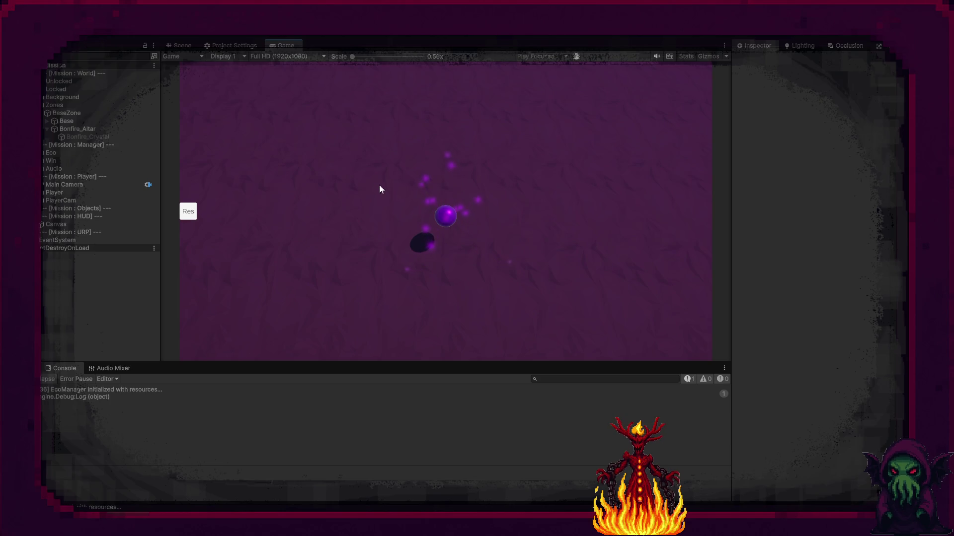
left_click(711, 57)
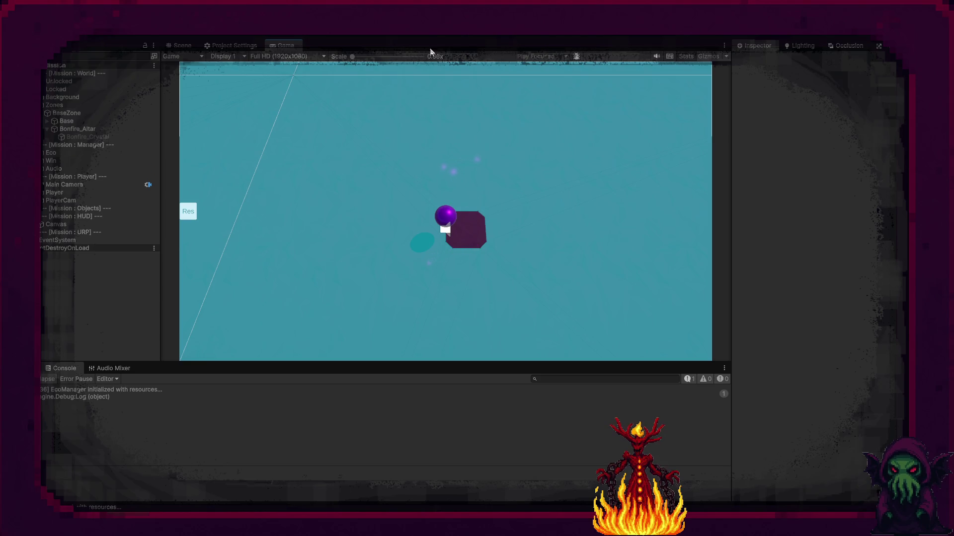
key("ctrl+p")
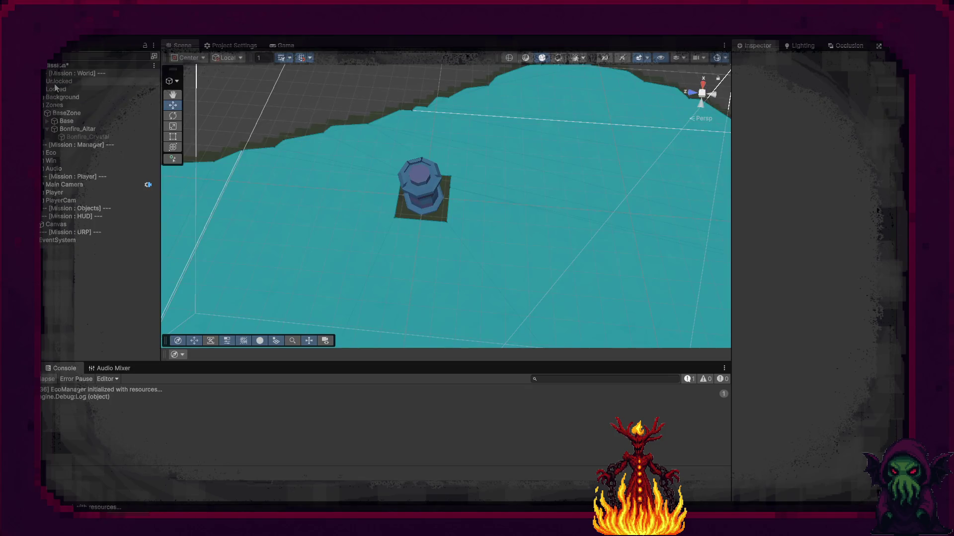
Delete the Unlocked and Locked objects from the Hierarchy, then select BaseZone
left_click(58, 82)
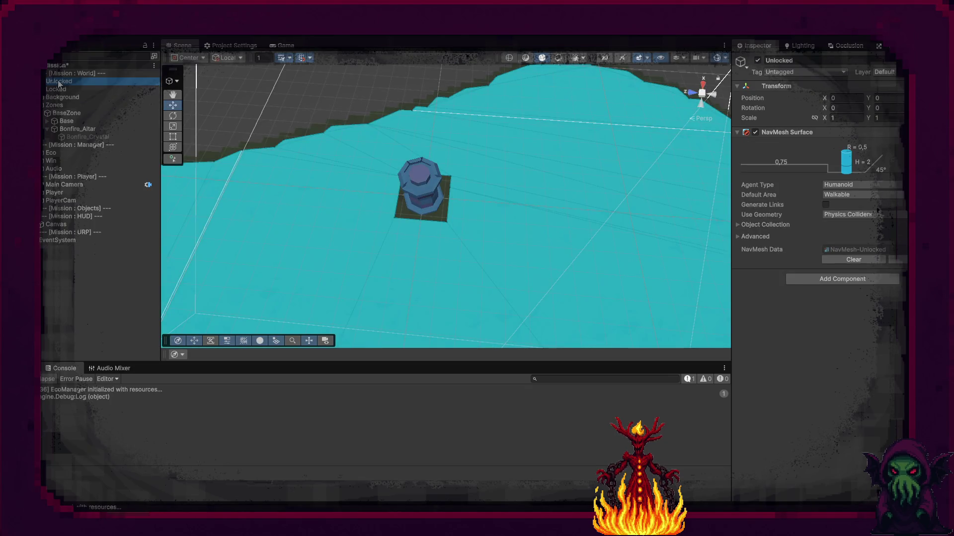
left_click(61, 92, "ctrl")
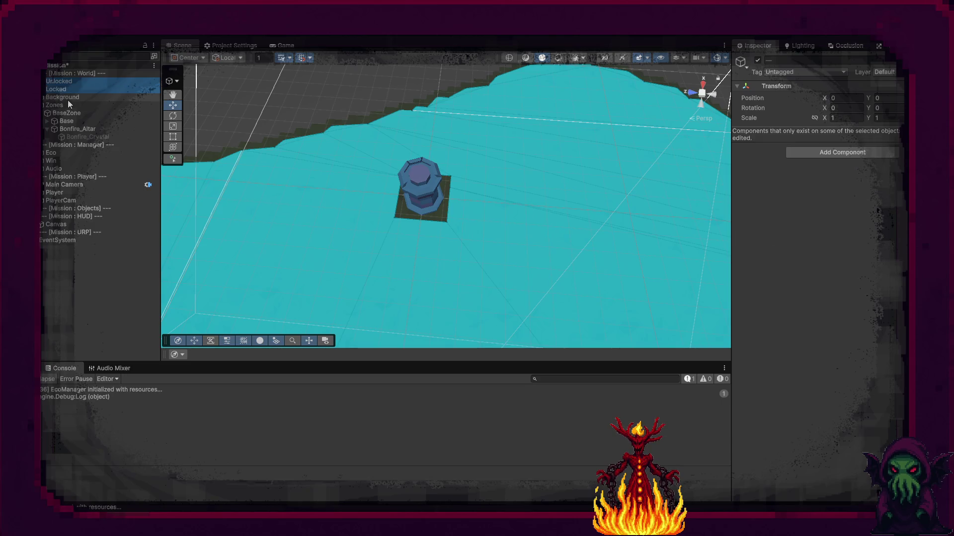
key("Delete")
left_click(68, 84)
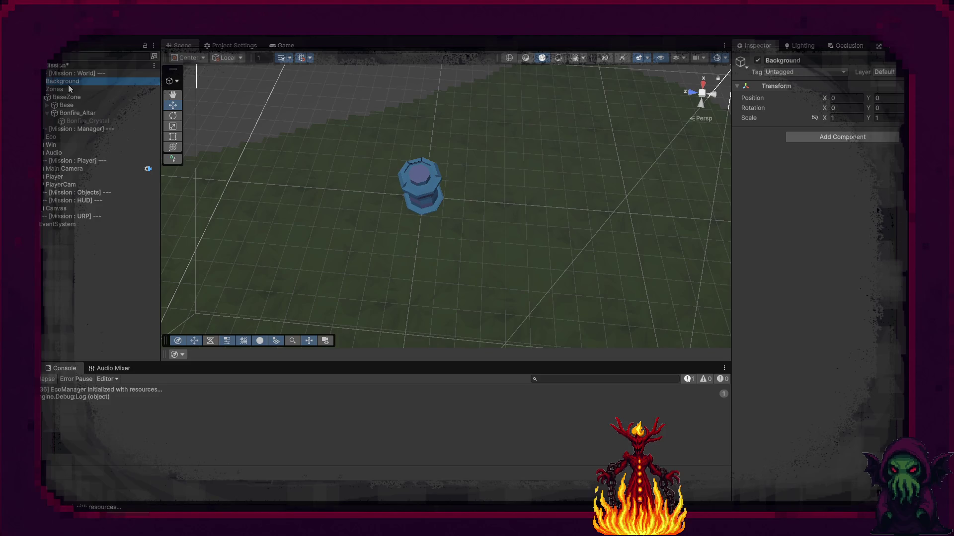
left_click(71, 98)
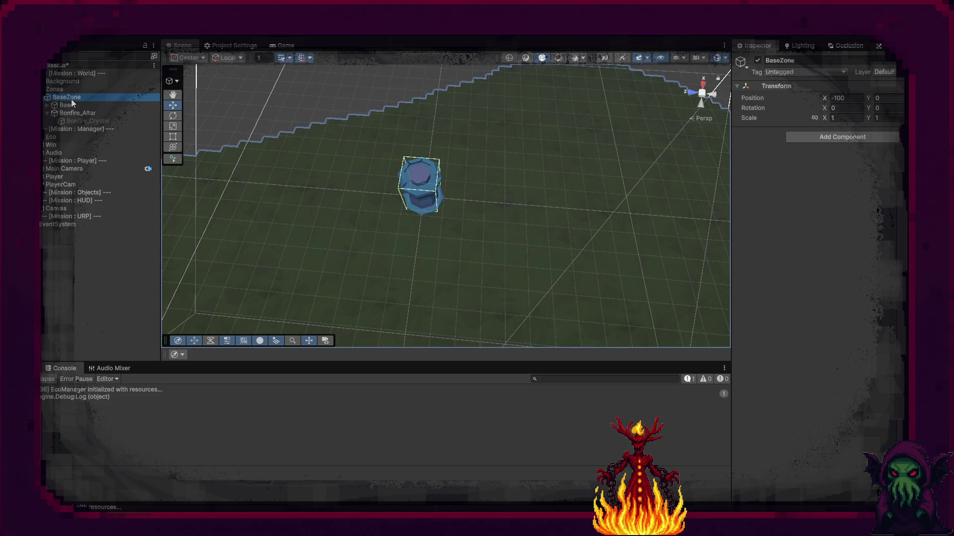
left_click(817, 137)
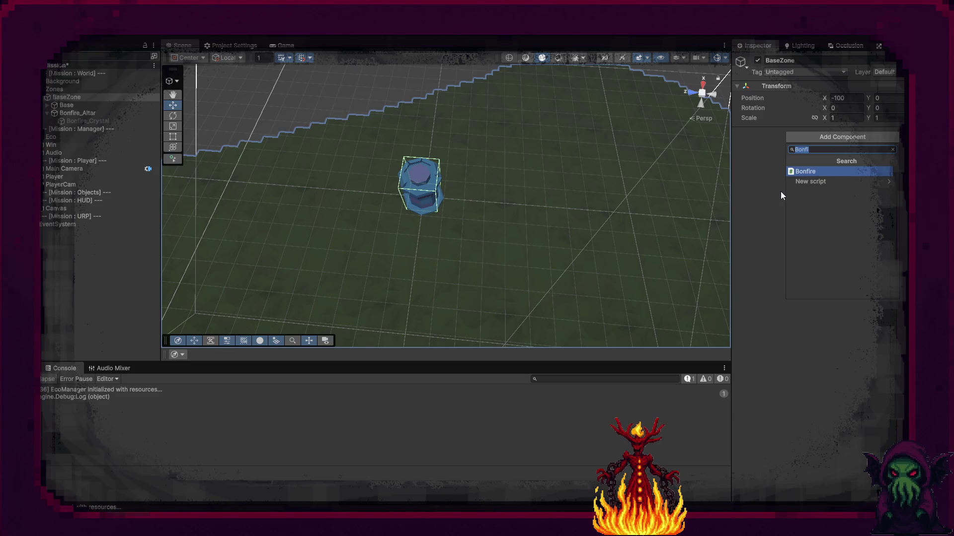
Add a NavMesh Surface to BaseZone, bake NavMesh-BaseZone, then focus the view on Player_Model
type("Sur")
key("Down")
key("Down")
key("Return")
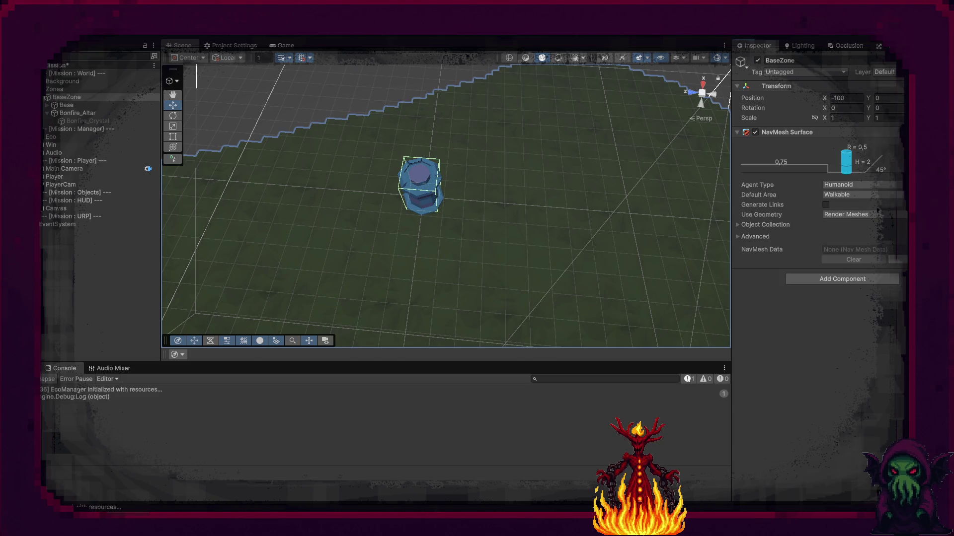
left_click(893, 259)
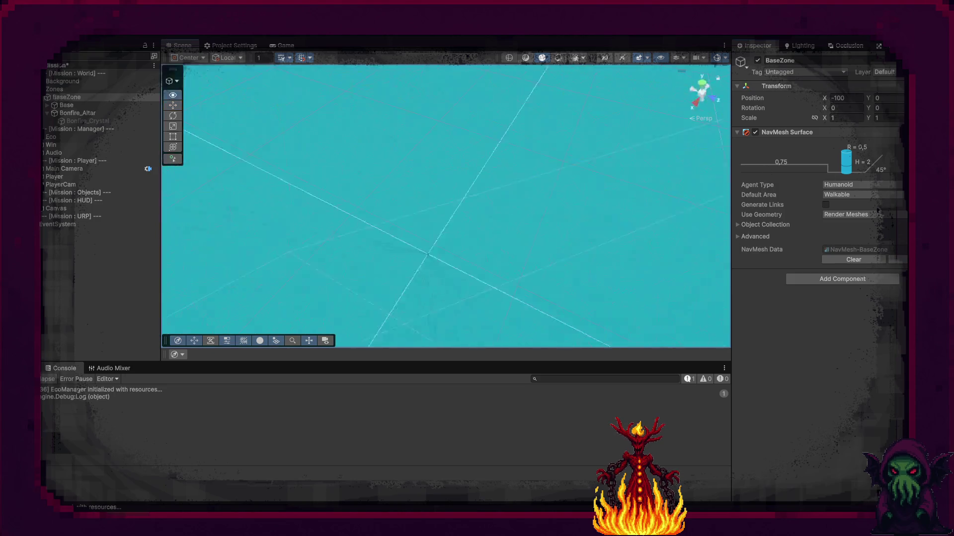
scroll(447, 199, "down", 5)
mouse_move(546, 99)
left_mouse_down()
mouse_move(591, 71)
mouse_move(486, 107)
mouse_move(458, 143)
mouse_move(634, 298)
mouse_move(598, 174)
mouse_move(424, 154)
left_mouse_up()
scroll(468, 155, "down", 5)
scroll(453, 171, "up", 5)
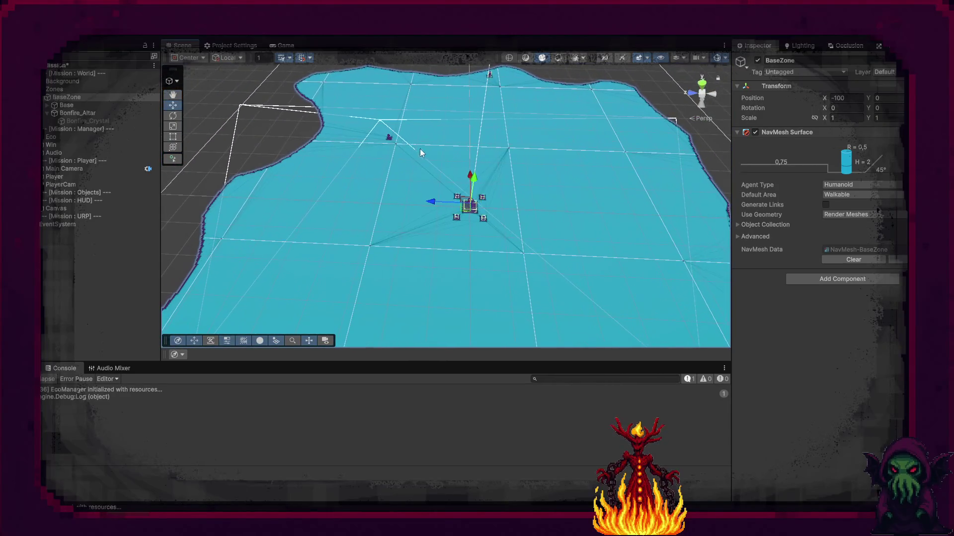
left_click(484, 163)
key("f")
mouse_move(483, 162)
left_mouse_down()
mouse_move(563, 193)
mouse_move(522, 191)
left_mouse_up()
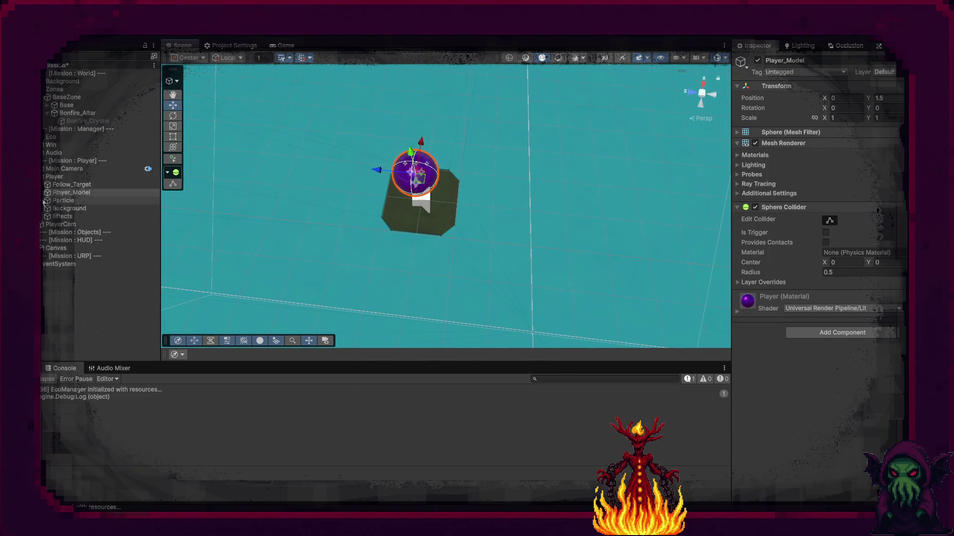
Select Player and expand its Nav Mesh Agent settings to inspect them
left_click(59, 177)
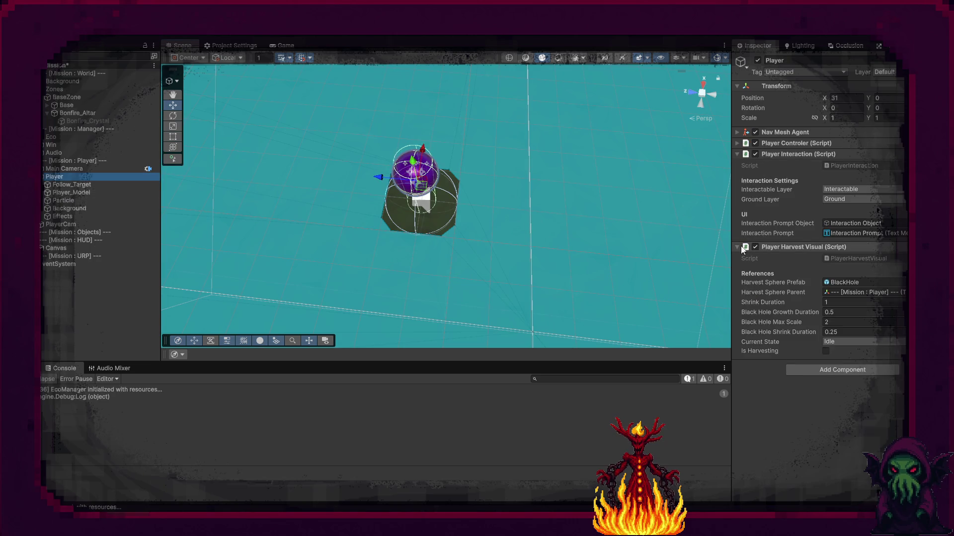
left_click(738, 248)
left_click(737, 153)
left_click(736, 133)
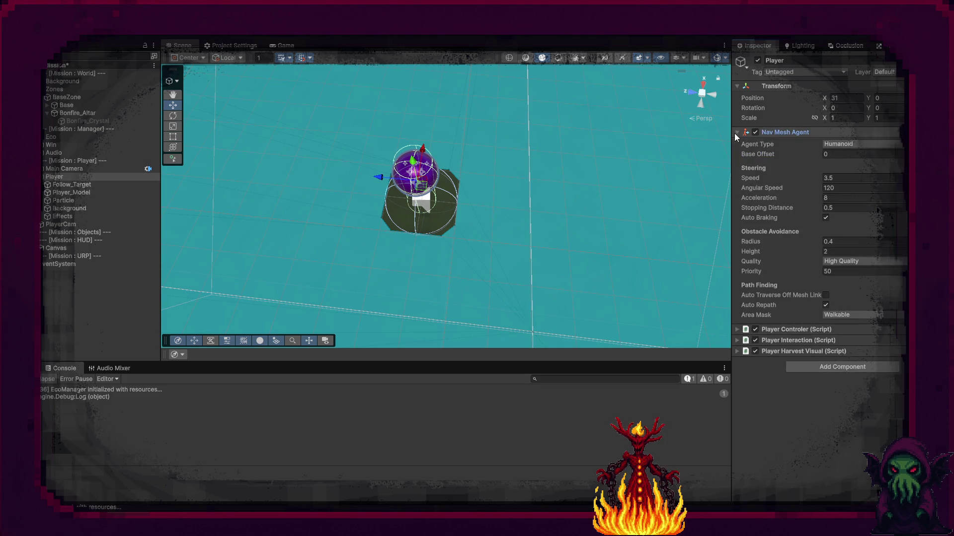
left_click_drag(507, 153, 519, 171)
scroll(519, 170, "up", 5)
mouse_move(432, 149)
left_mouse_down()
mouse_move(370, 122)
mouse_move(447, 101)
mouse_move(441, 113)
left_mouse_up()
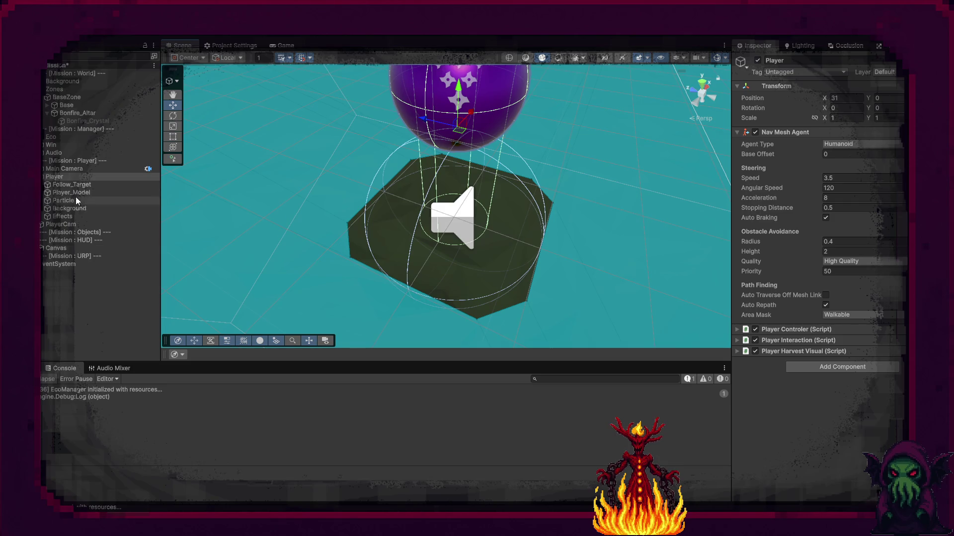
Untick Player_Model's Sphere Collider, then select BaseZone
left_click(87, 192)
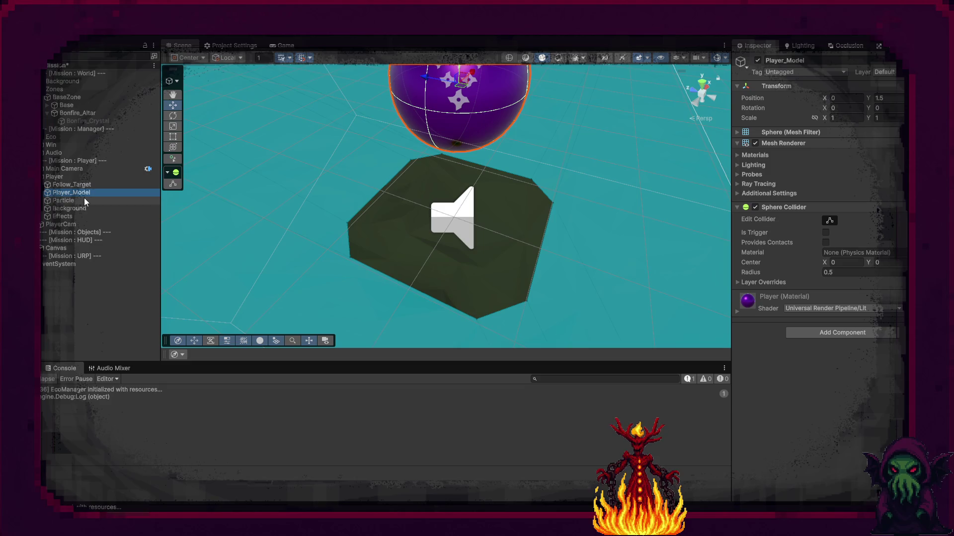
left_click(85, 200)
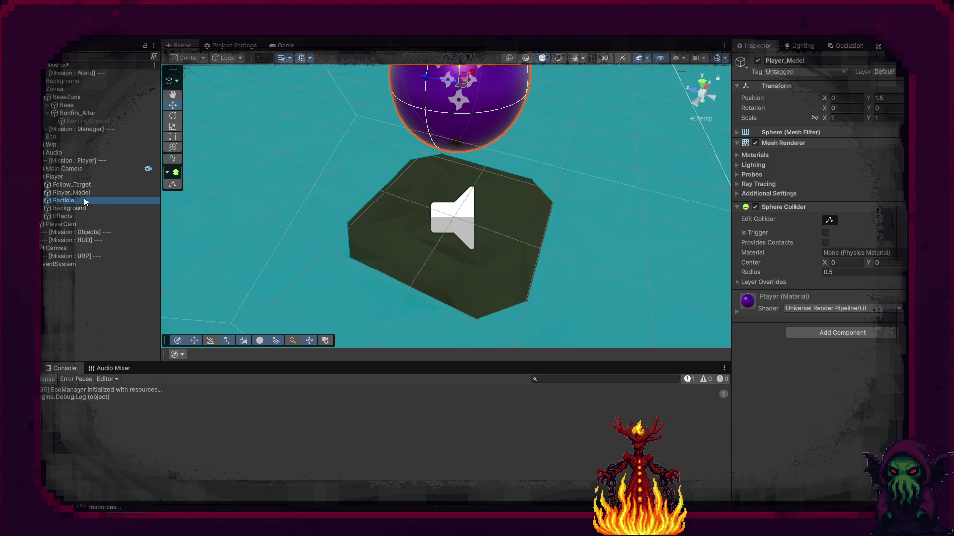
left_click(81, 209)
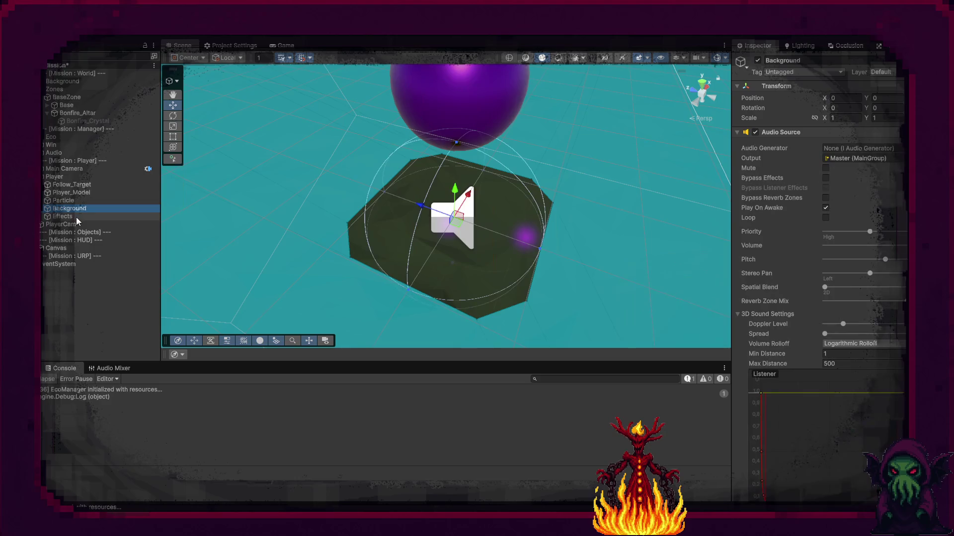
left_click(76, 216)
left_click(89, 193)
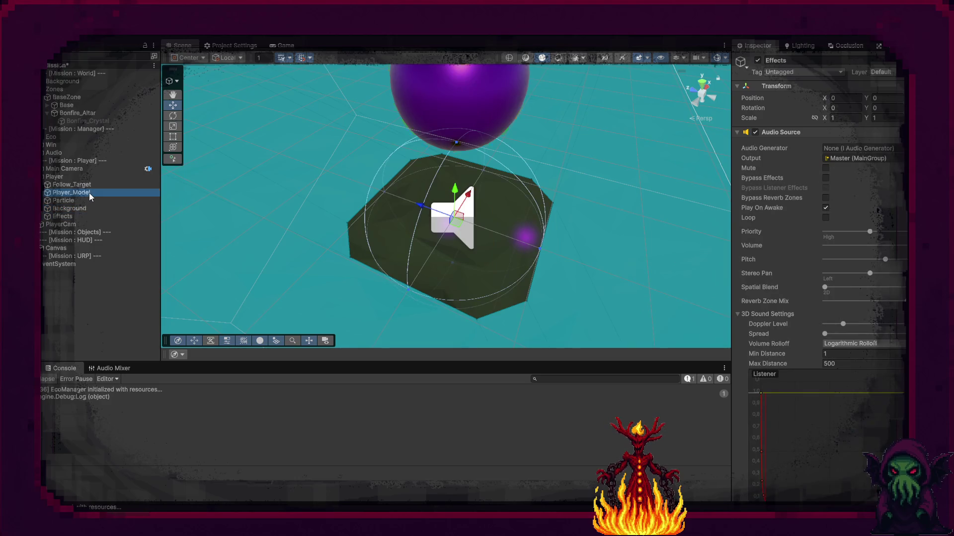
left_click(755, 207)
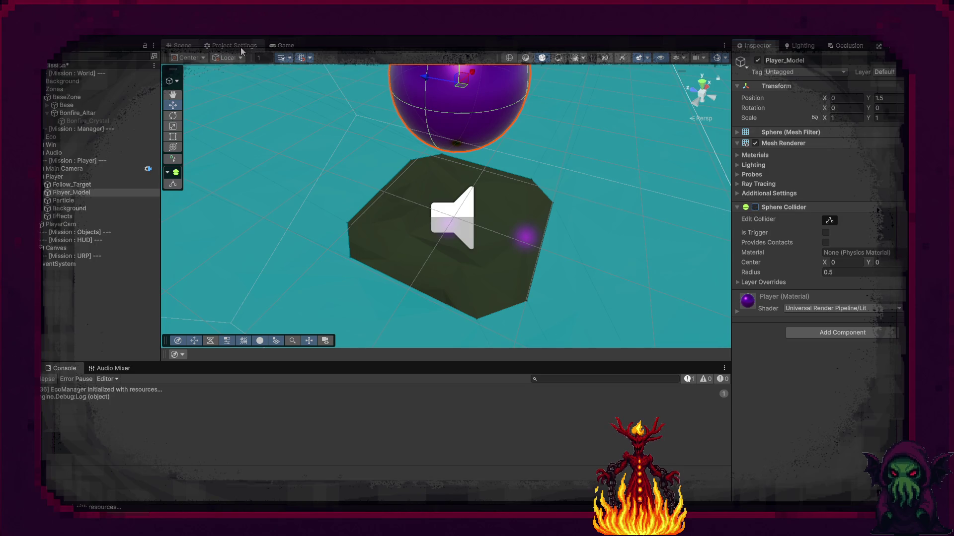
left_click(73, 98)
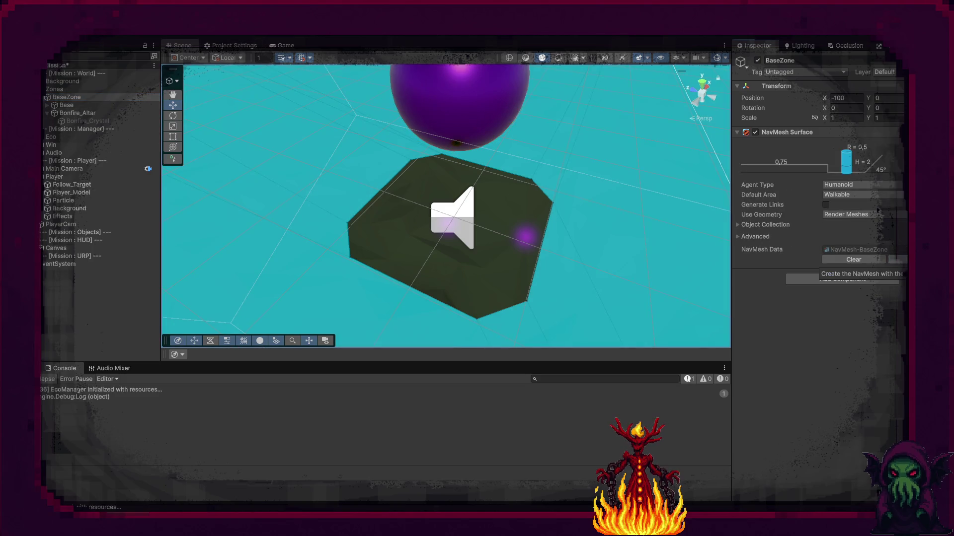
Zoom out over BaseZone and expand its Object Collection settings
left_click_drag(616, 241, 567, 215)
scroll(566, 215, "down", 5)
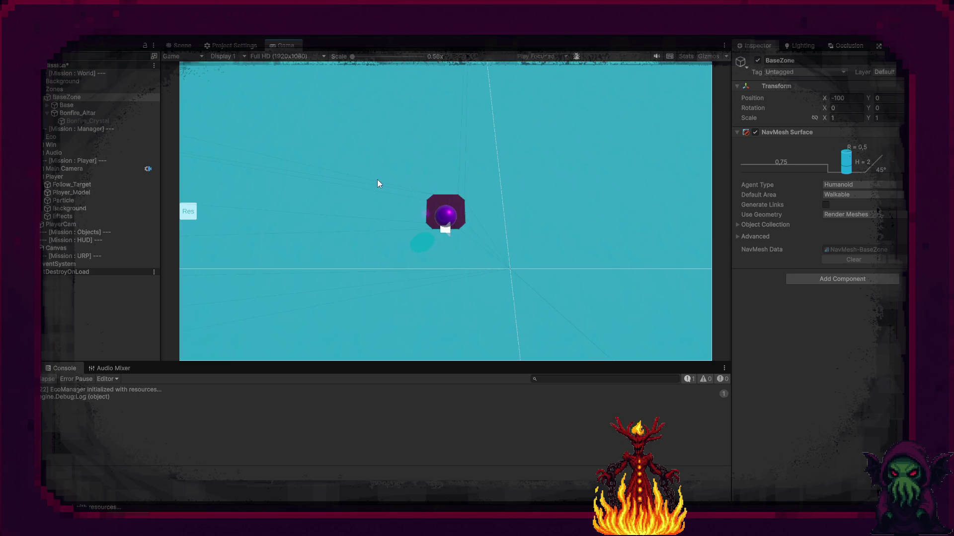
left_click(739, 225)
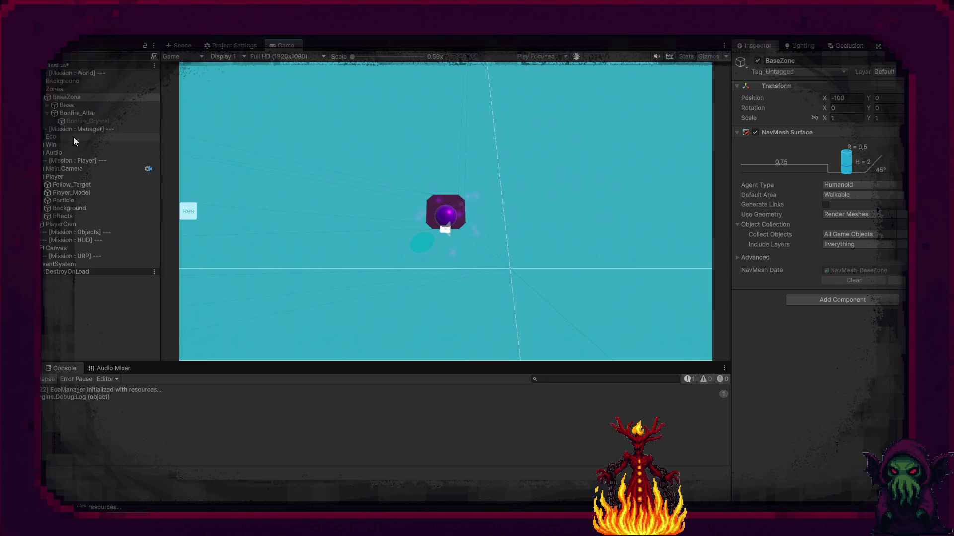
Expand the Player's Player Controler and Player Interaction settings, then exit Play mode
left_click(68, 177)
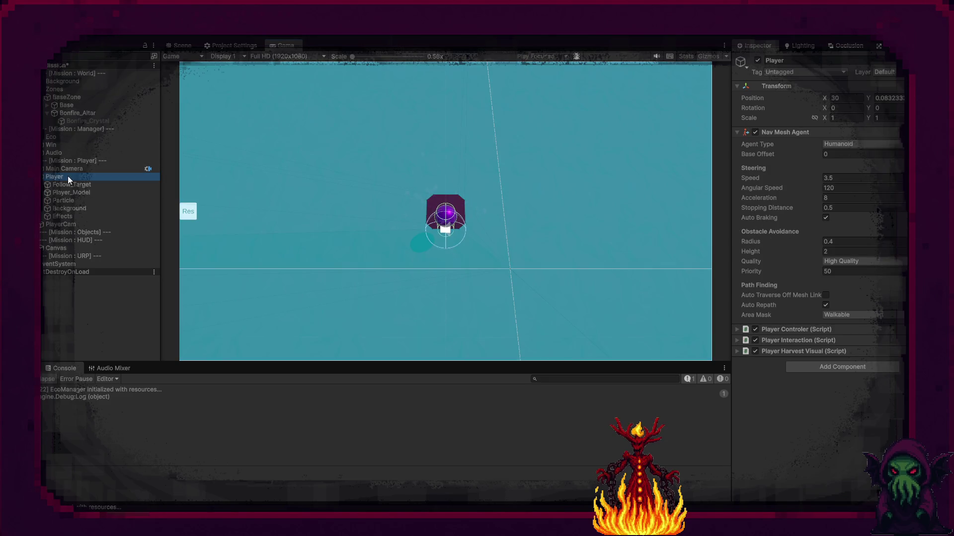
left_click(736, 329)
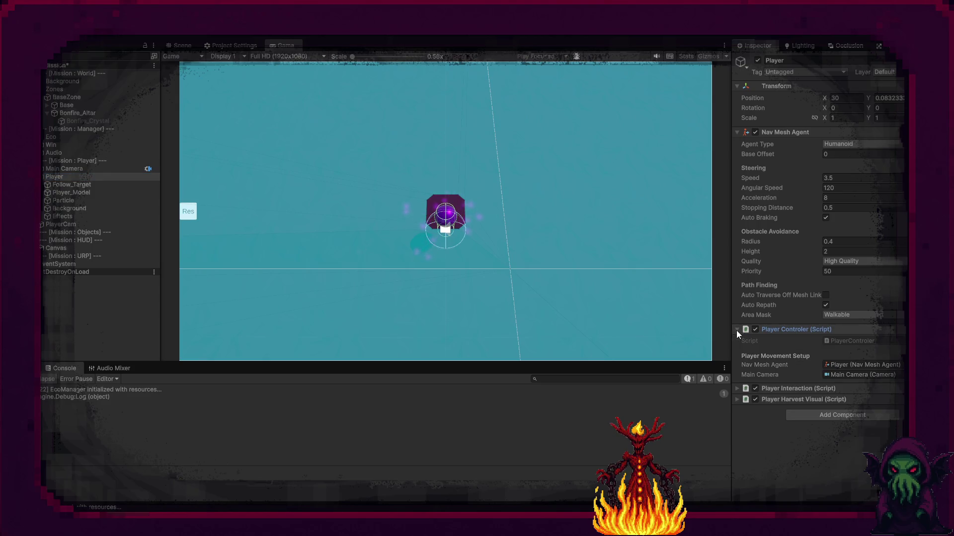
left_click(737, 389)
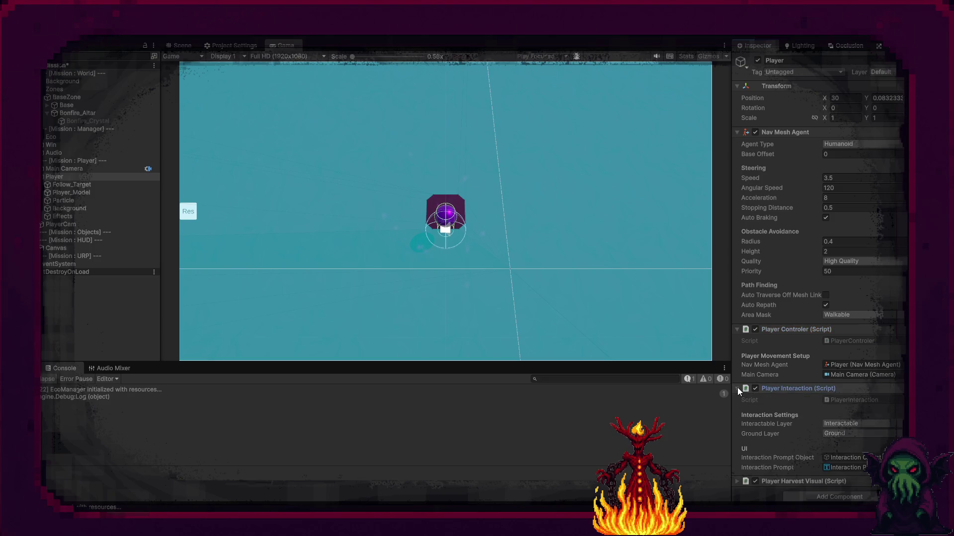
scroll(794, 416, "down", 1)
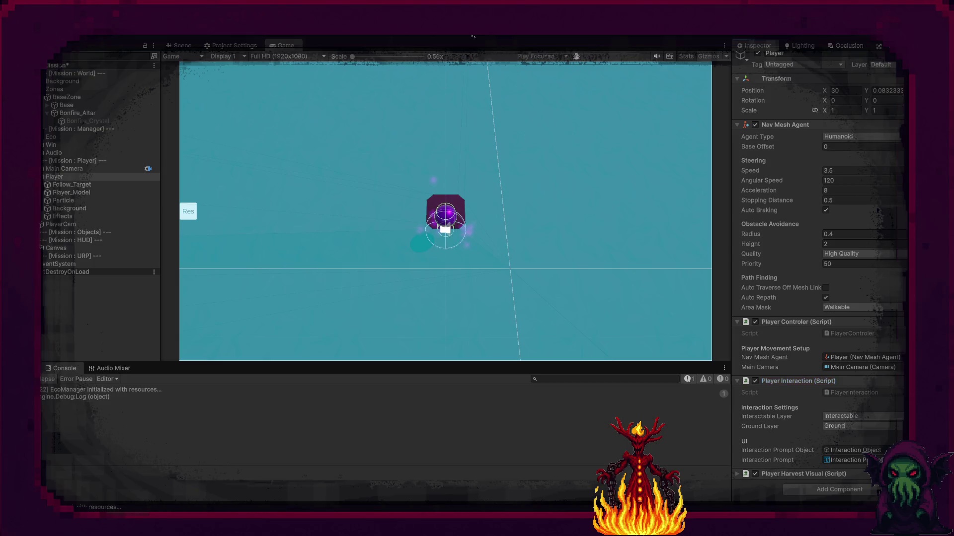
key("ctrl+p")
left_click(539, 224)
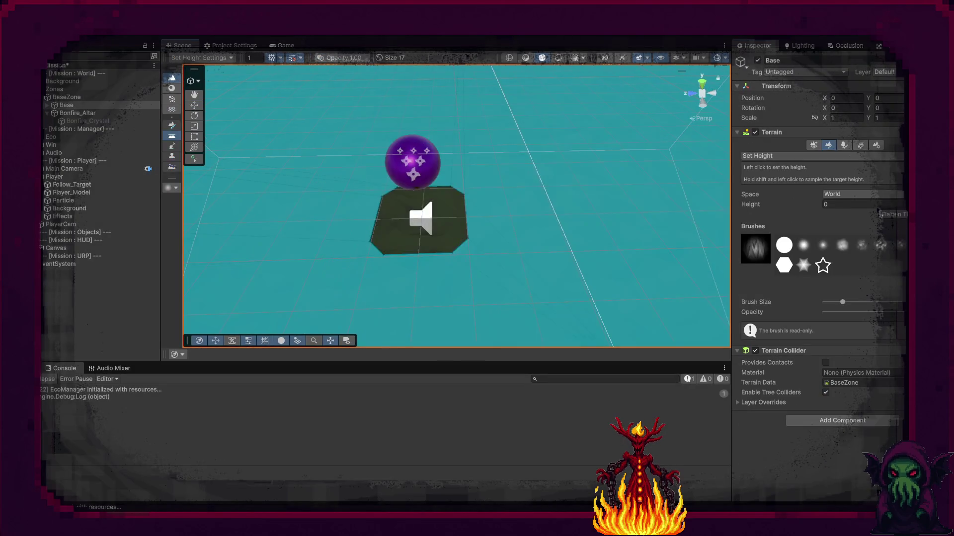
Put Base alone on the Ground layer, leaving its children unchanged, then enter Play and walk the player forward
left_click(884, 71)
left_click(889, 149)
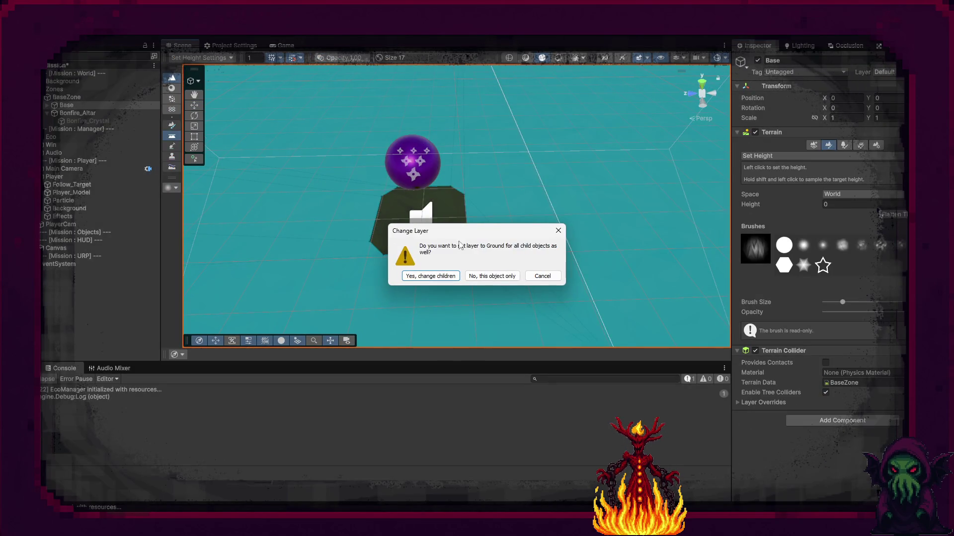
left_click(479, 277)
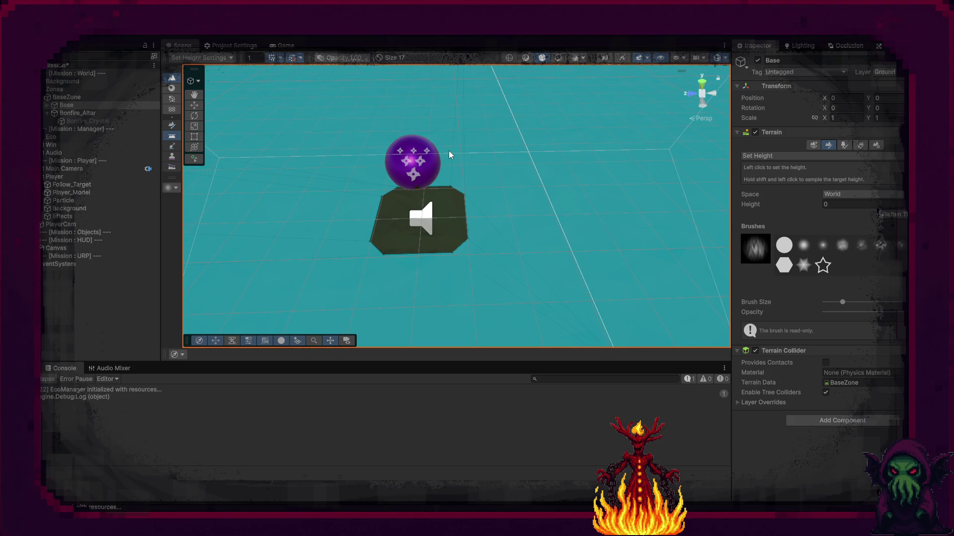
key("ctrl+p")
key("w")
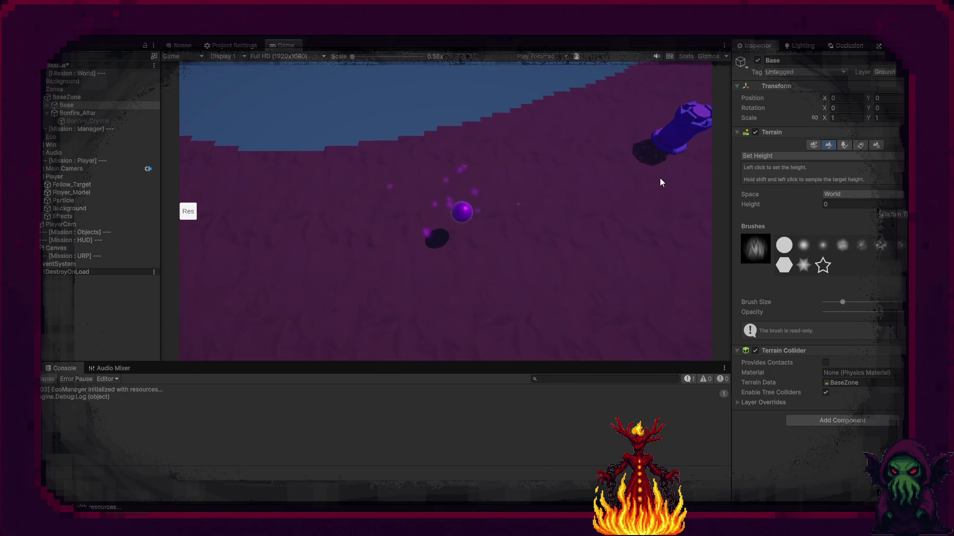
Walk to the pedestal, show Res, and light it, spending 15 Wood to spawn NorthZone(Clone)
key("w")
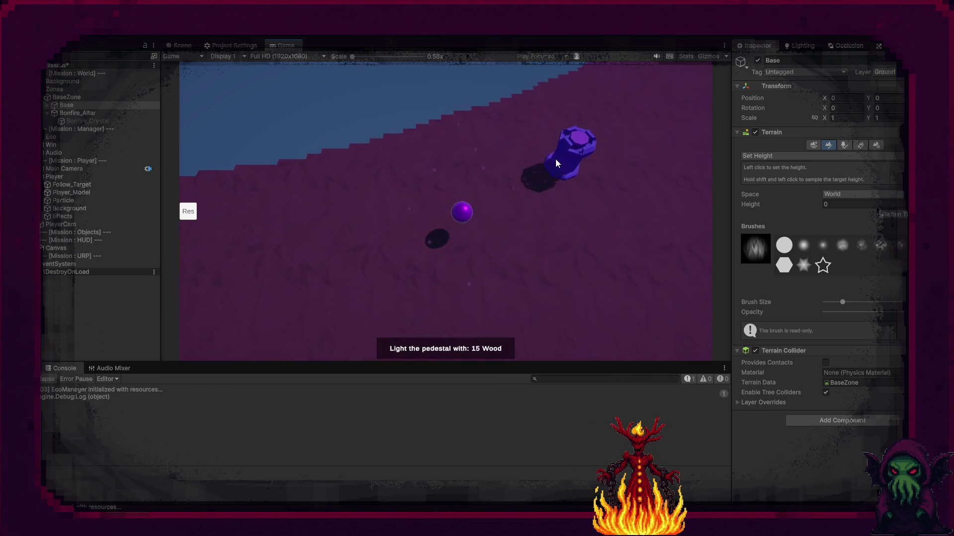
left_click(188, 211)
key("d")
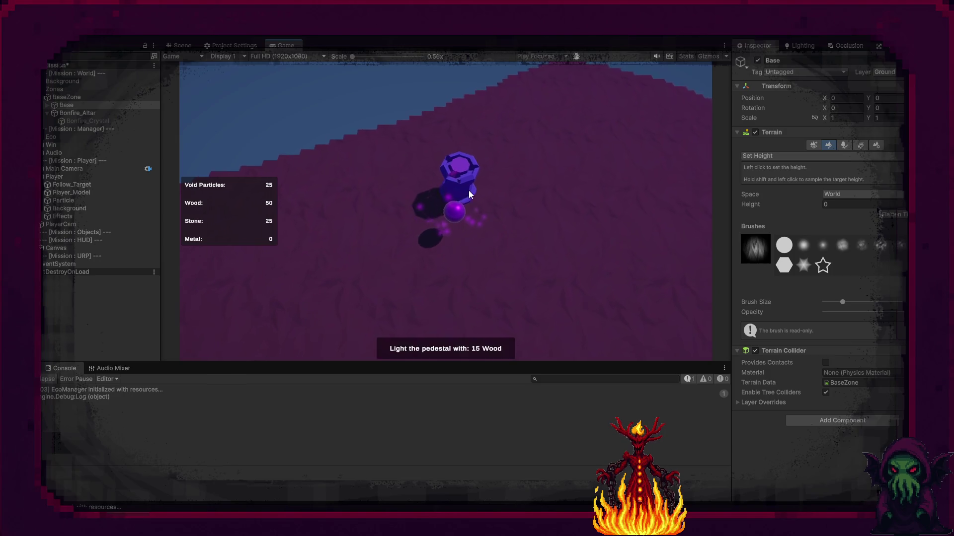
key("e")
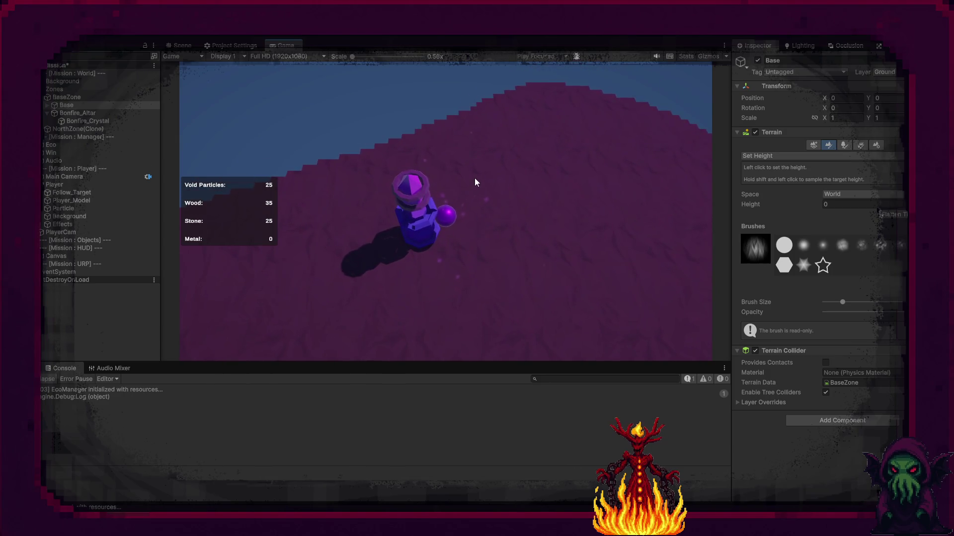
left_click(182, 45)
mouse_move(511, 219)
left_mouse_down()
mouse_move(511, 104)
mouse_move(470, 115)
mouse_move(362, 230)
mouse_move(351, 204)
mouse_move(255, 185)
left_mouse_up()
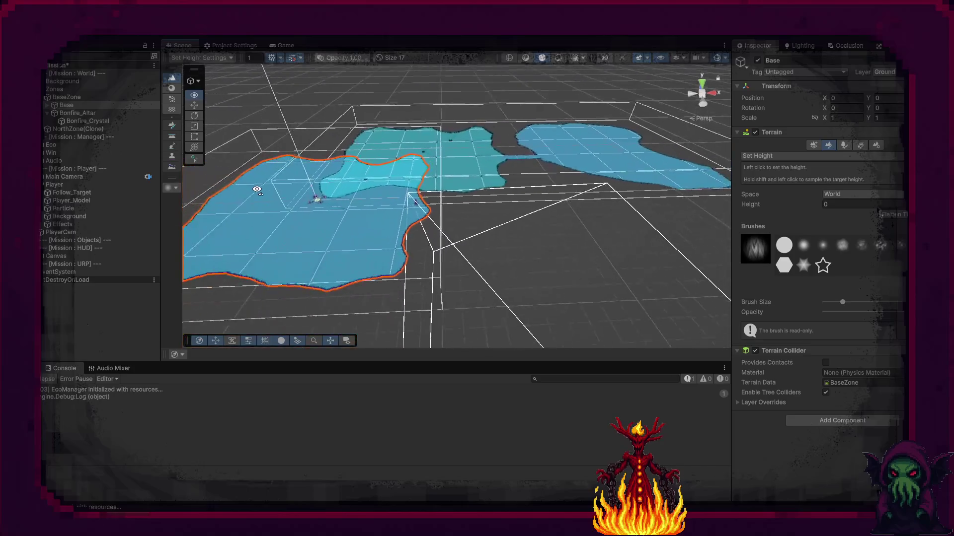
Orbit the Scene view across the newly spawned zone terrains
right_click(256, 189)
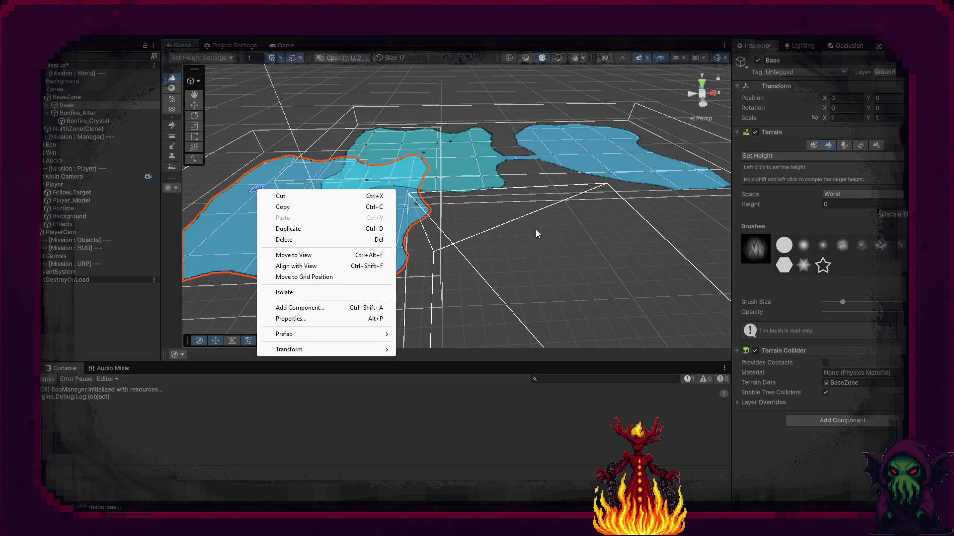
mouse_move(531, 226)
left_mouse_down()
mouse_move(500, 245)
mouse_move(517, 247)
left_mouse_up()
right_click(517, 247)
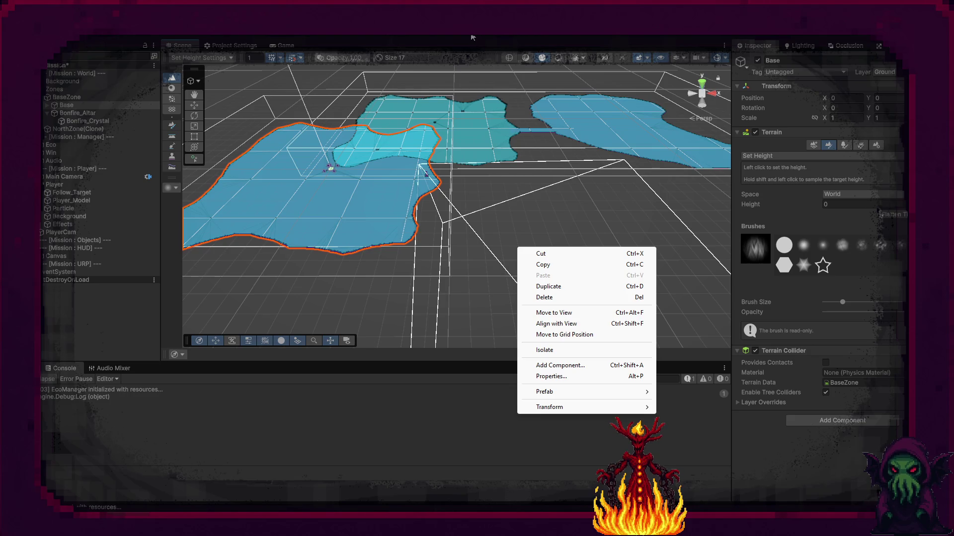
left_click(511, 94)
Exit Play mode and browse the Project panel up to Assets > Data
key("ctrl+p")
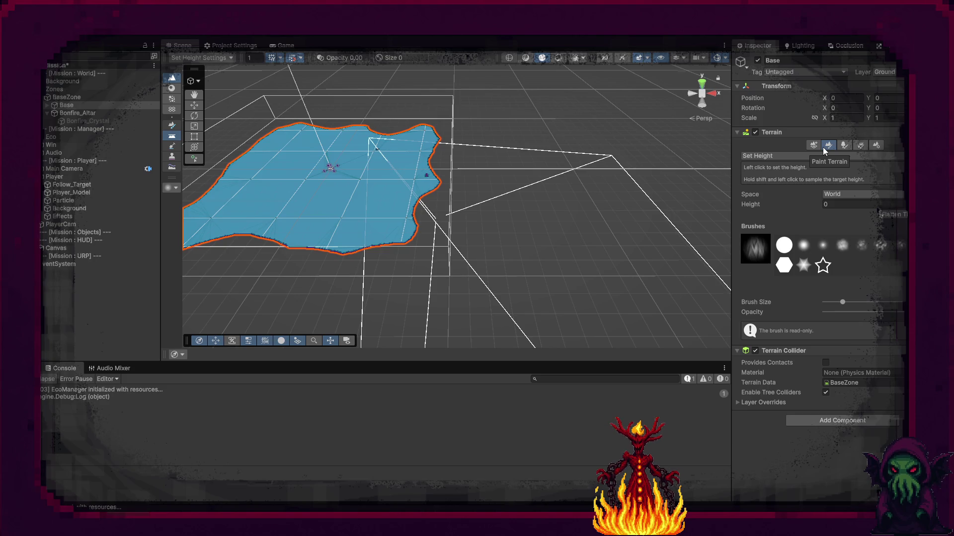
left_click(23, 368)
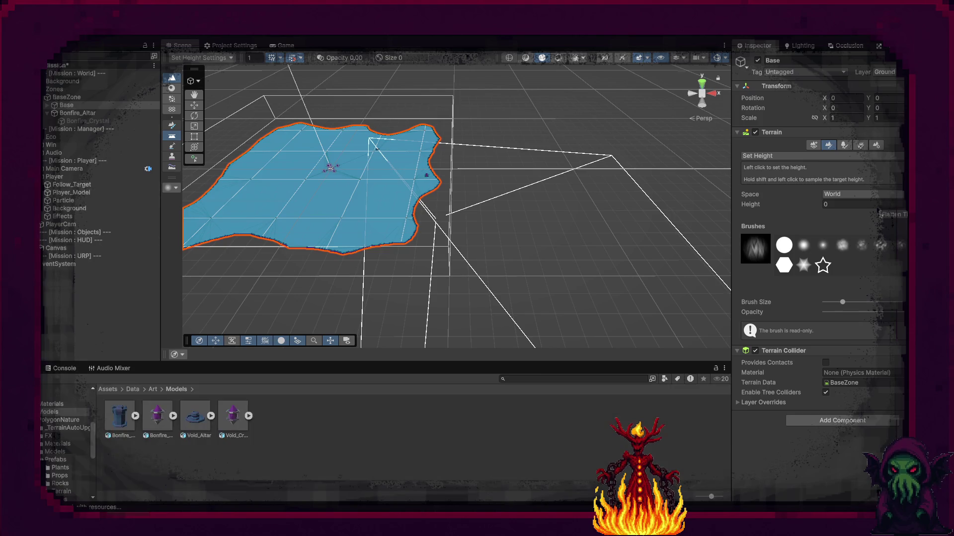
left_click(151, 392)
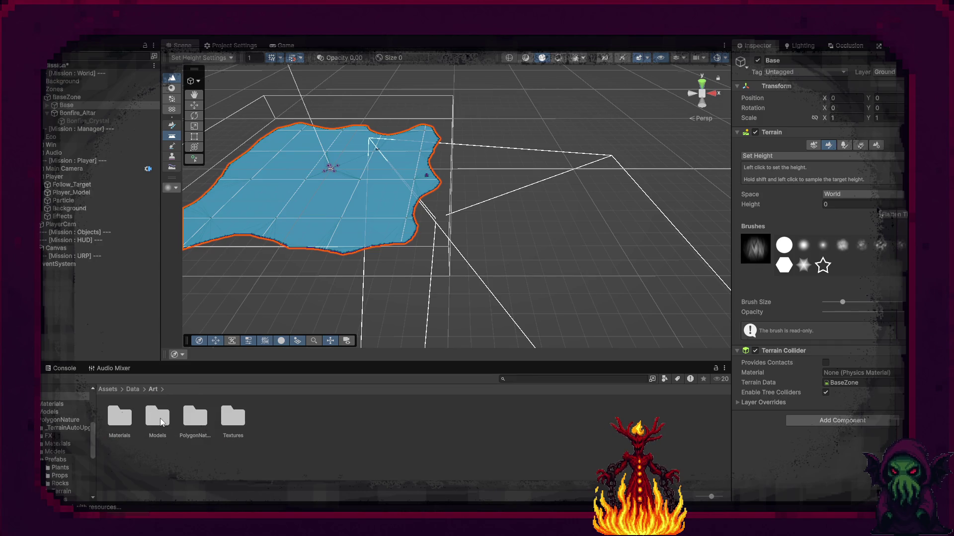
left_click(133, 391)
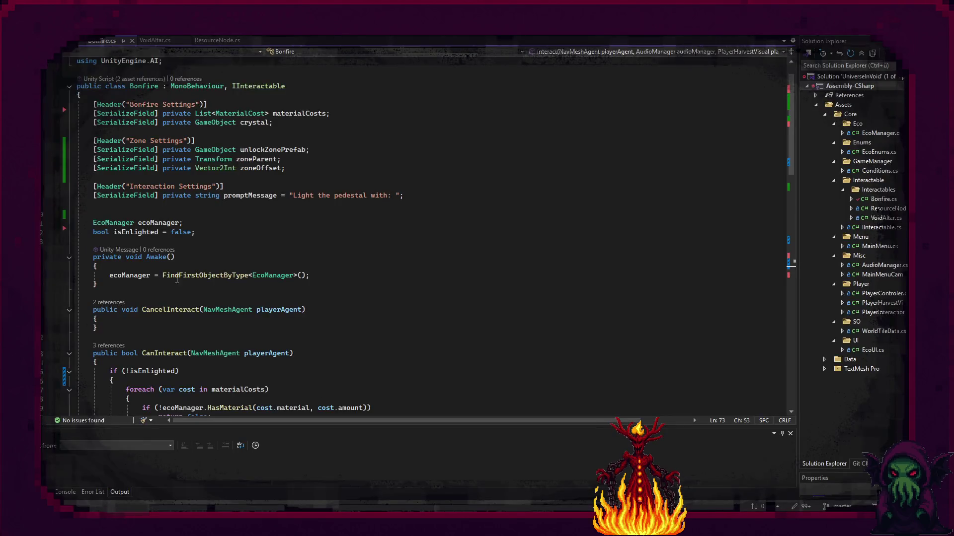
scroll(177, 279, "down", 17)
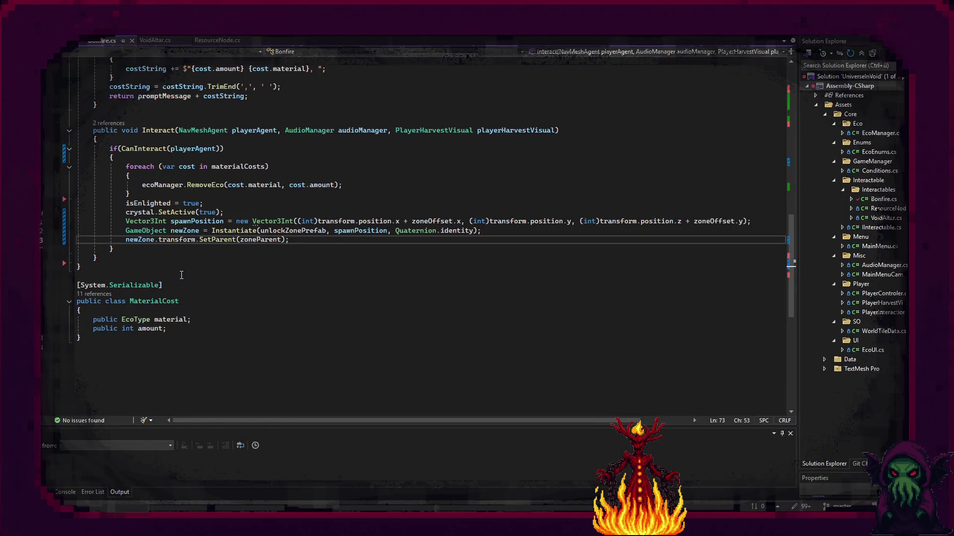
Add an empty private void RebakeNavMesh() method below Interact in Bonfire.cs
scroll(111, 259, "up", 3)
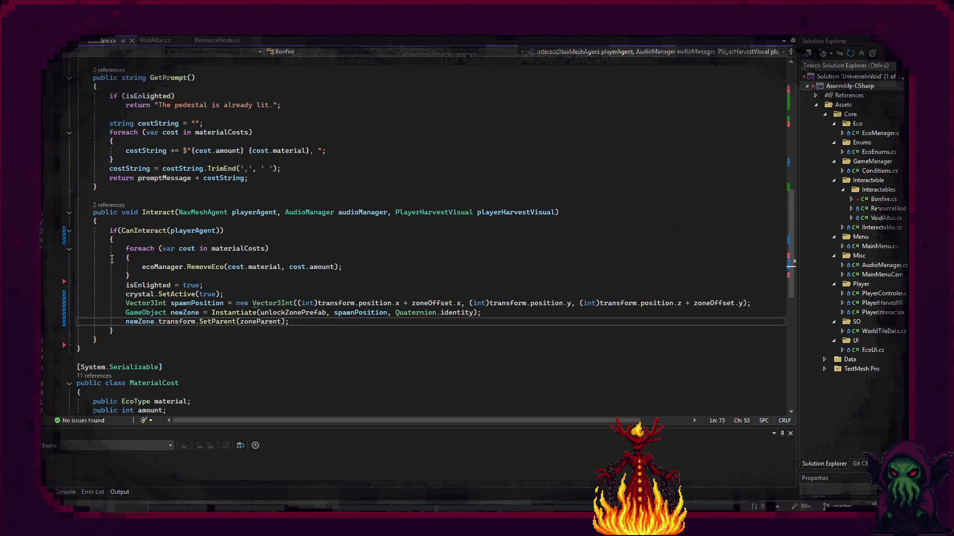
left_click(148, 337)
key("Return")
key("Return")
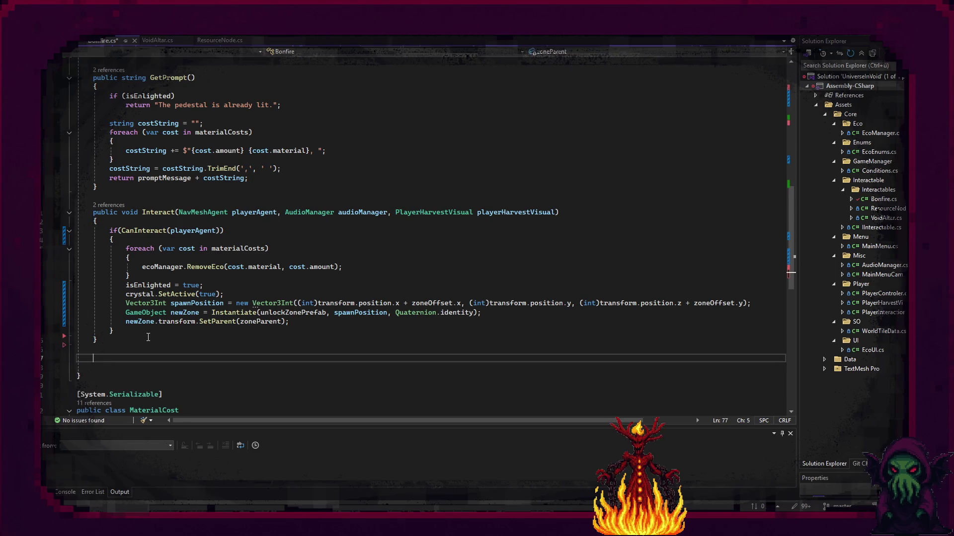
type("private void ")
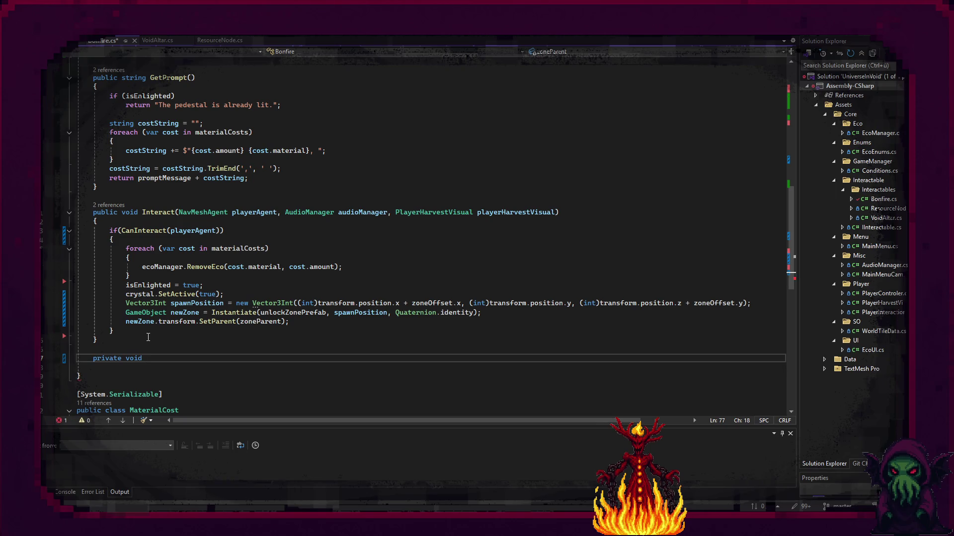
type("Reback")
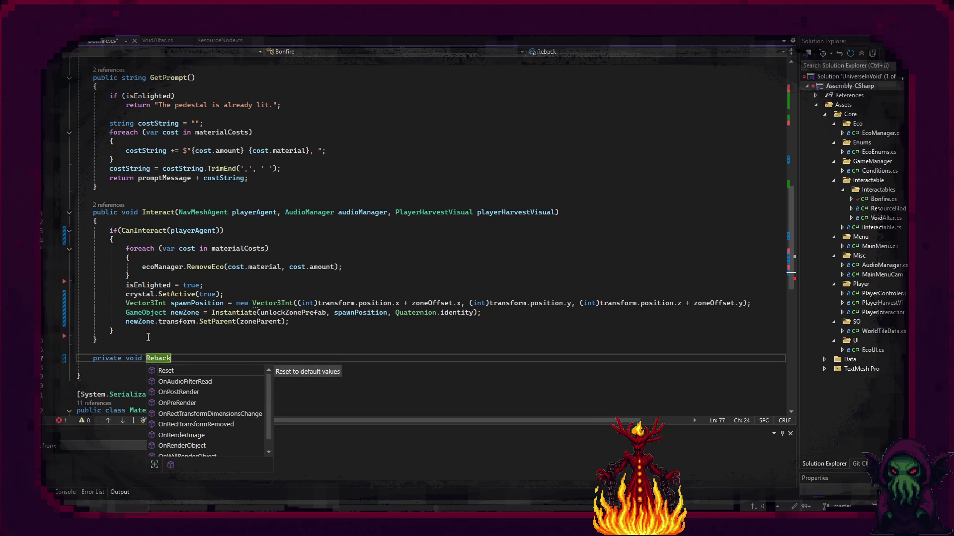
type("keNavM")
type("(")
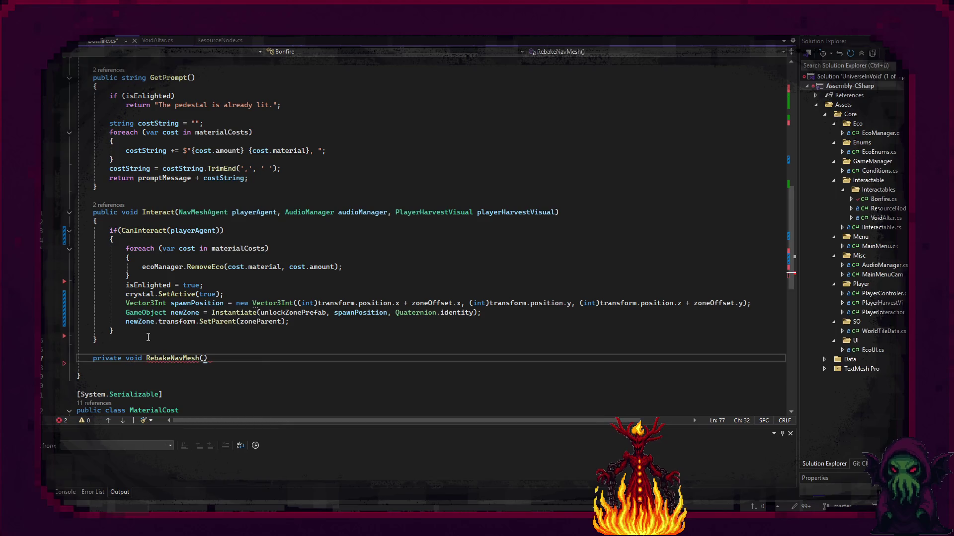
type("Na")
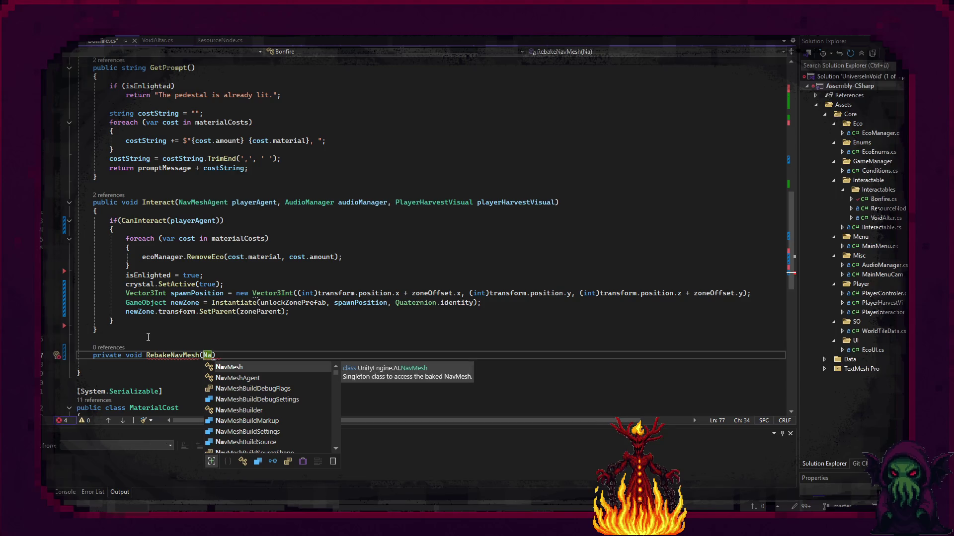
key("BackSpace")
key("BackSpace")
type(")")
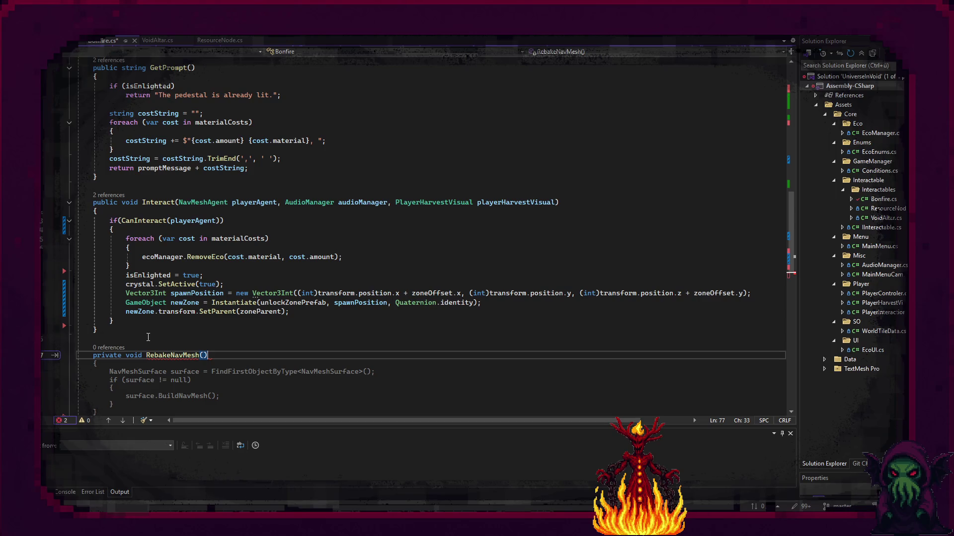
type(" {")
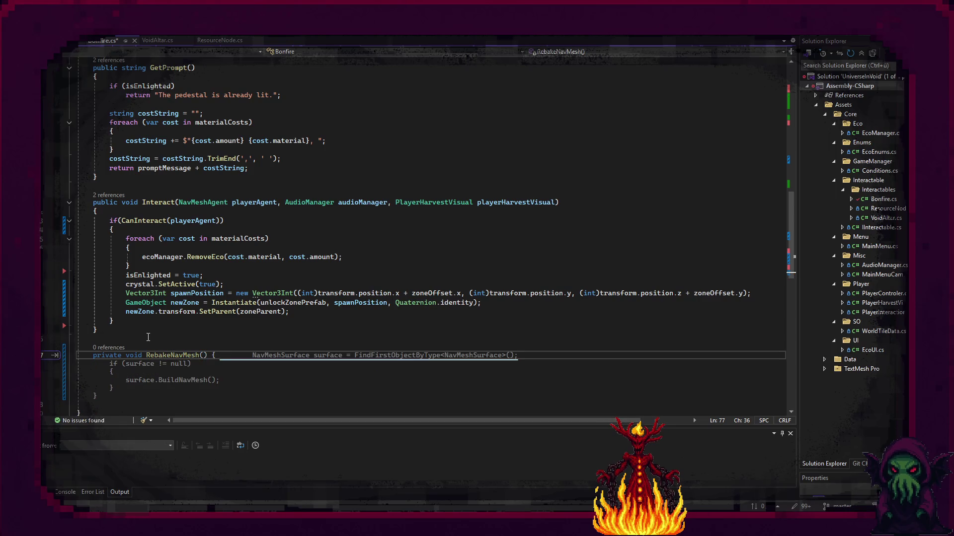
key("Return")
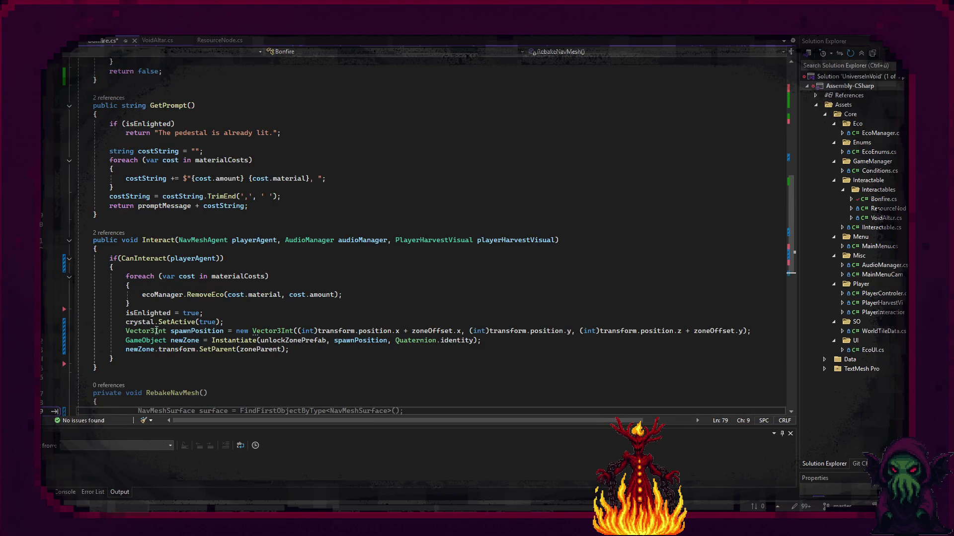
Start the method body with 'NavMeshSurface surface =' before going back to Unity
scroll(147, 337, "down", 5)
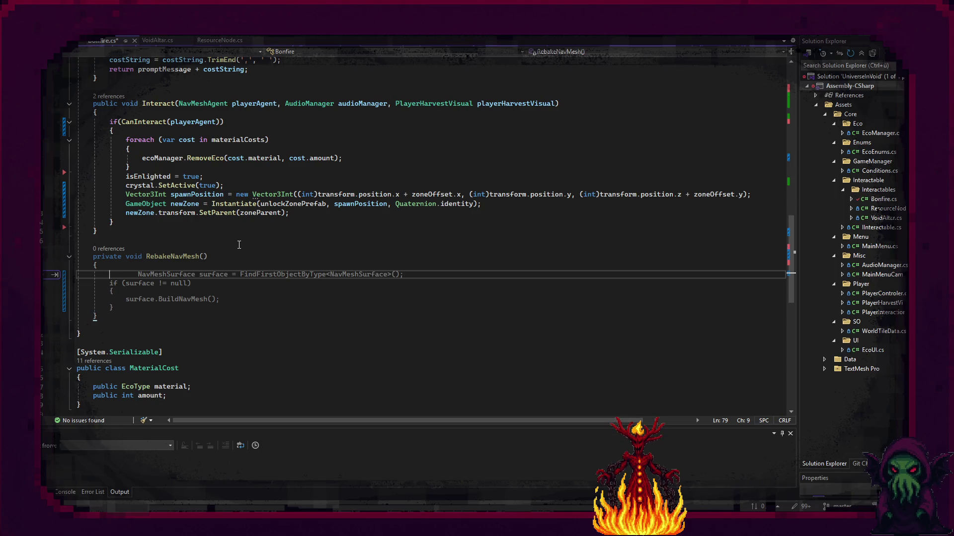
type("NavMes")
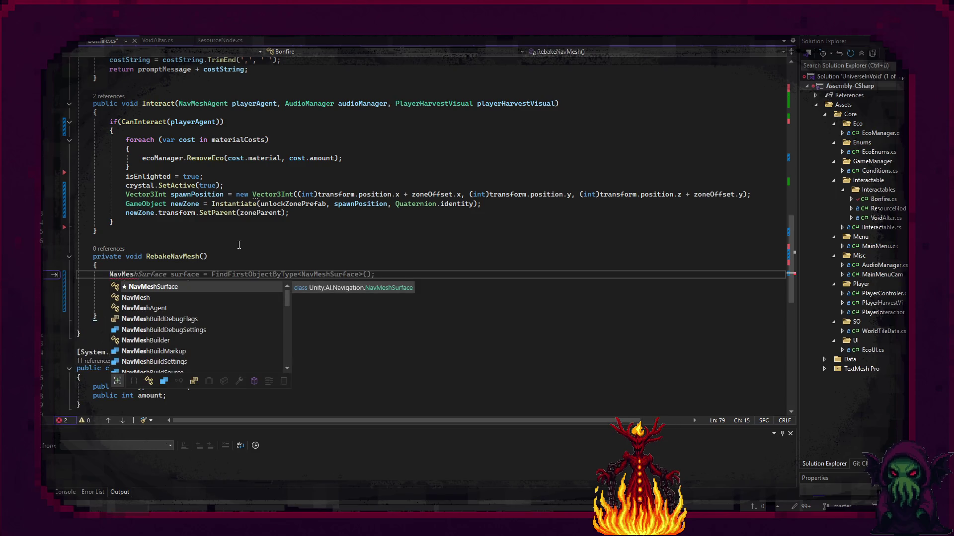
key("Tab")
type("surface =")
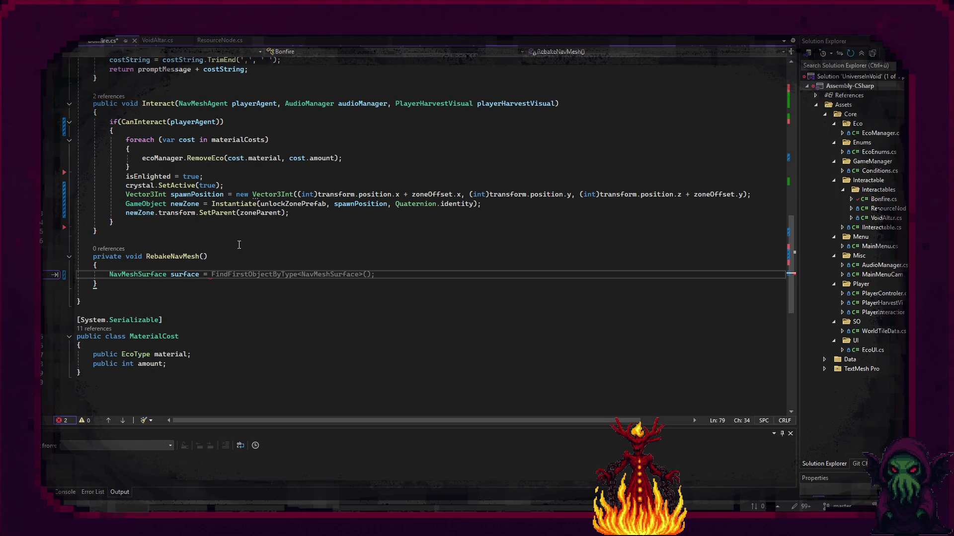
scroll(239, 245, "up", 12)
scroll(253, 141, "up", 6)
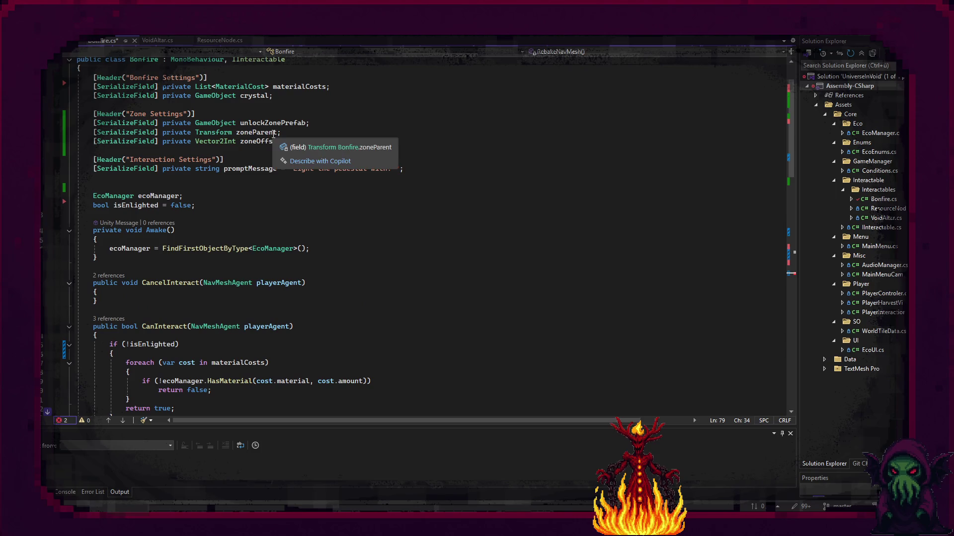
scroll(260, 151, "down", 12)
scroll(260, 151, "down", 3)
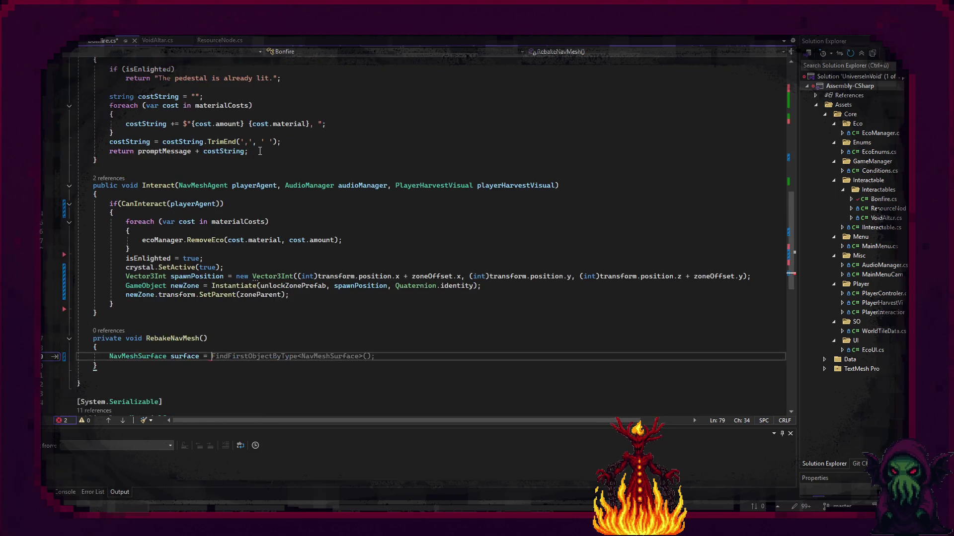
key("alt+Tab")
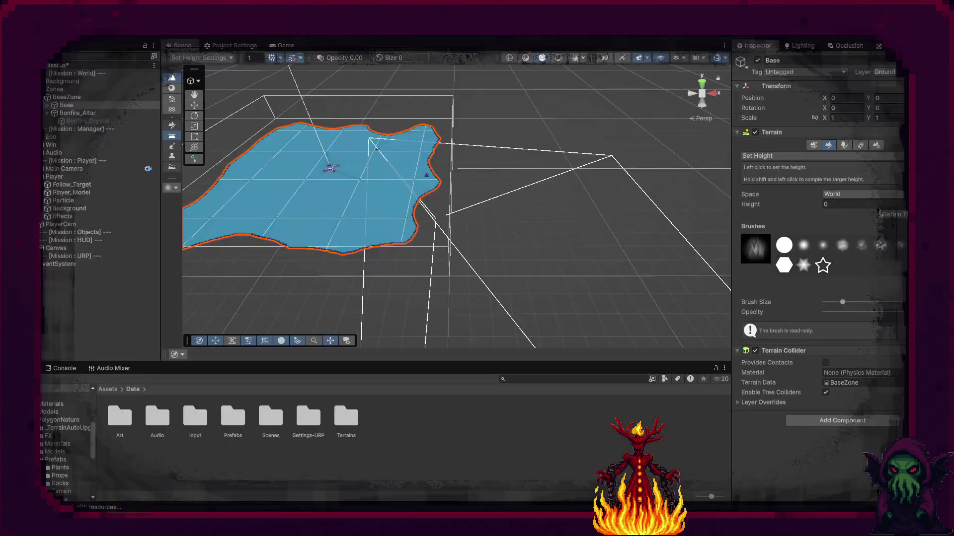
Remove the NavMesh Surface component from BaseZone
left_click(55, 88)
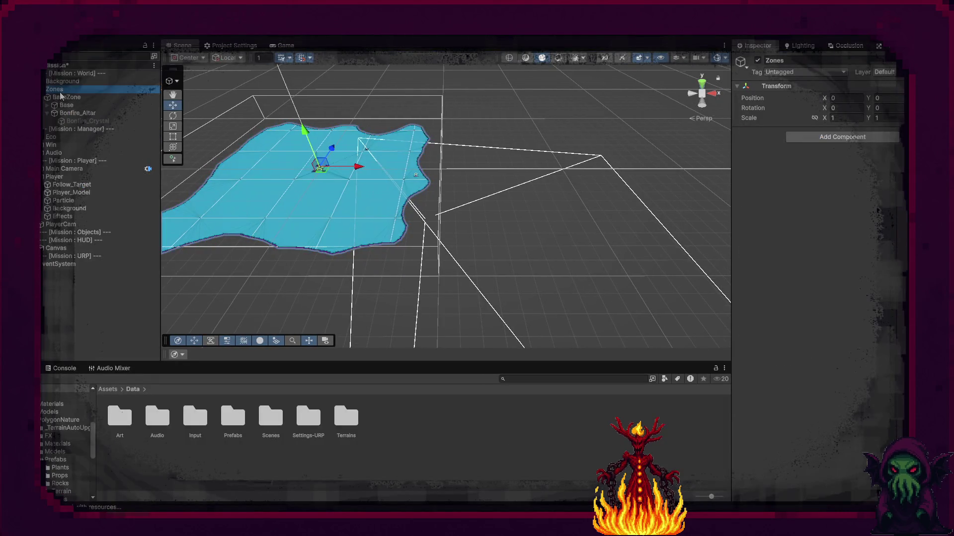
left_click(65, 105)
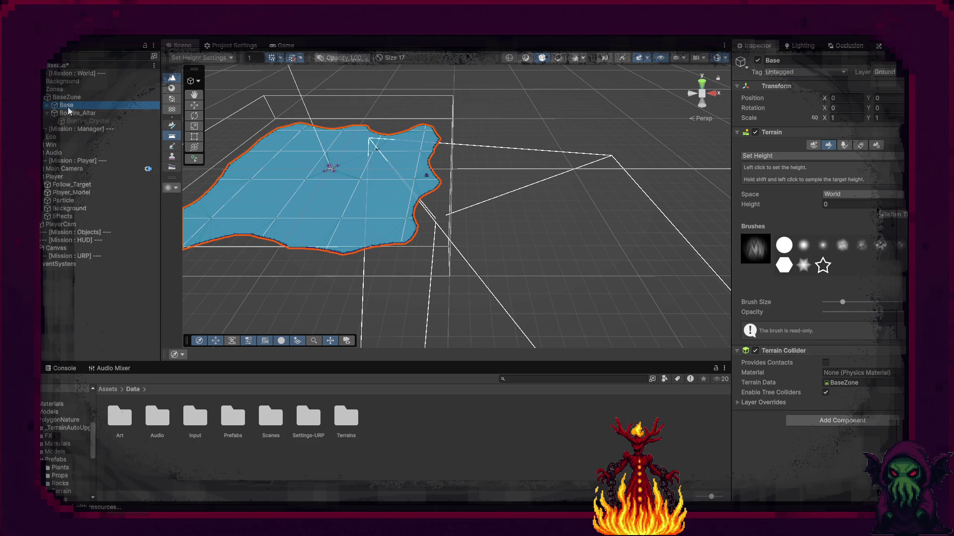
left_click(79, 98)
right_click(839, 132)
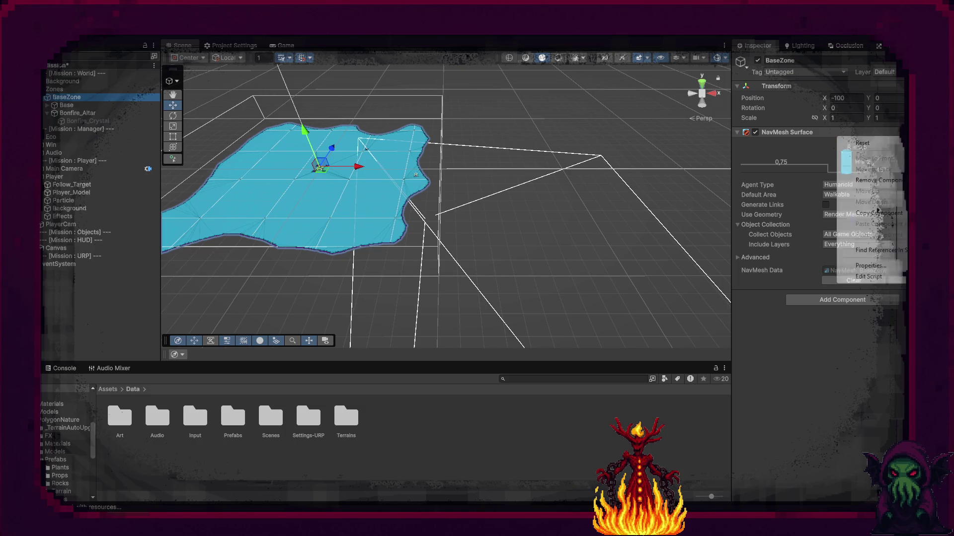
left_click(882, 180)
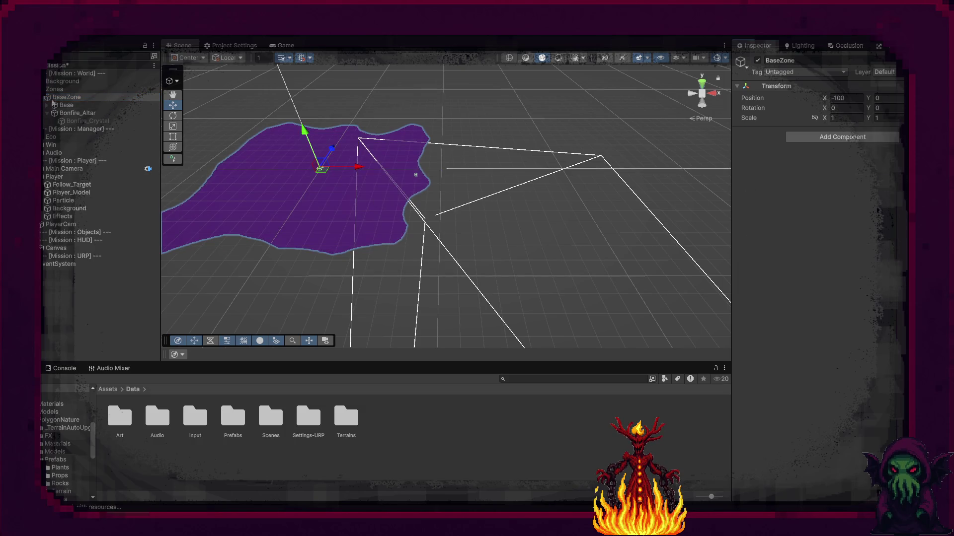
Add a NavMesh Surface to Zones and bake it as NavMesh-Zones
left_click(62, 91)
left_click(855, 138)
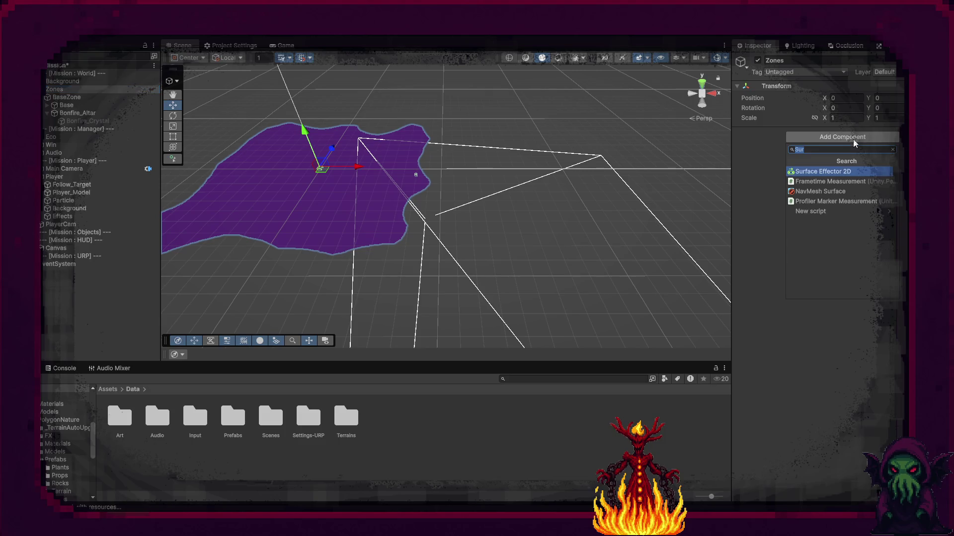
left_click(836, 195)
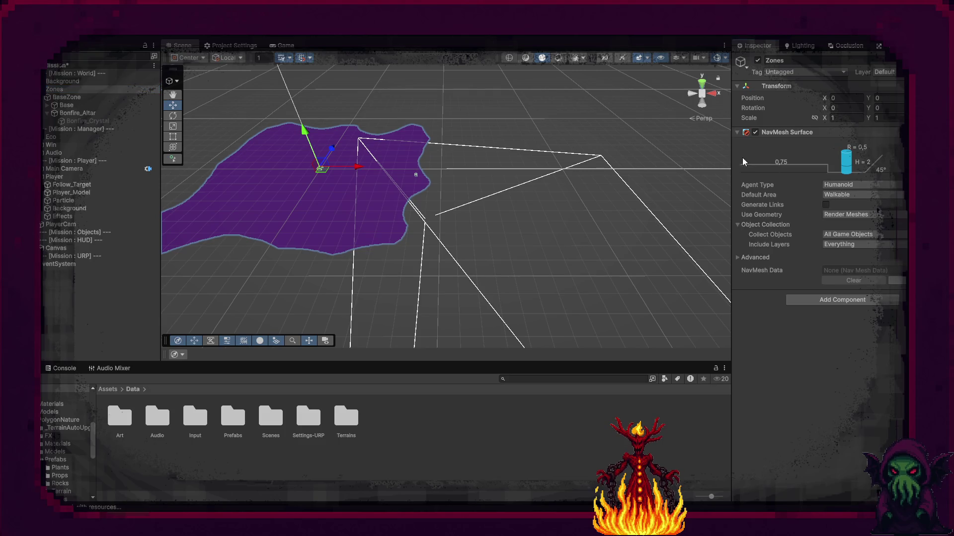
left_click(896, 281)
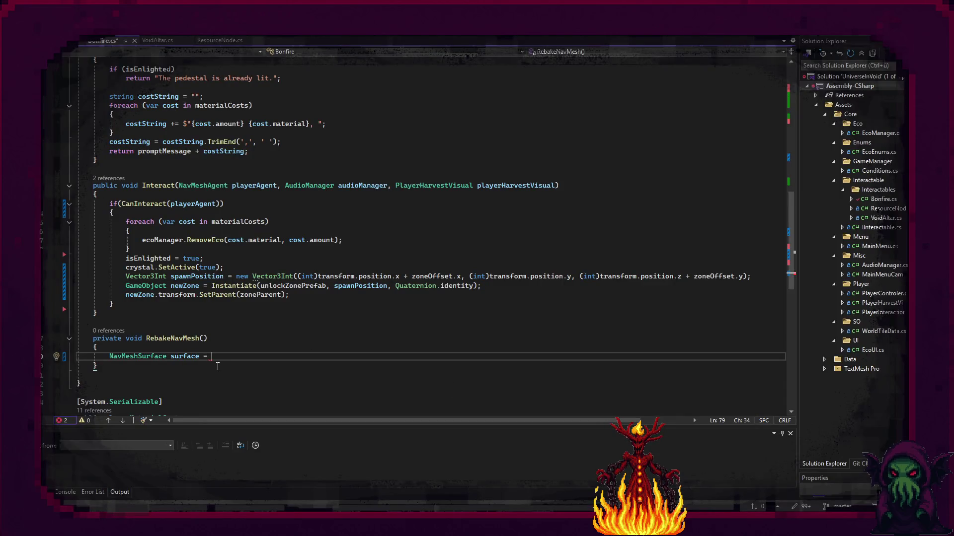
Assign surface from zoneParent.GetComponent<NavMeshSurface>(), build it when not null, and save
type("ba")
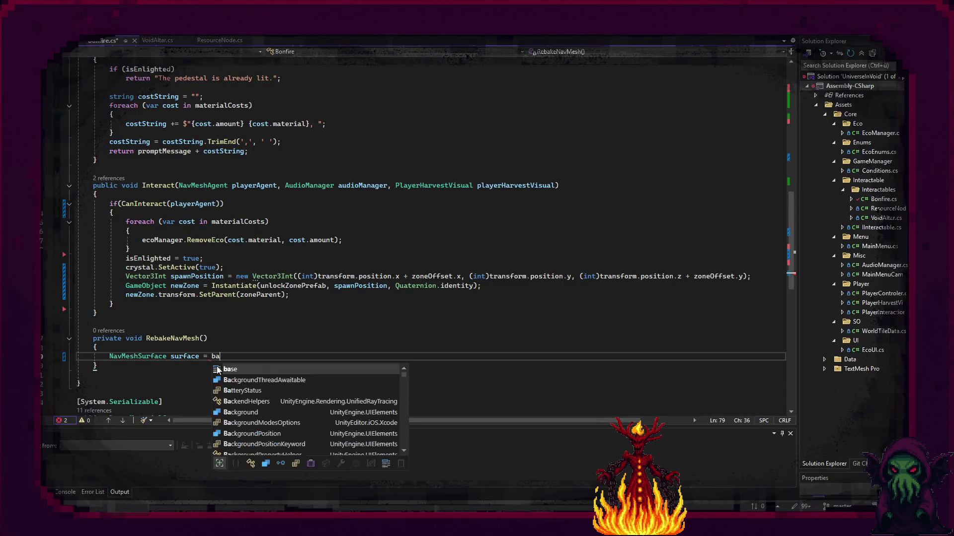
key("BackSpace")
key("BackSpace")
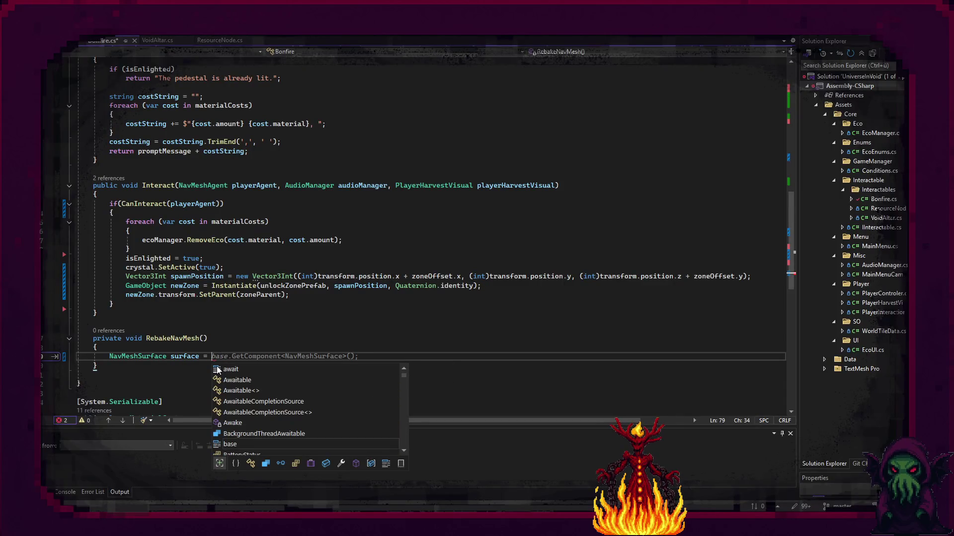
scroll(310, 152, "up", 15)
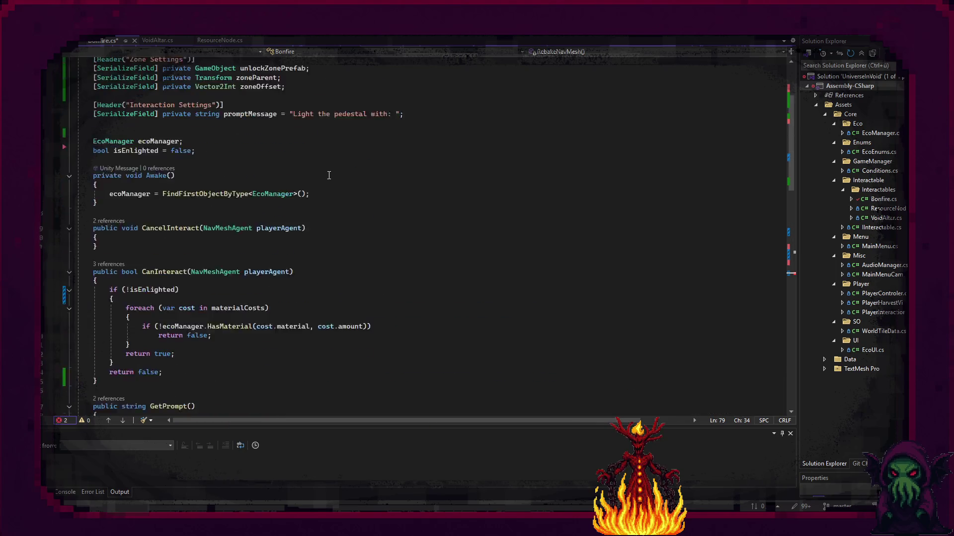
scroll(315, 203, "down", 15)
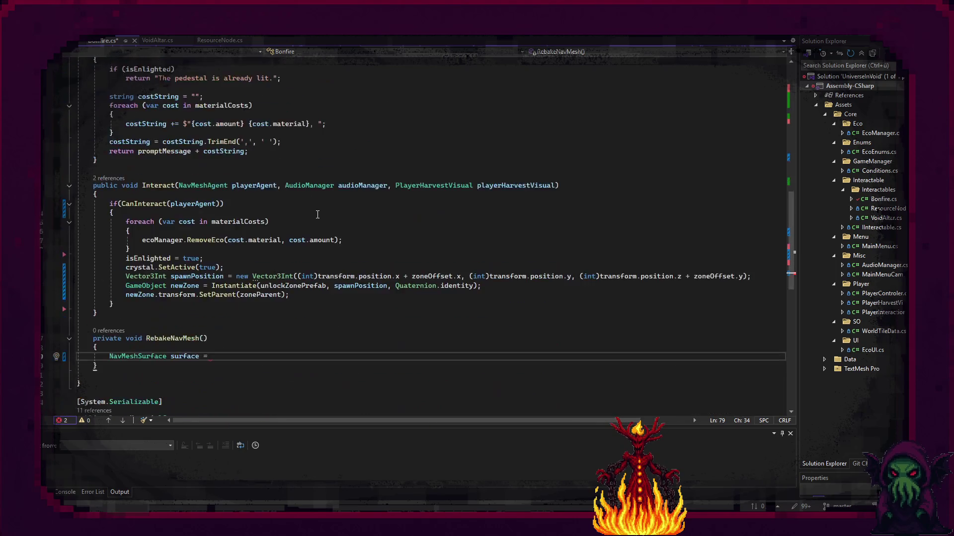
type("zone")
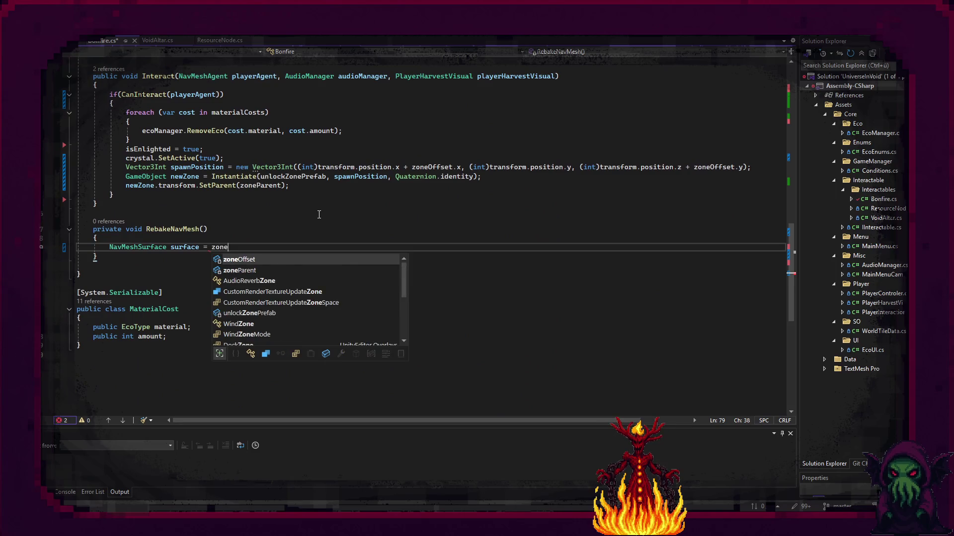
type("Parent.")
key("Tab")
key("Tab")
key("Return")
key("Tab")
key("ctrl+s")
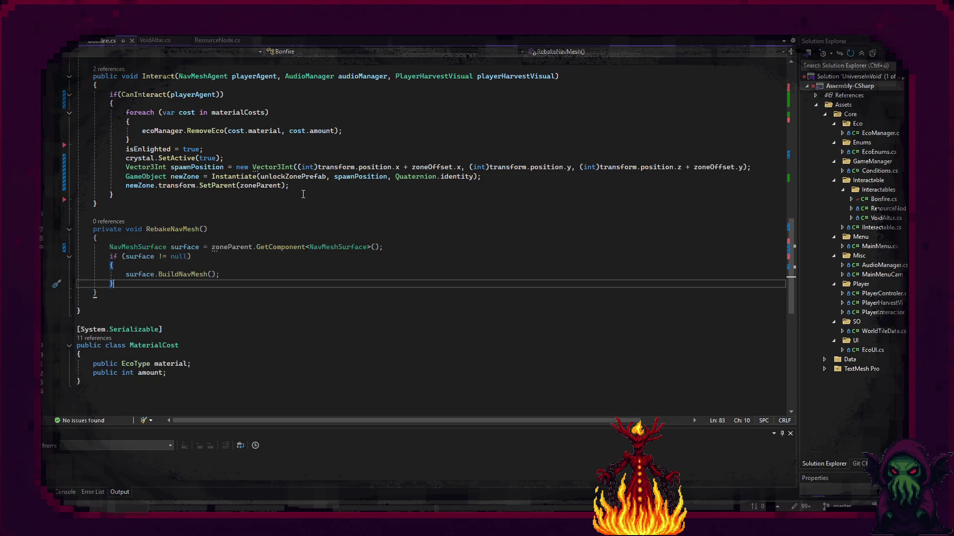
Call RebakeNavMesh() right after the SetParent line in Interact
left_click(304, 187)
key("Return")
type("RebakeNavMesh();")
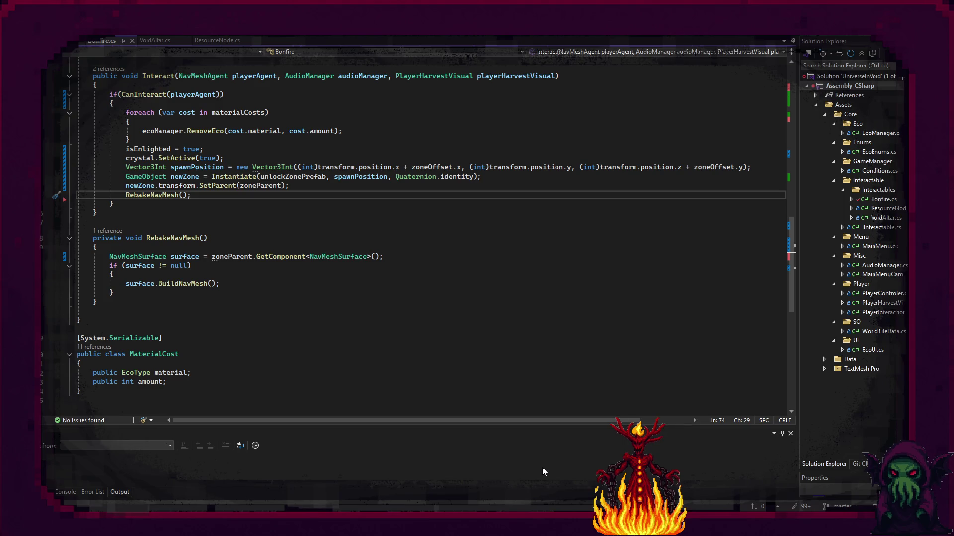
key("alt+Tab")
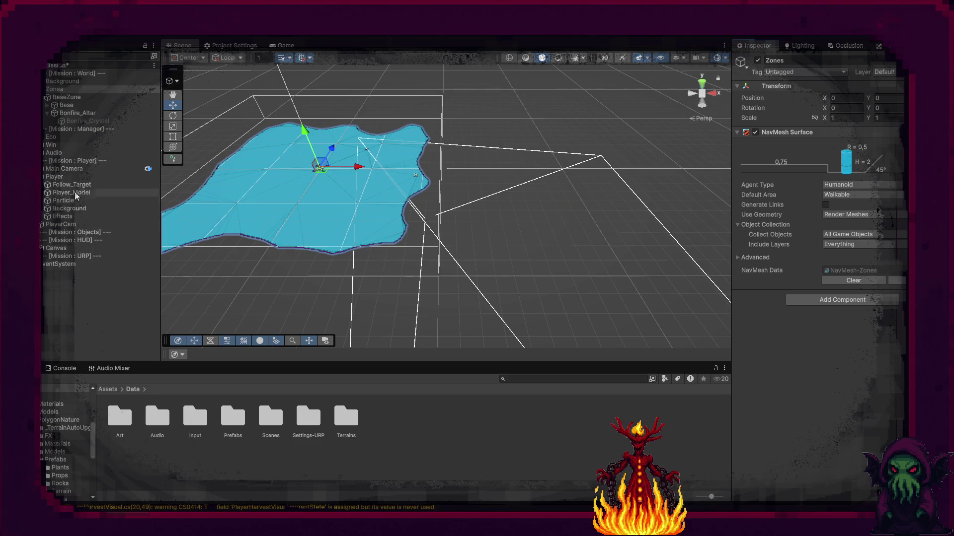
Set Bonfire_Altar's Zone Offset X to 0
left_click(87, 113)
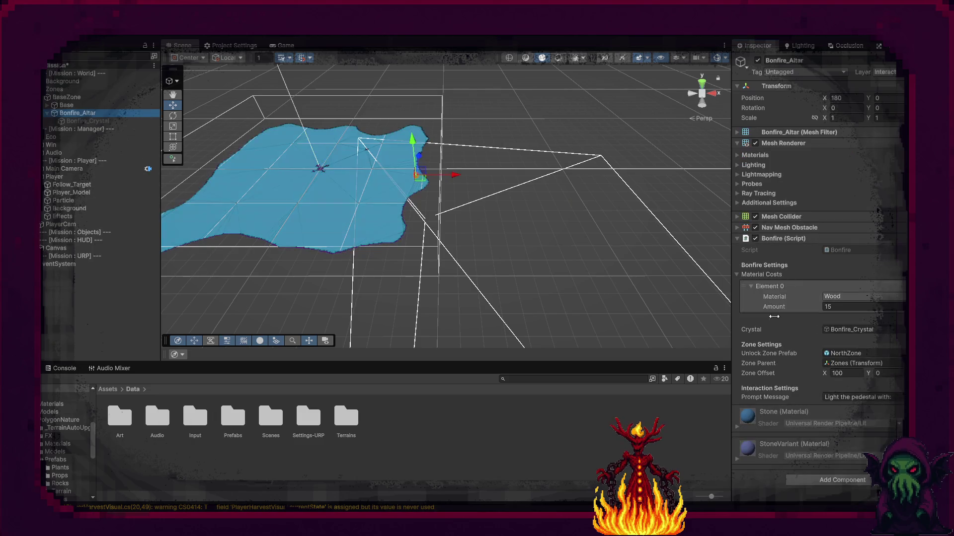
left_click(856, 371)
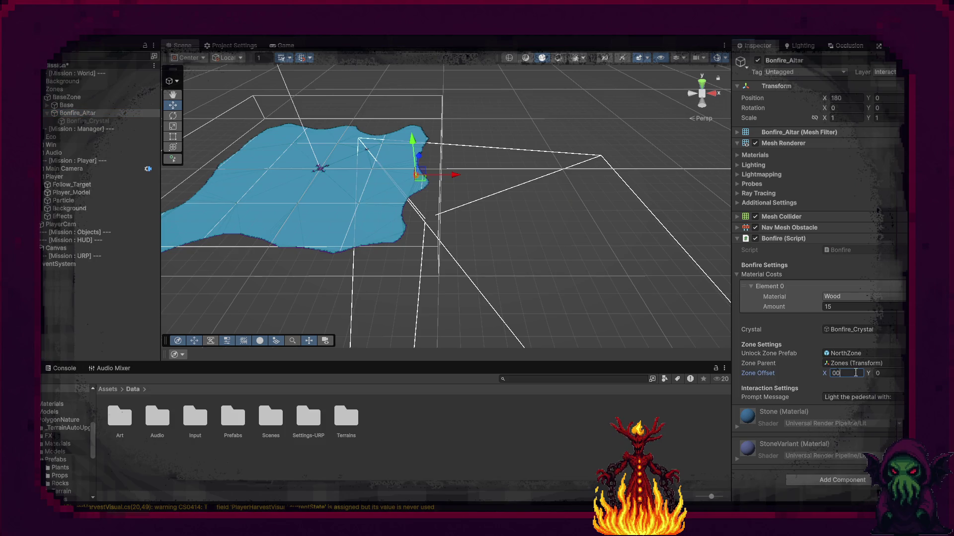
type("0")
key("Return")
Remove the NavMesh Surface from the NorthZone prefab and return to the main scene
left_click(897, 355)
double_click(116, 418)
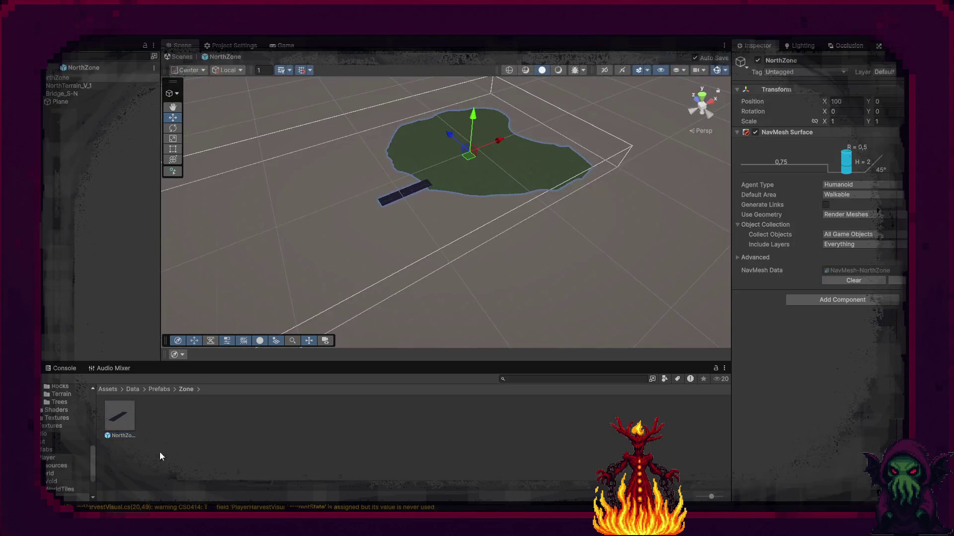
right_click(839, 133)
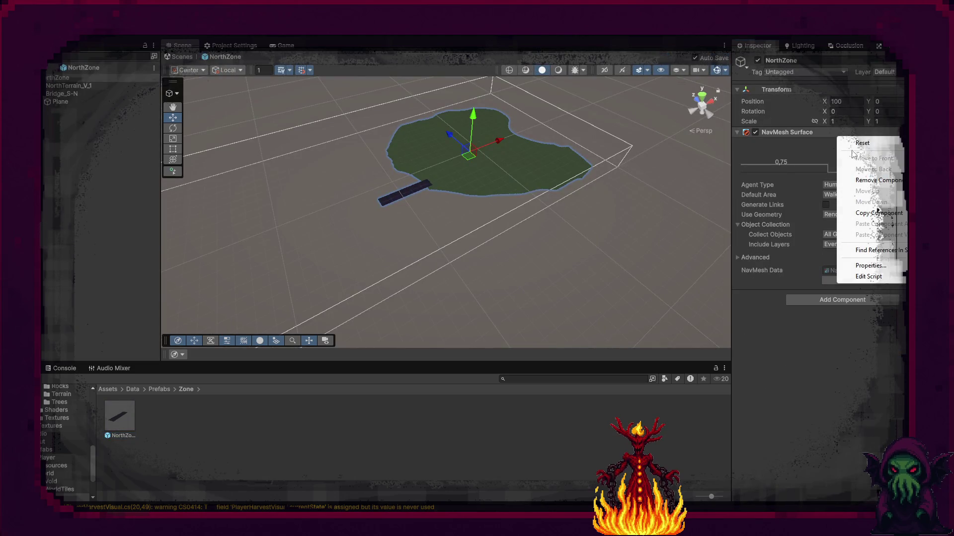
left_click(871, 182)
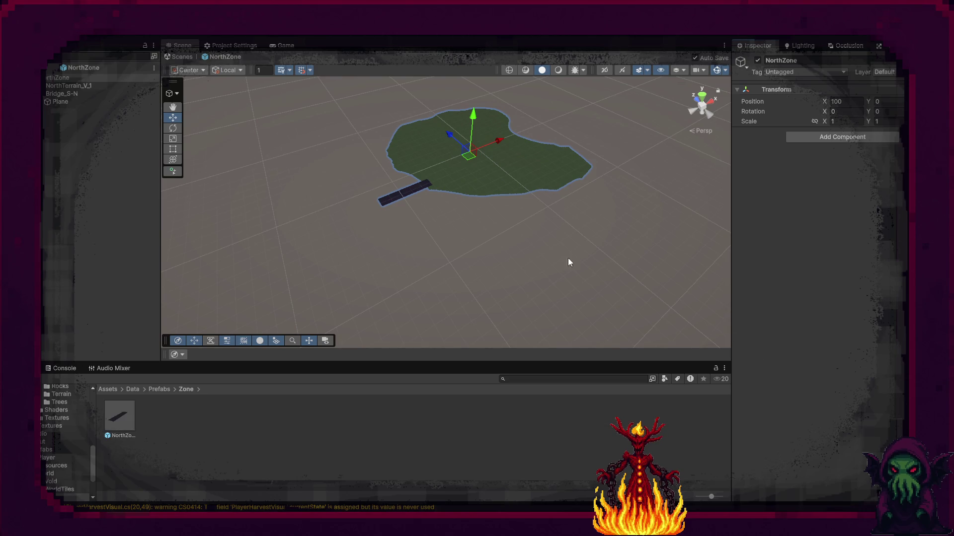
left_click(181, 57)
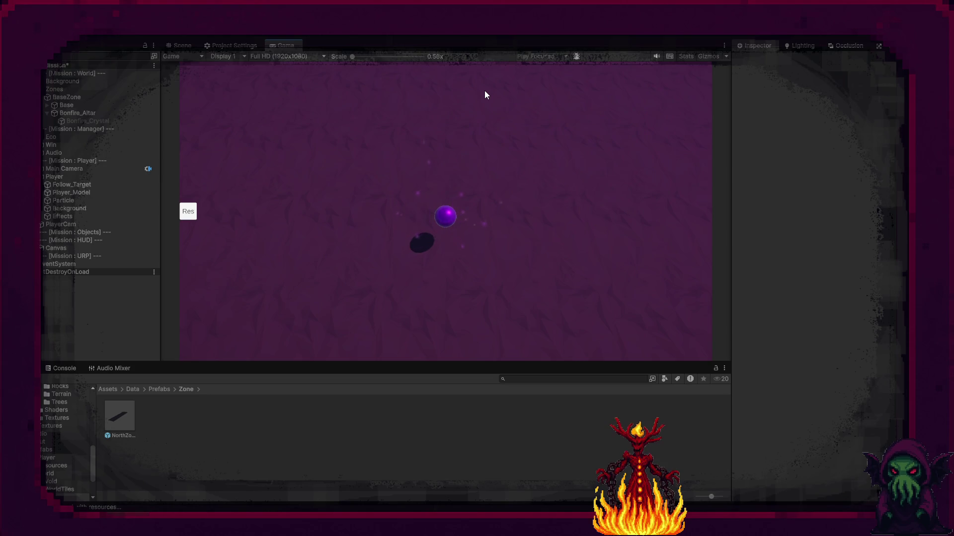
In Play mode, walk the player to the pedestal and light it to spawn NorthZone
left_click(485, 93)
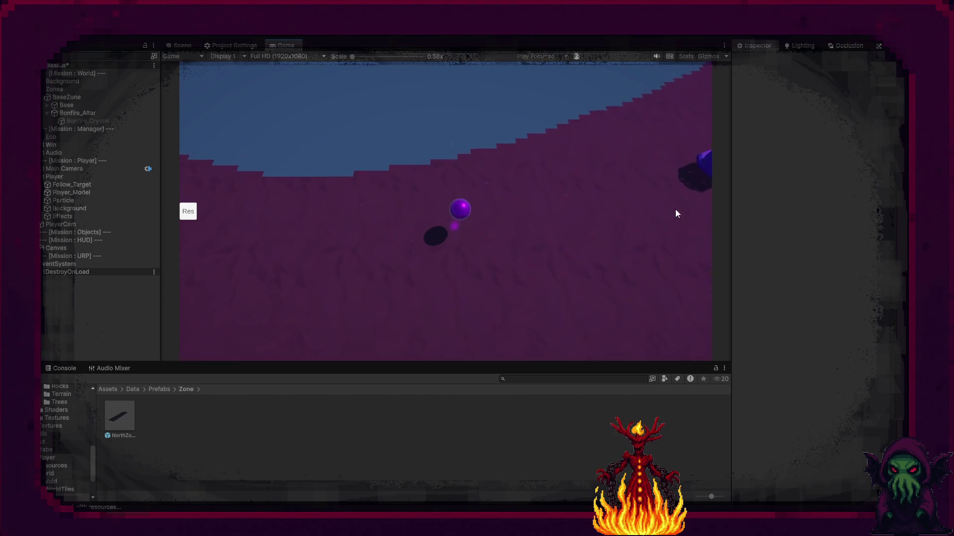
left_click(570, 213)
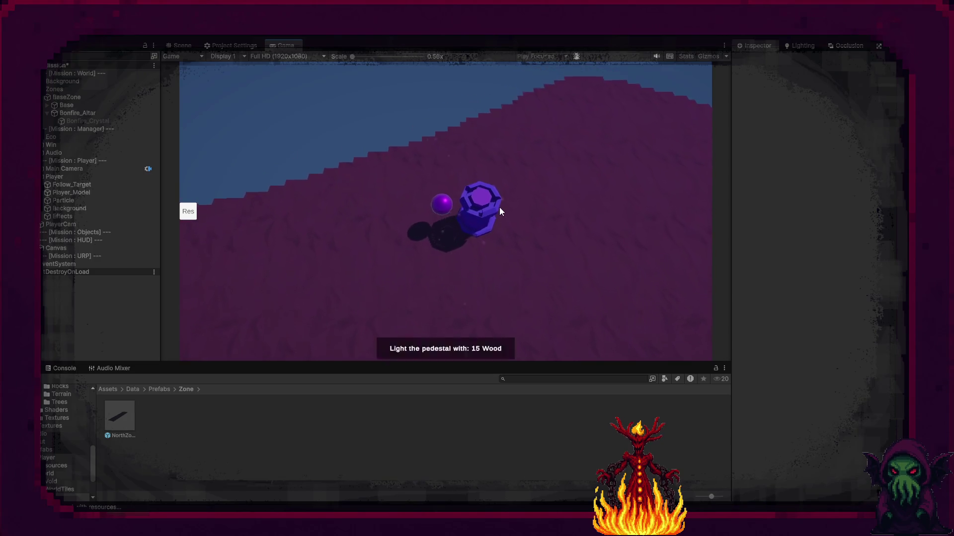
left_click(493, 229)
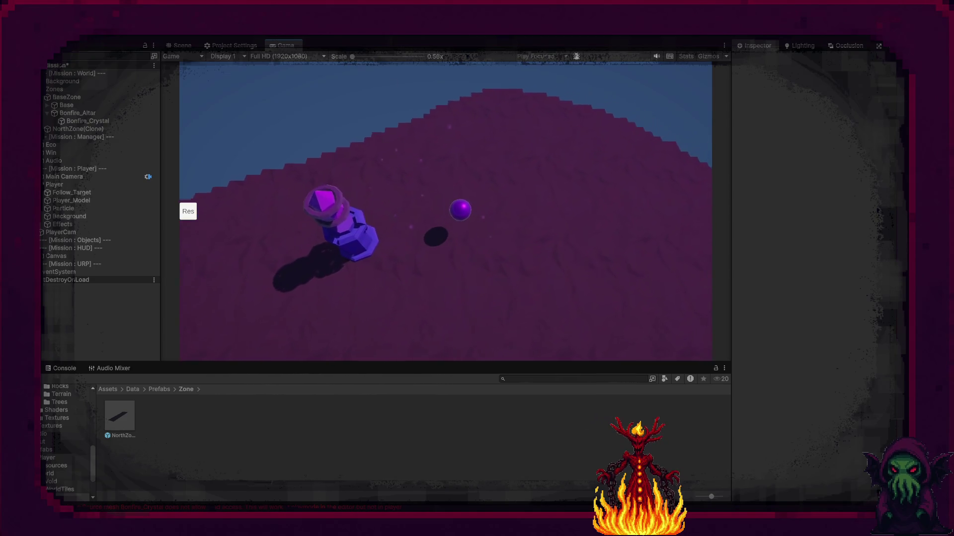
Check the spawned zone's navmesh in Scene view, then rotate the game camera around the player
left_click(183, 46)
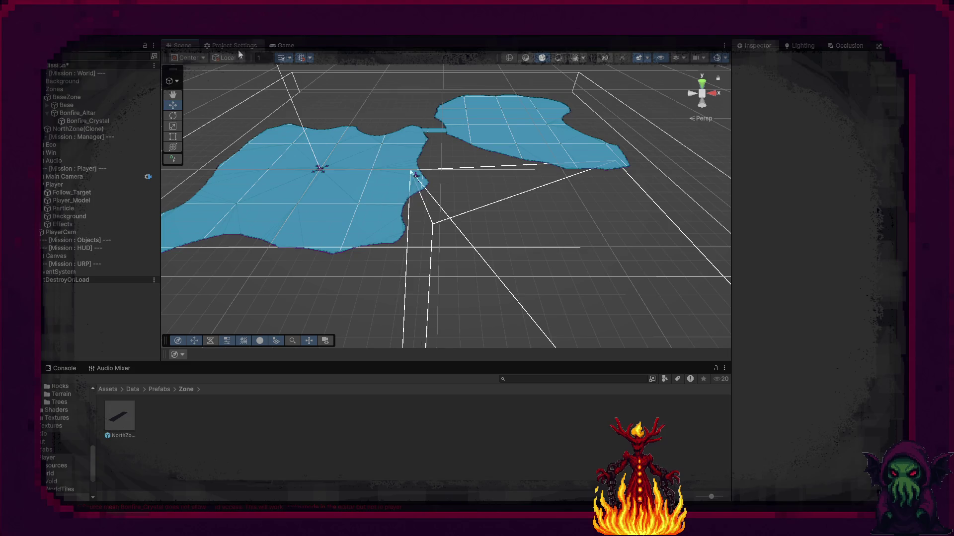
left_click(280, 50)
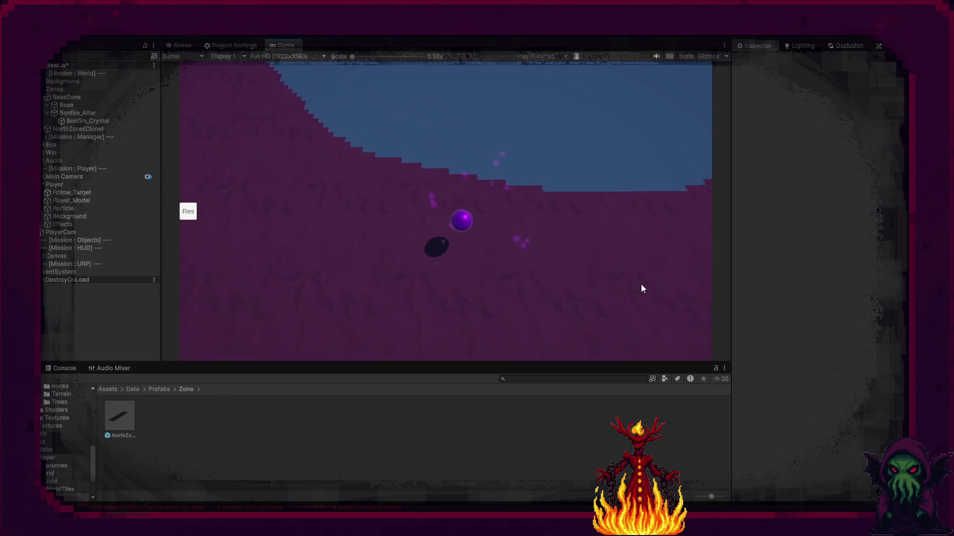
key("d")
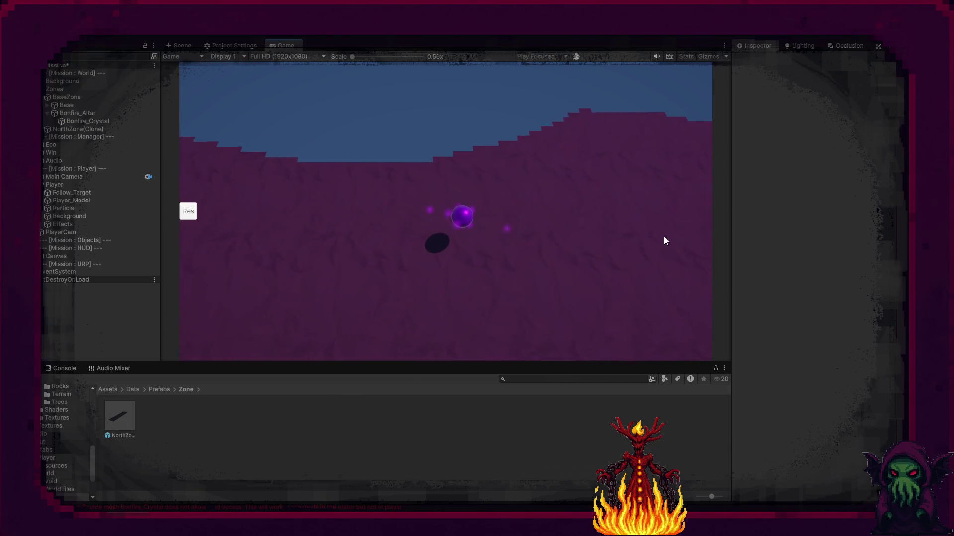
key("d")
key("d")
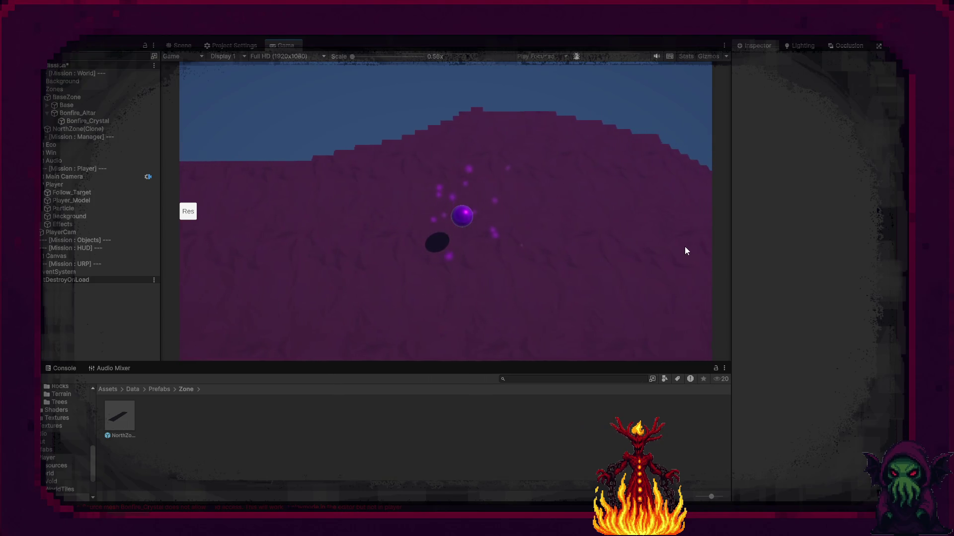
key("d")
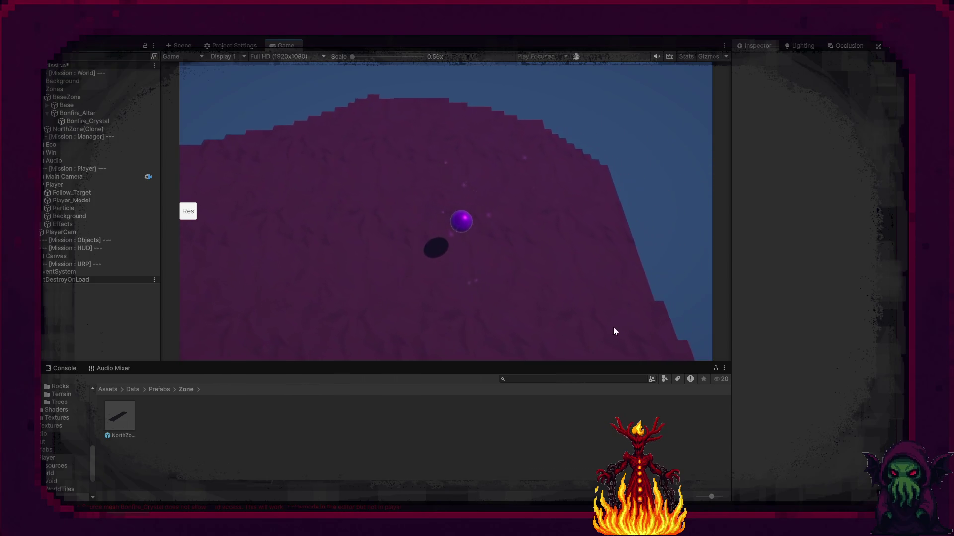
key("d")
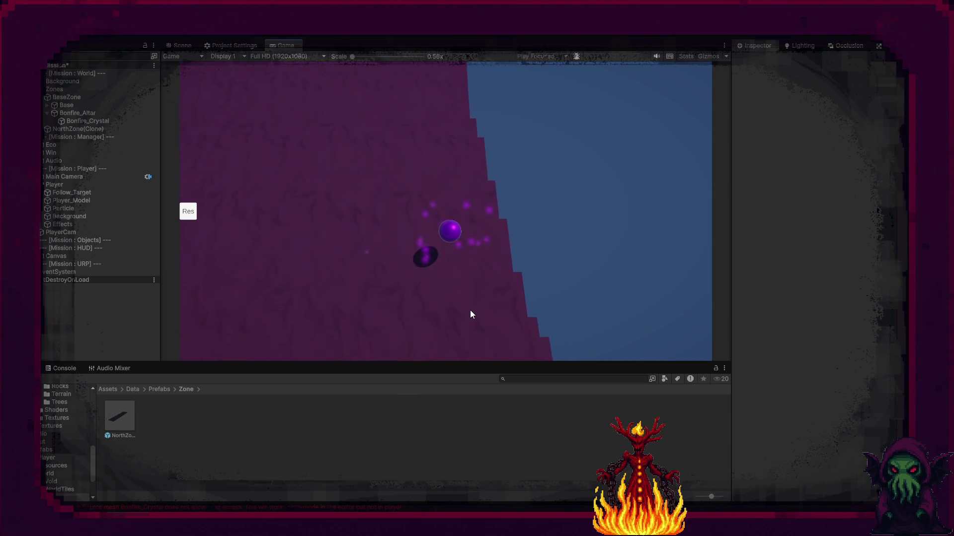
Orbit around the islands in Scene view and select the spawned NorthZone(Clone)
left_click(181, 47)
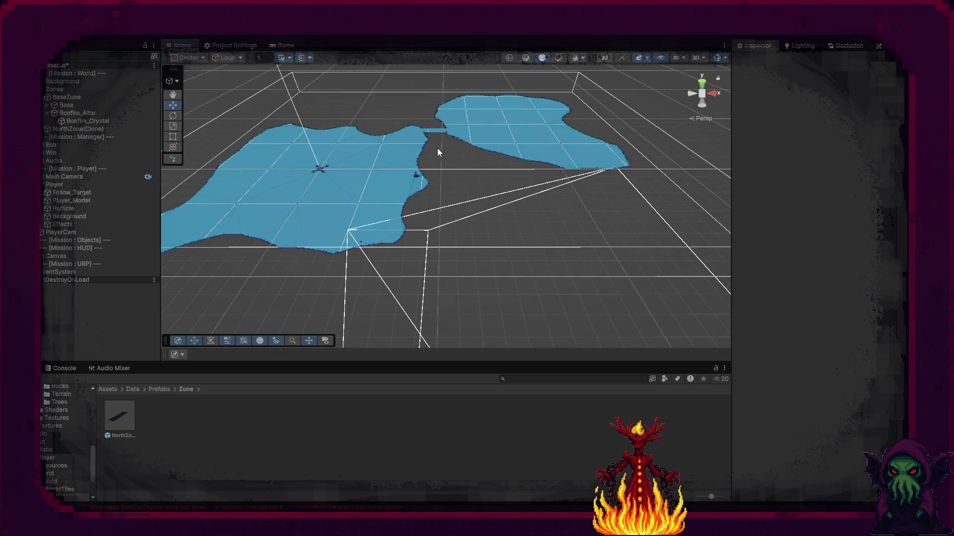
mouse_move(456, 193)
left_mouse_down()
mouse_move(397, 213)
mouse_move(426, 162)
mouse_move(422, 170)
mouse_move(482, 104)
mouse_move(581, 132)
mouse_move(706, 247)
mouse_move(733, 216)
left_mouse_up()
key("f")
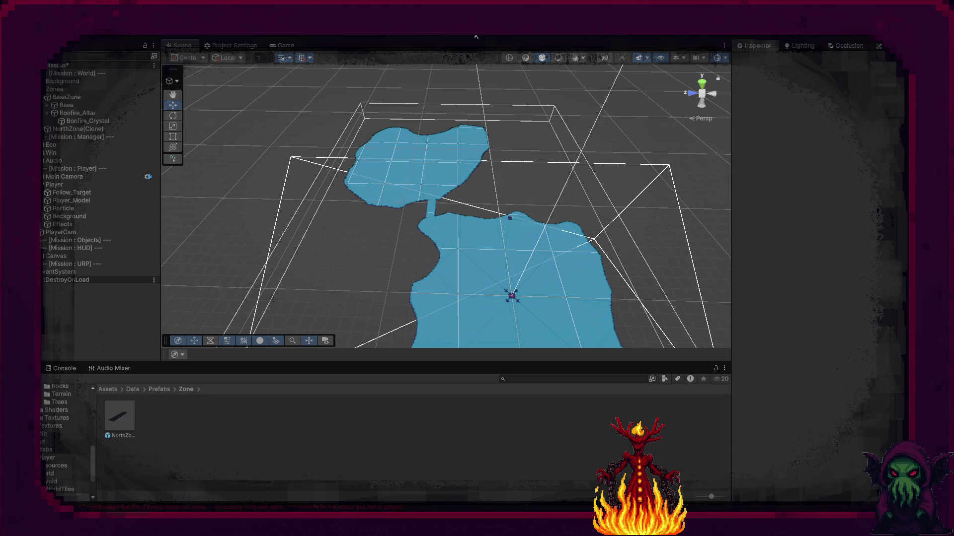
left_click(439, 151)
left_click(96, 130)
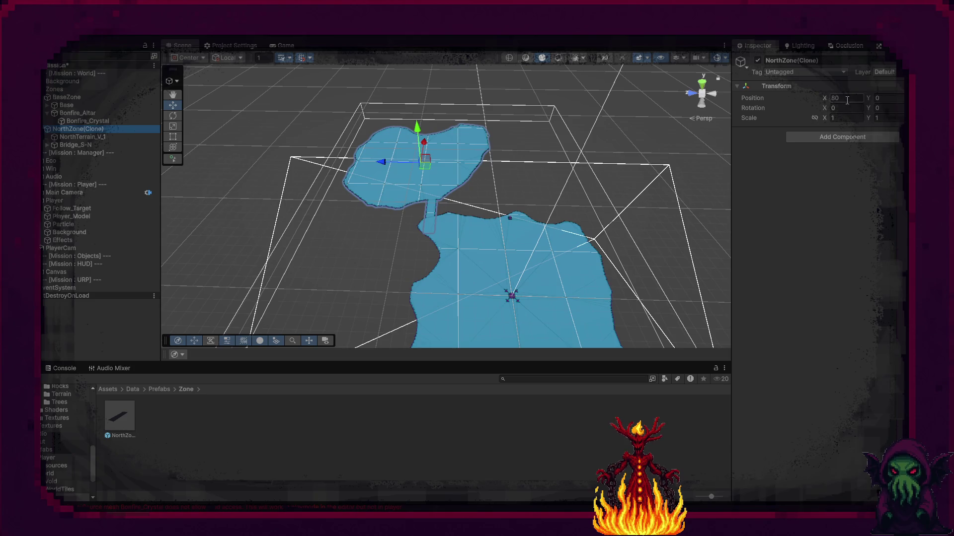
Move NorthZone(Clone) to X 100, drag it along Z, then delete it
left_click(847, 100)
type("100")
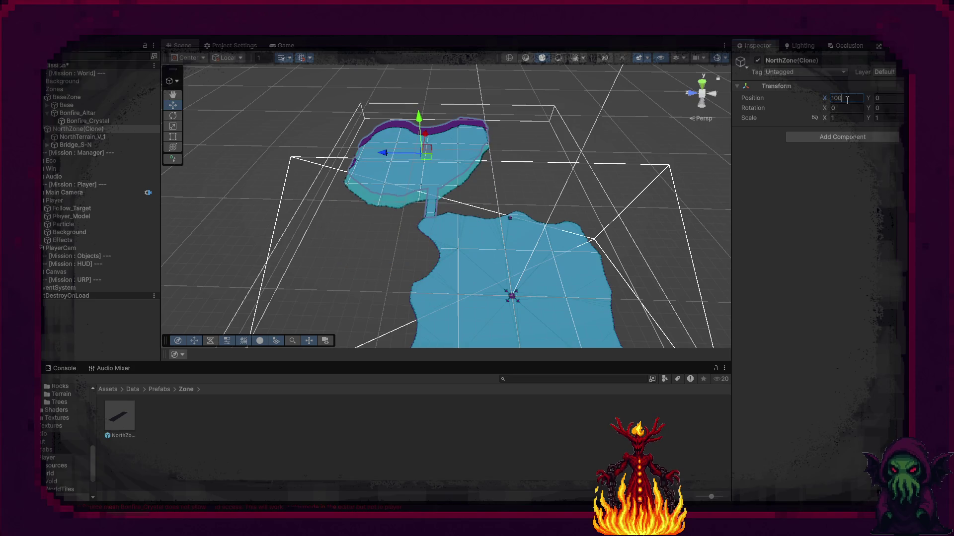
key("Return")
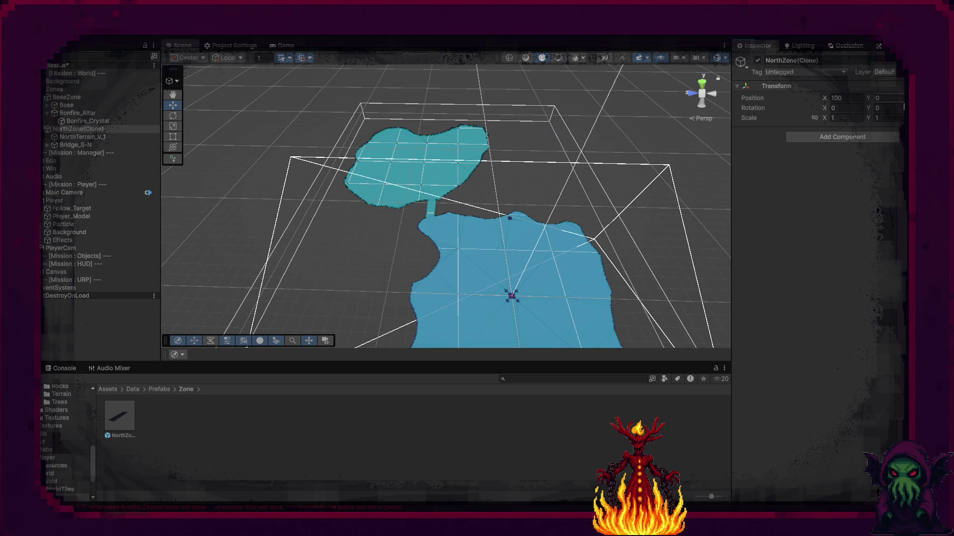
key("f")
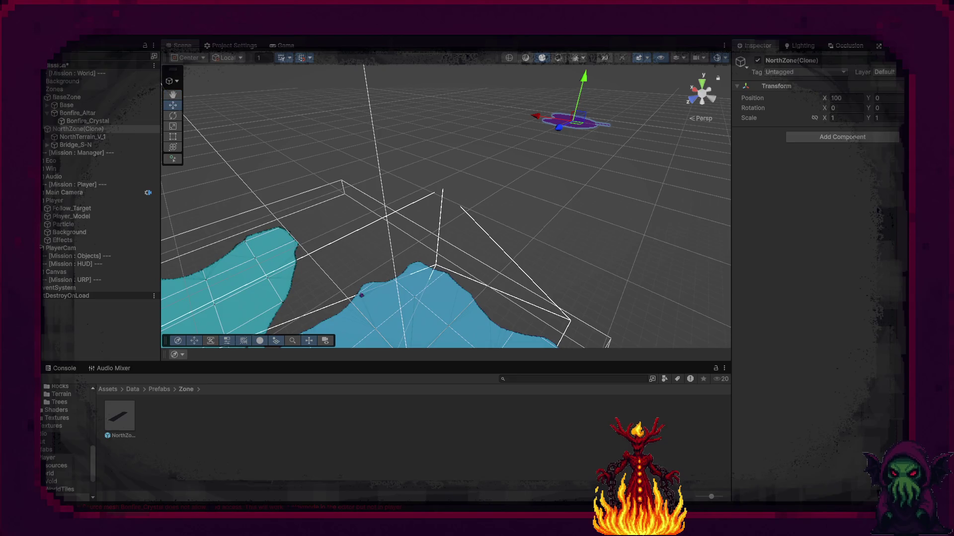
left_click_drag(559, 128, 258, 269)
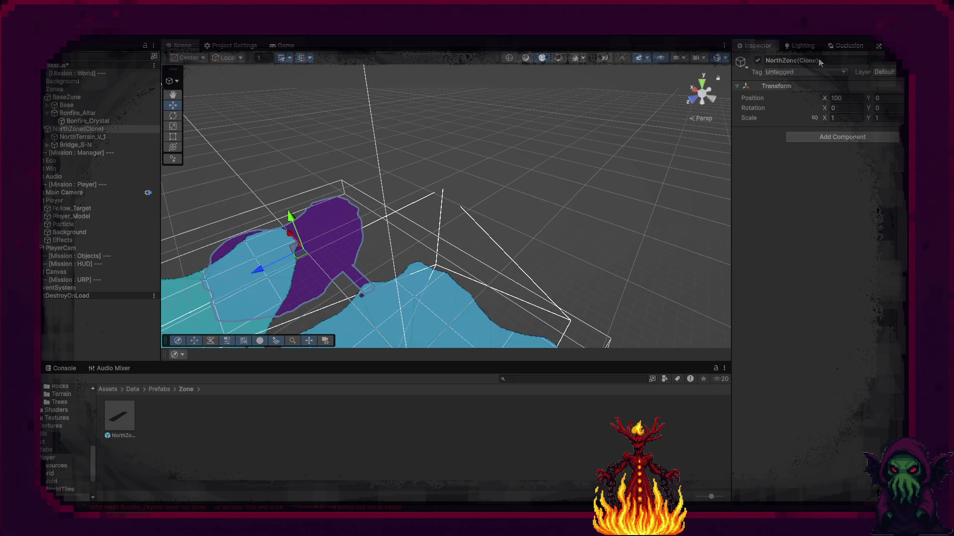
key("f")
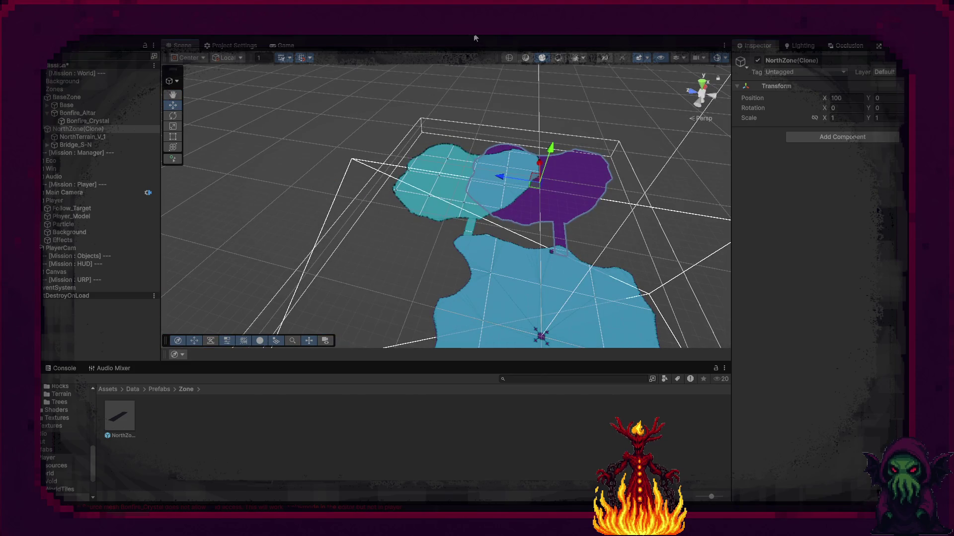
key("Delete")
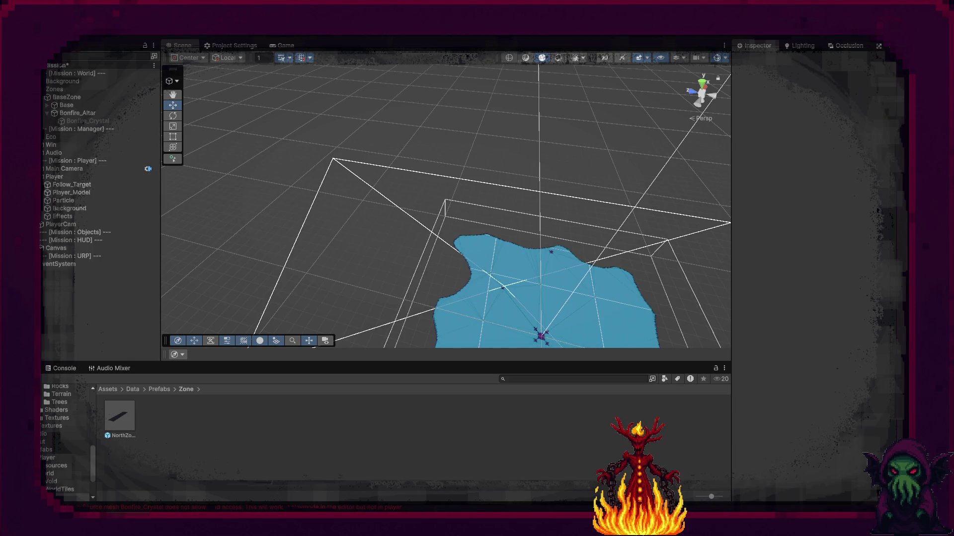
key("alt+Tab")
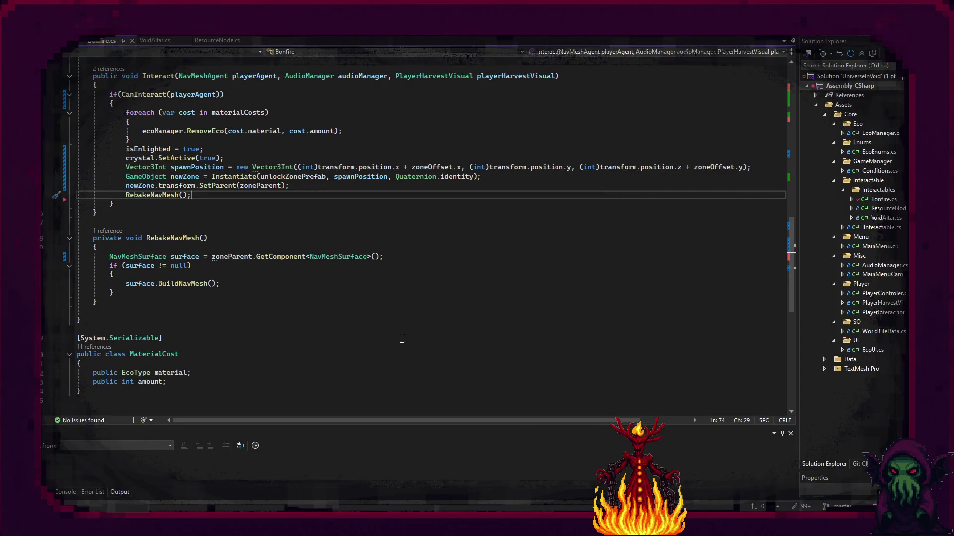
Delete the Vector3Int spawnPosition line from Interact
scroll(320, 243, "up", 2)
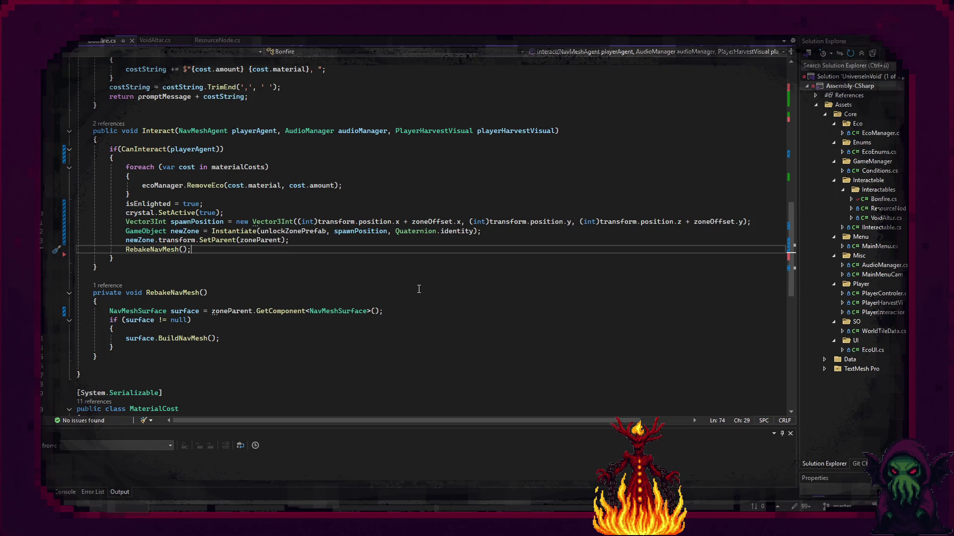
scroll(401, 282, "up", 4)
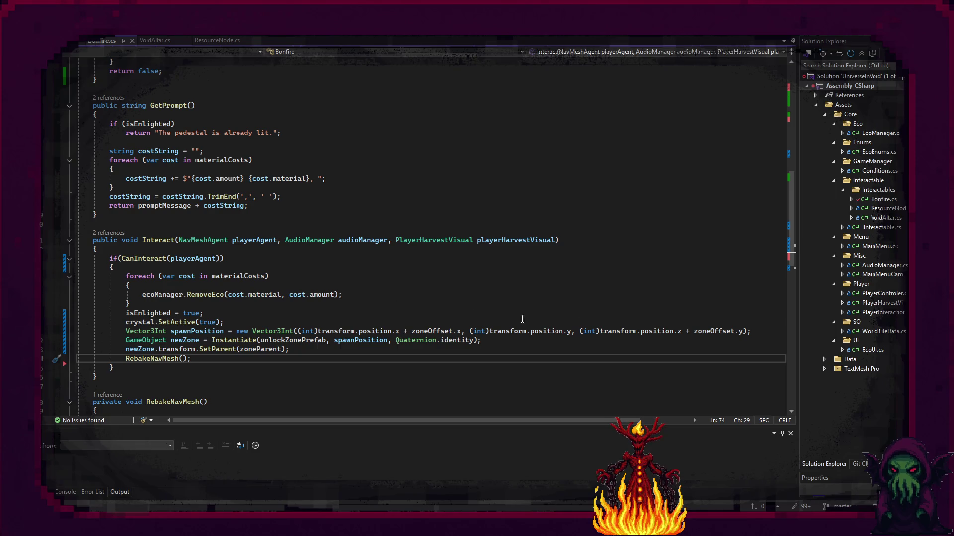
left_click(764, 334)
key("shift+Up")
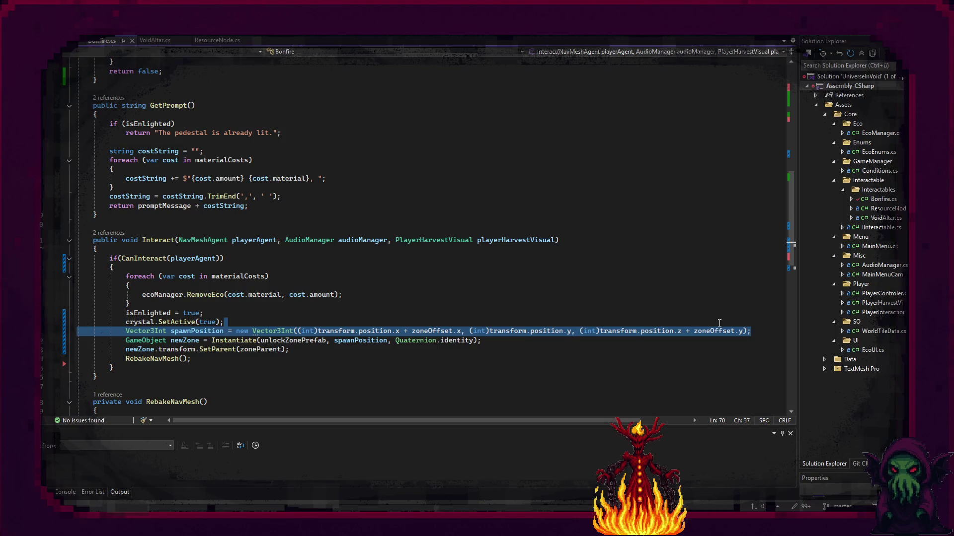
key("BackSpace")
Replace the spawnPosition argument in Instantiate with transform.position
double_click(358, 331)
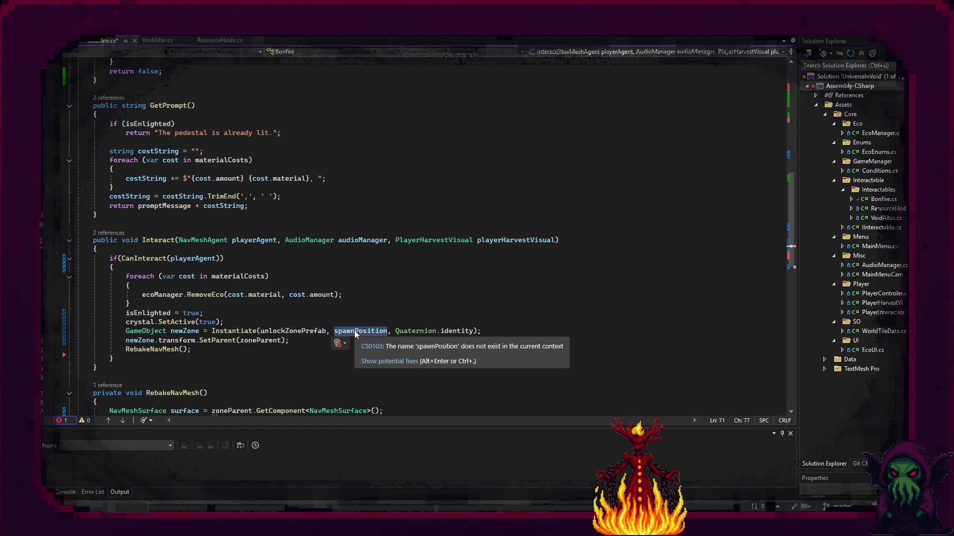
type("tra")
key("Tab")
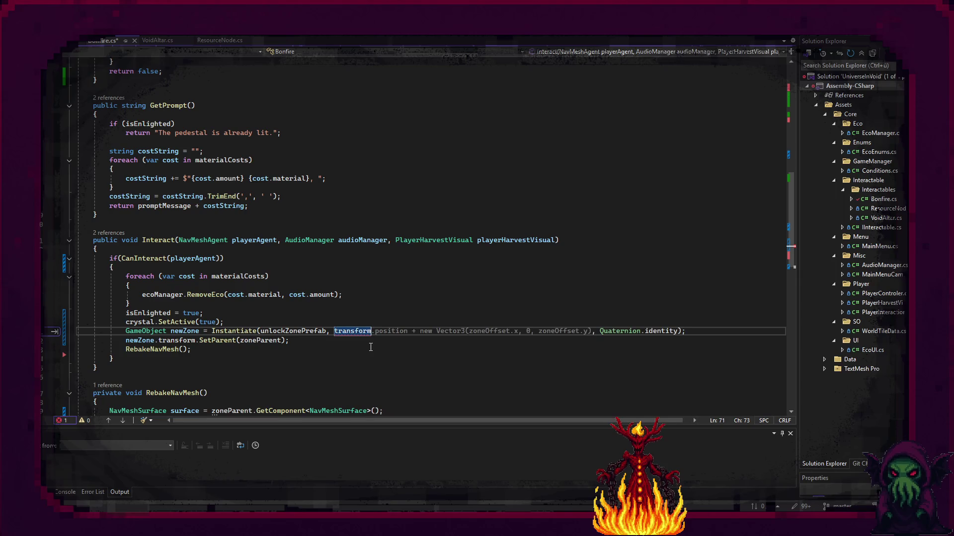
type(".posi")
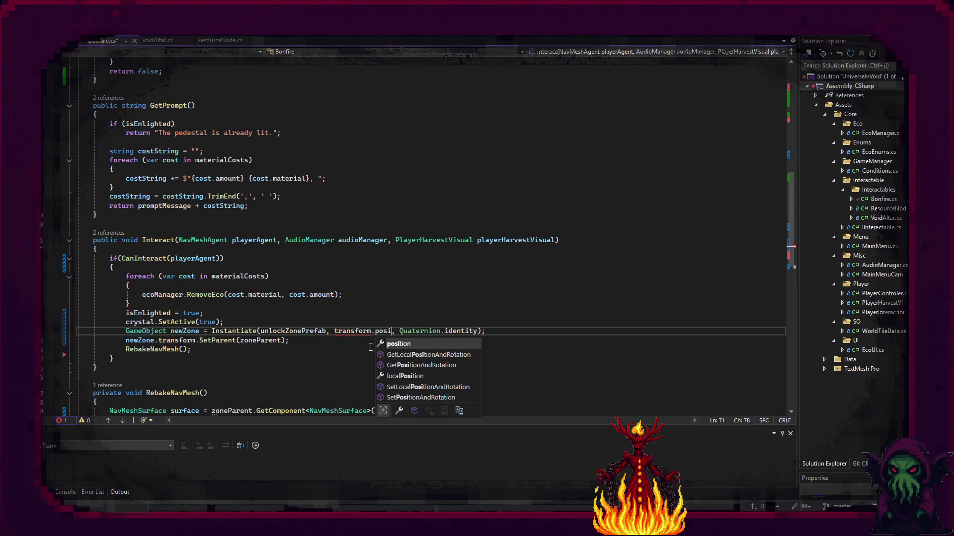
key("Tab")
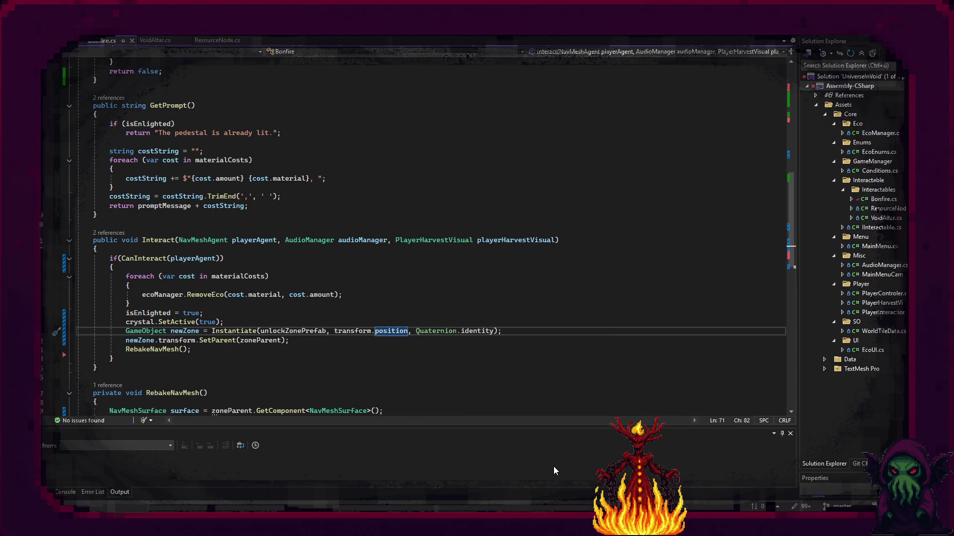
key("alt+Tab")
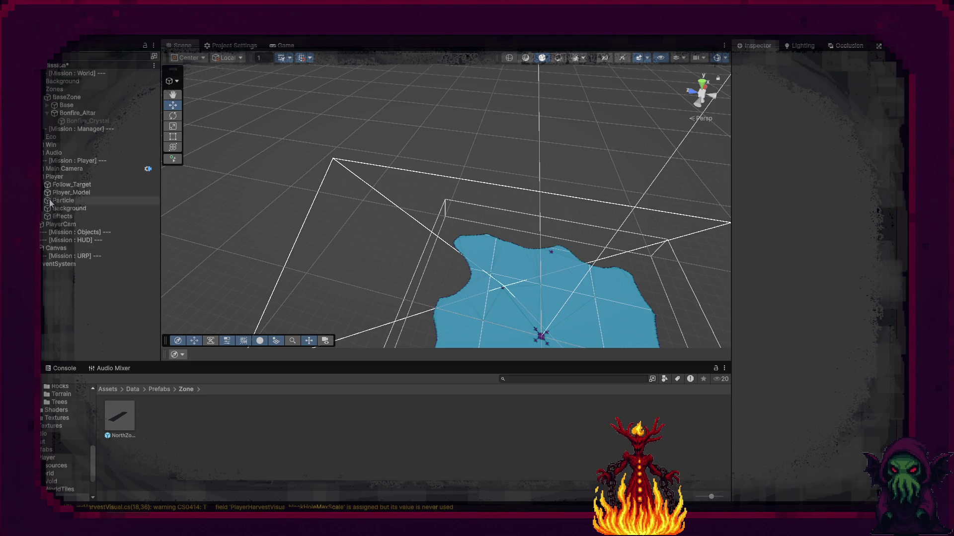
Move the Player near the bonfire, then playtest lighting the pedestal to spawn NorthZone
left_click(56, 177)
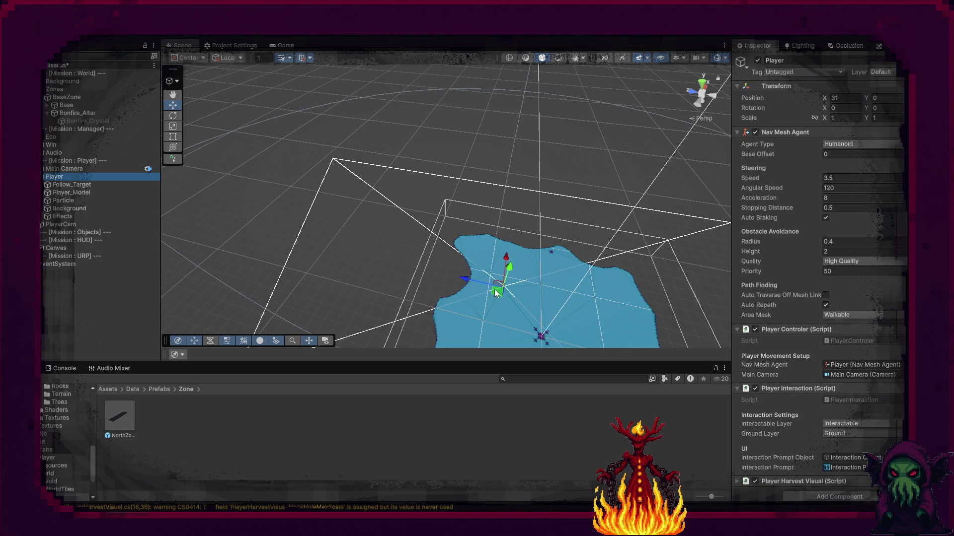
left_click_drag(512, 295, 559, 257)
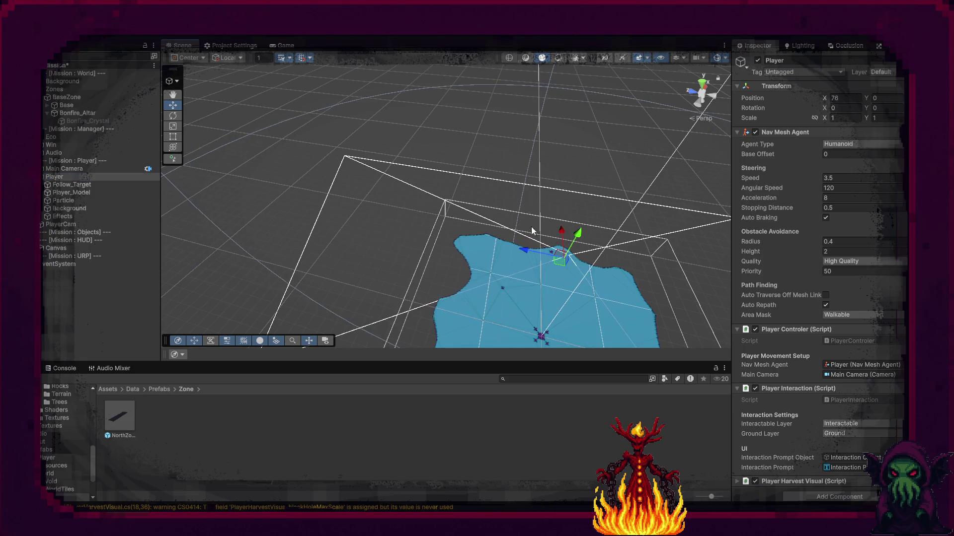
left_click(468, 38)
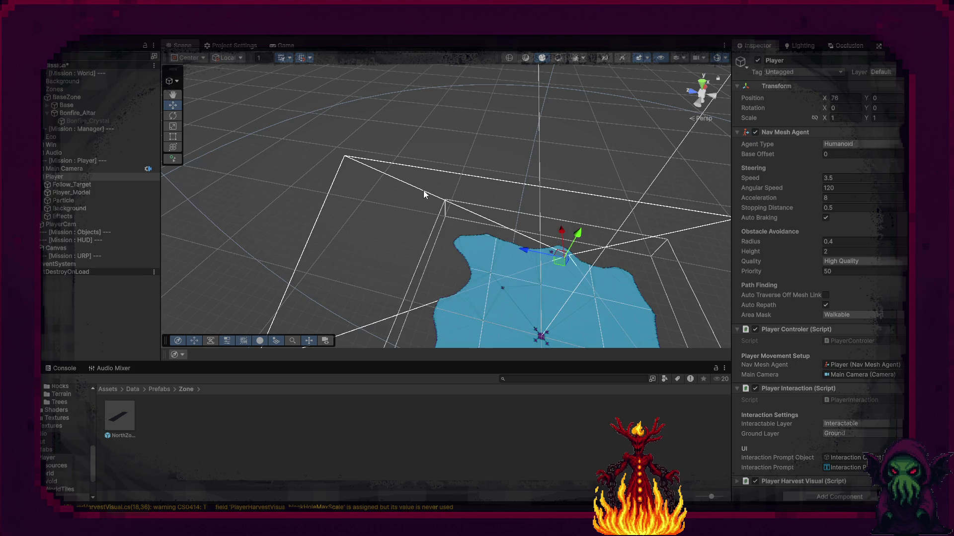
left_click(335, 192)
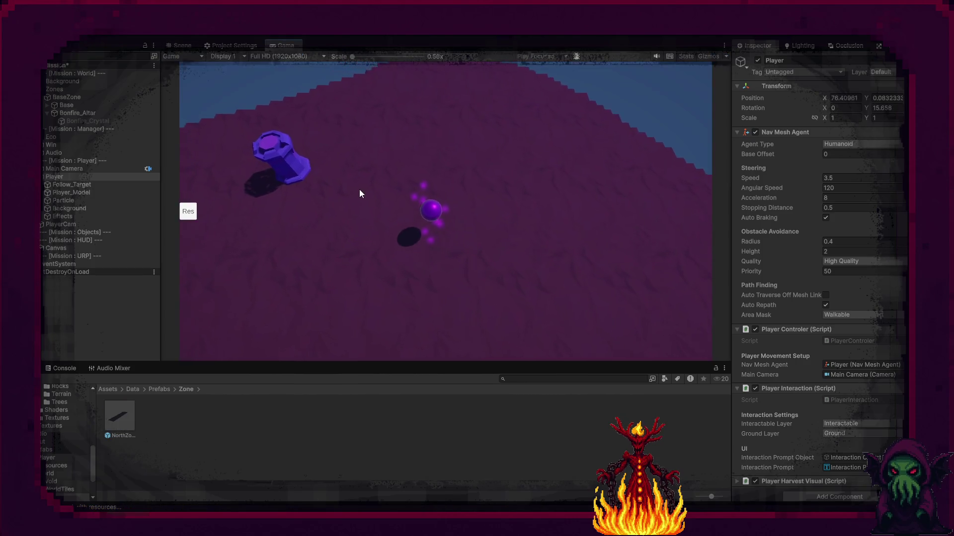
left_click(349, 205)
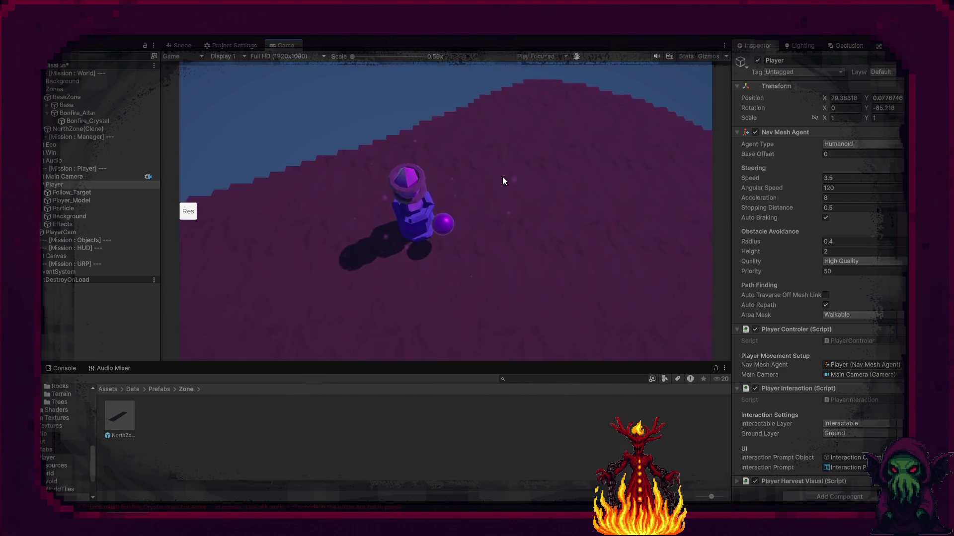
In the Scene view, select the spawned NorthZone(Clone), then the Bonfire_Altar to see its zone settings
left_click(190, 46)
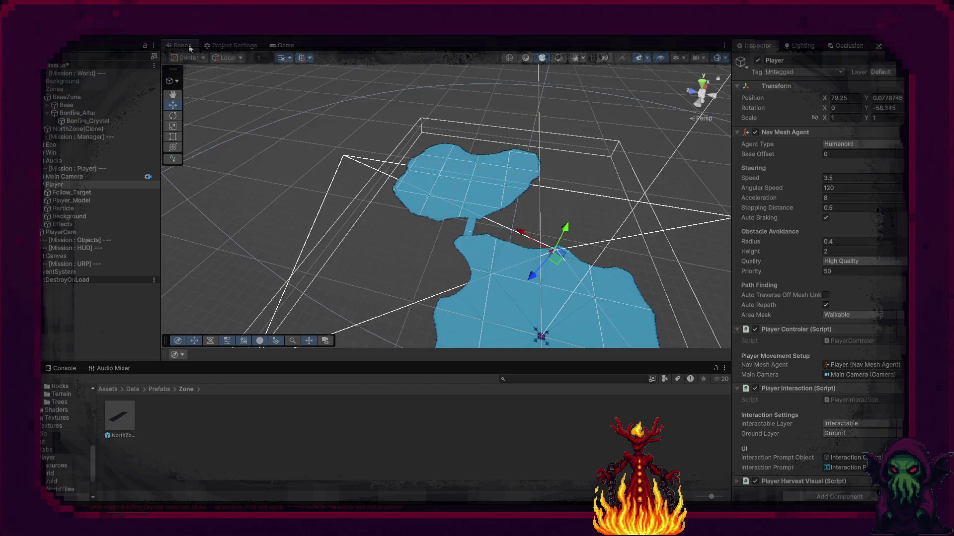
left_click(495, 180)
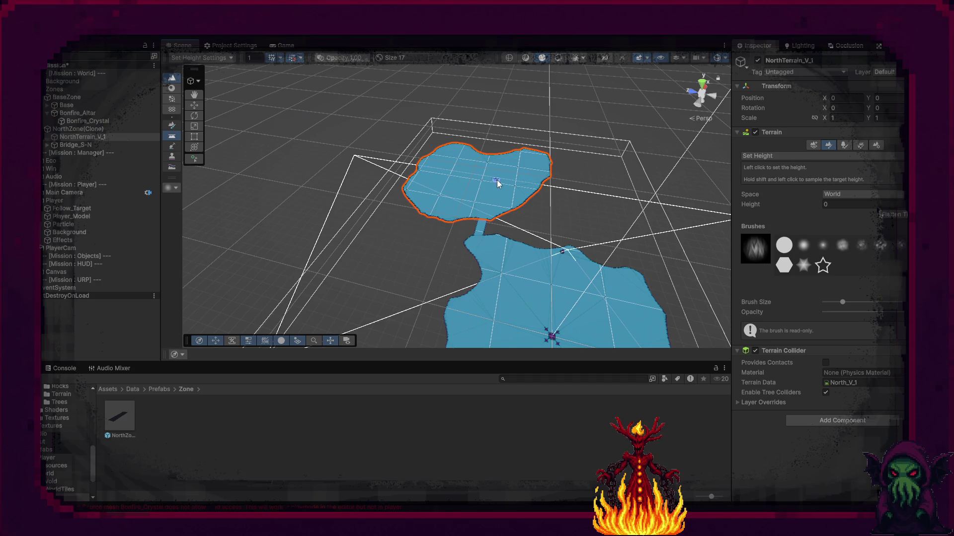
left_click(79, 128)
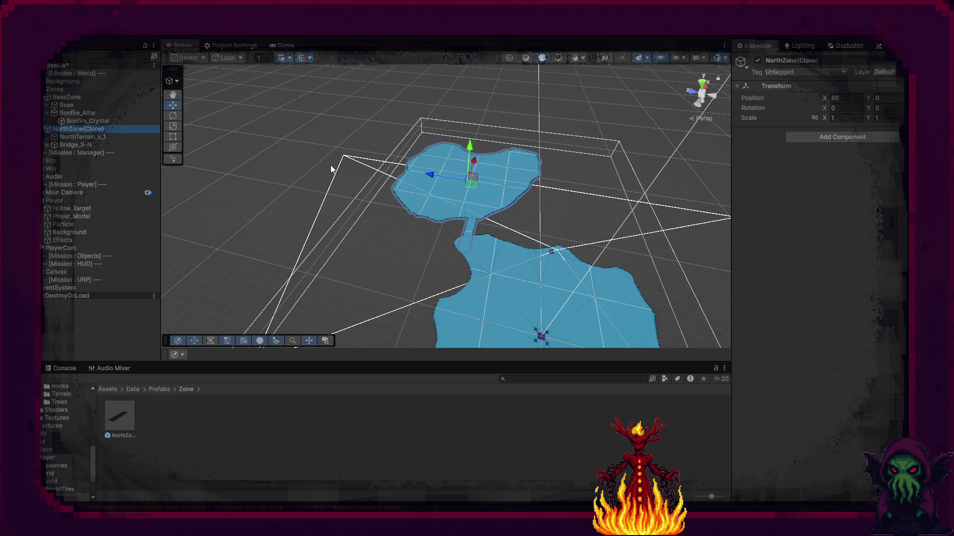
left_click(553, 254)
left_click(552, 252)
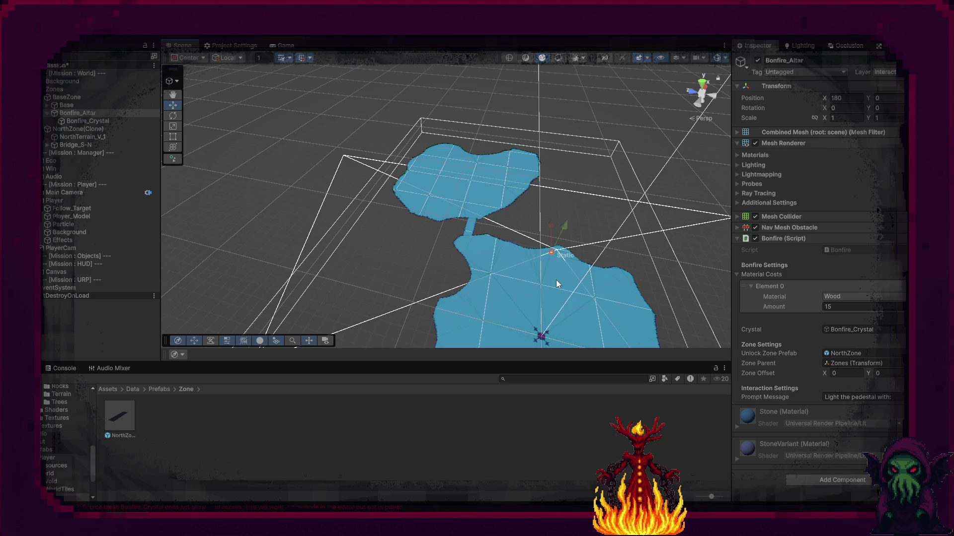
Rename the zoneOffset field to zonePosition in Bonfire.cs
key("alt+Tab")
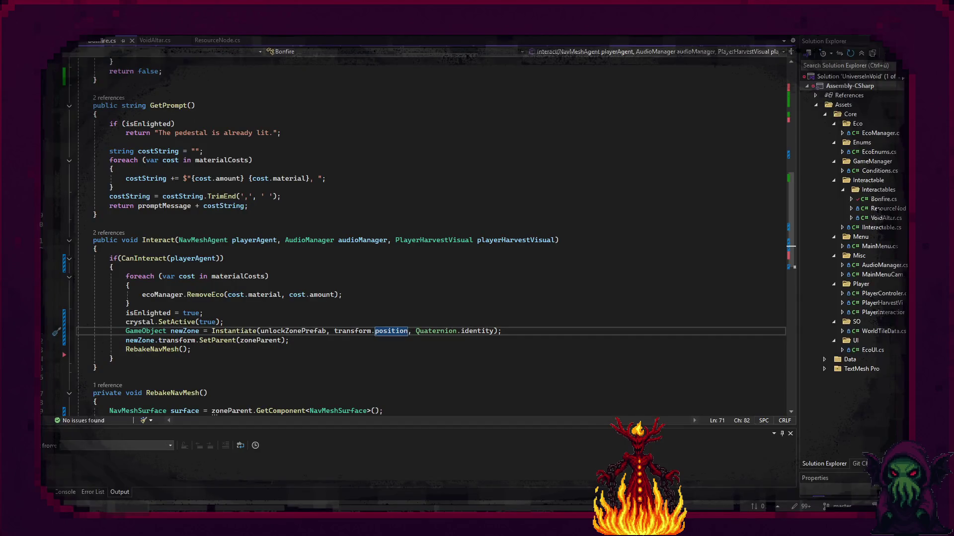
key("alt+Tab")
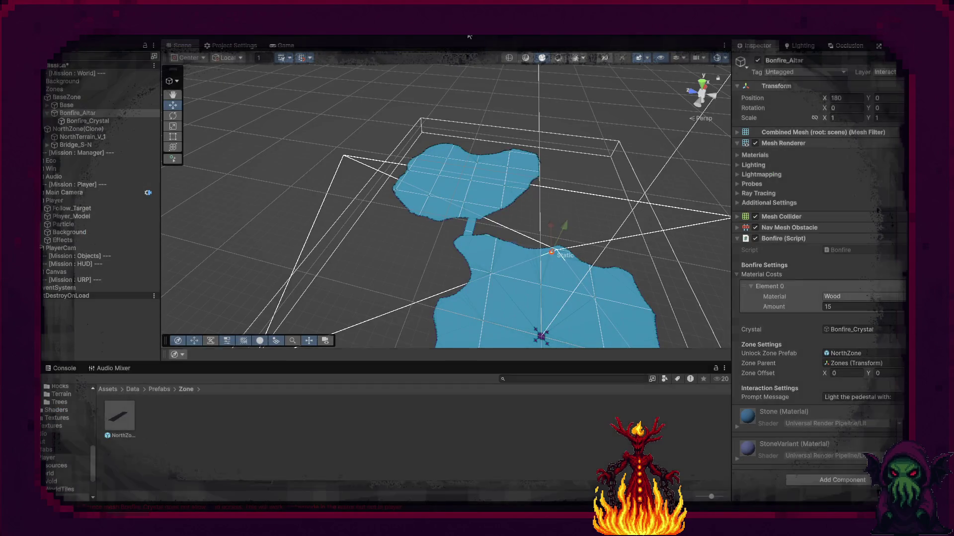
key("alt+Tab")
scroll(354, 241, "up", 13)
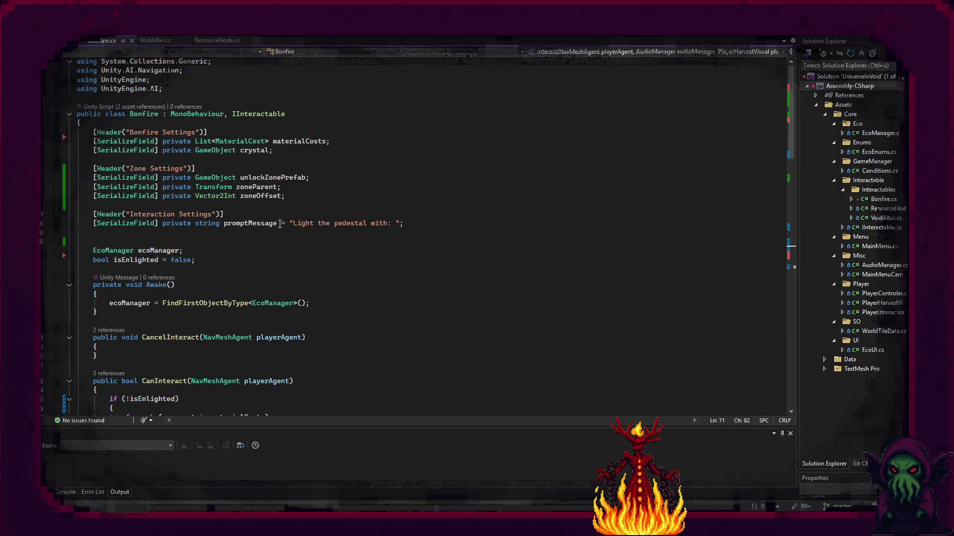
double_click(280, 197)
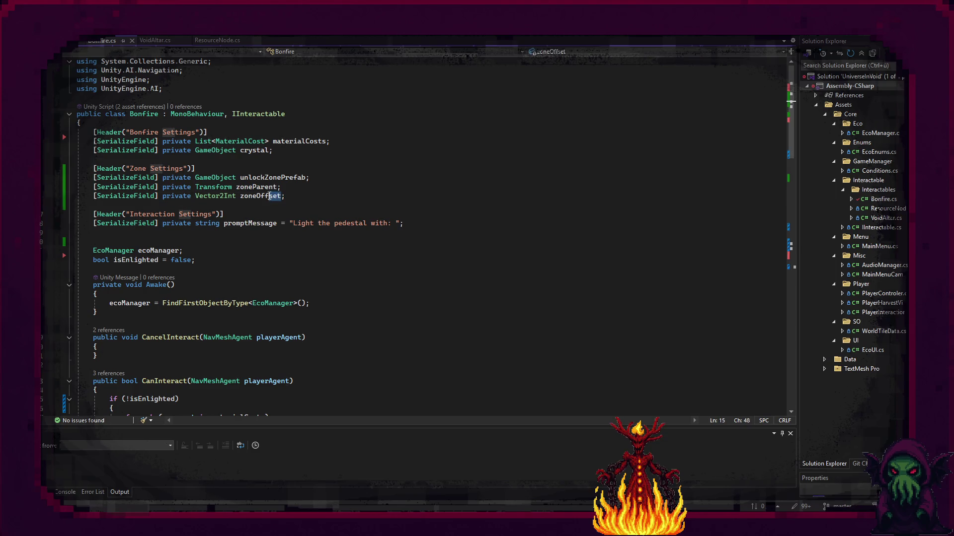
type("zonePos")
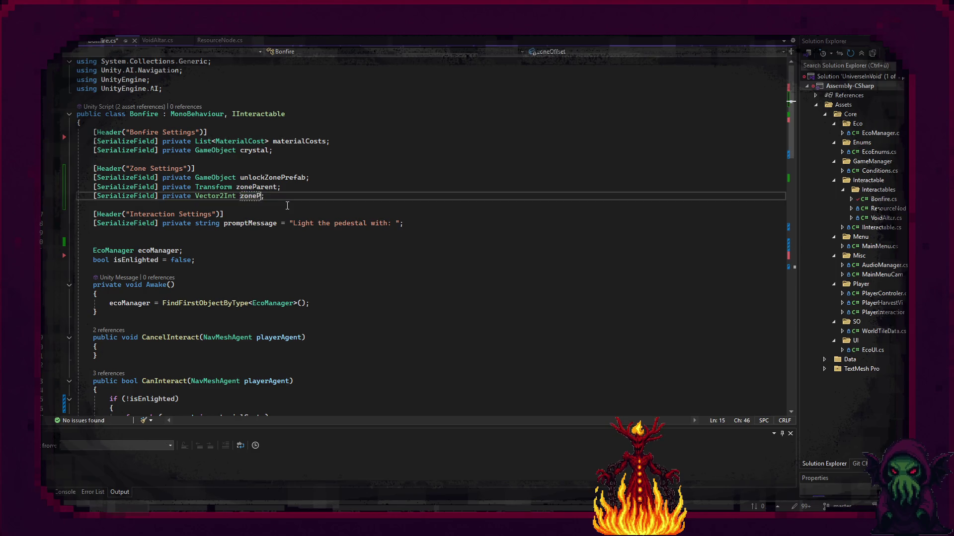
type("ition")
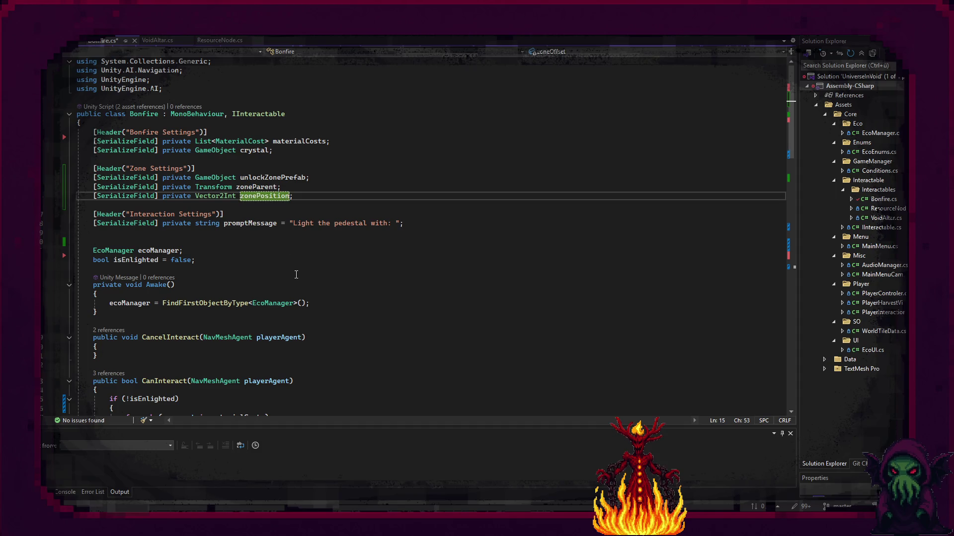
Change zonePosition's type from Vector2Int to Vector3Int
scroll(291, 268, "down", 20)
double_click(356, 224)
scroll(348, 215, "up", 15)
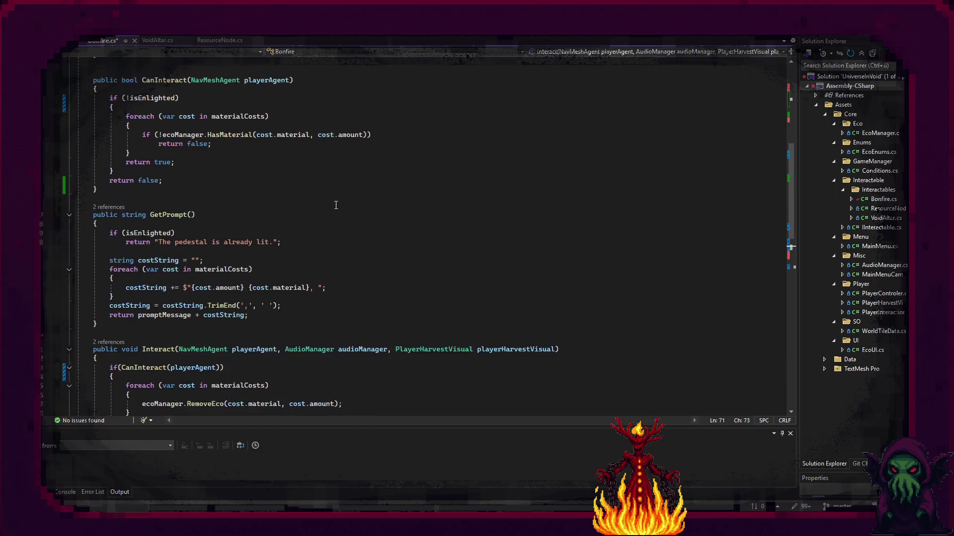
scroll(325, 209, "up", 3)
left_click(224, 196)
key("BackSpace")
type("3Int zonePosition;")
Replace transform.position with zonePosition as the spawn position in the Instantiate call
scroll(371, 237, "down", 15)
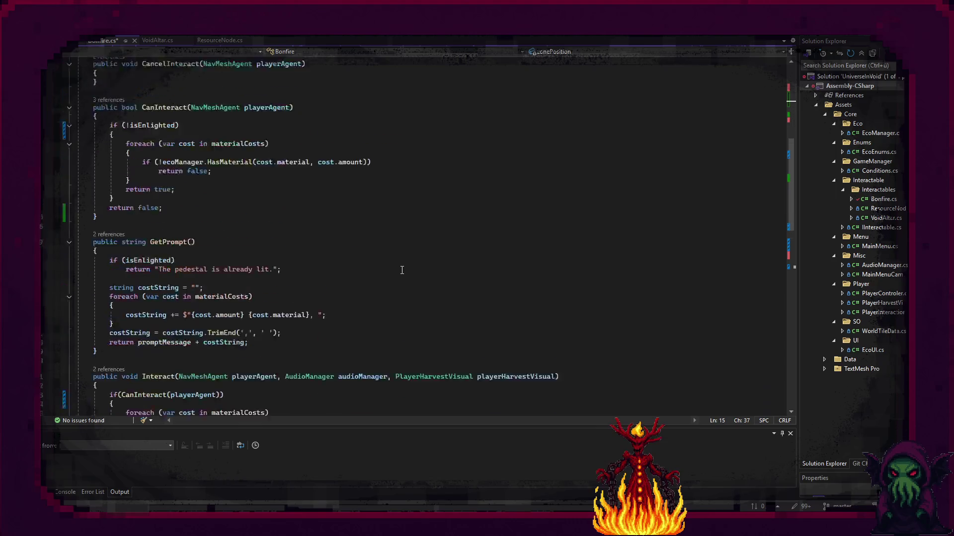
left_click_drag(407, 194, 333, 194)
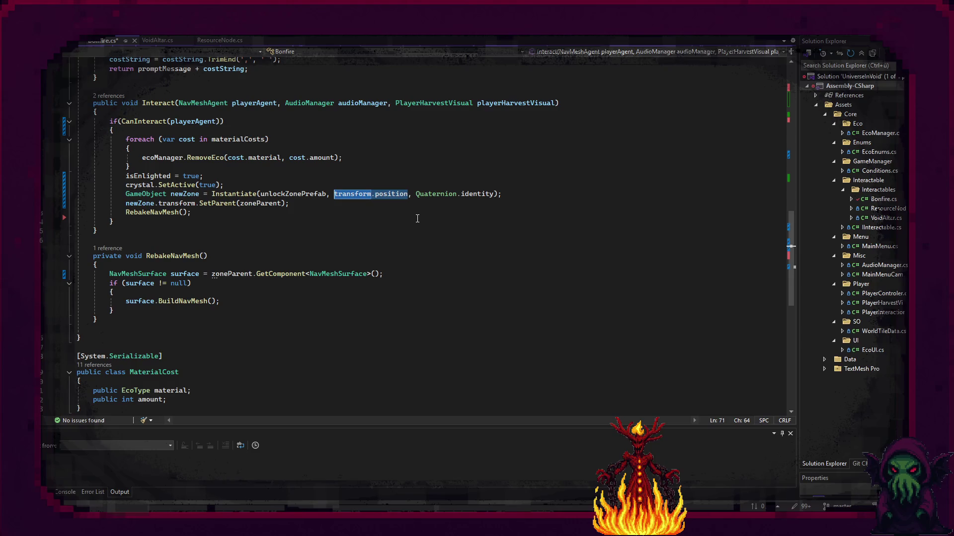
type("zone")
double_click(417, 219)
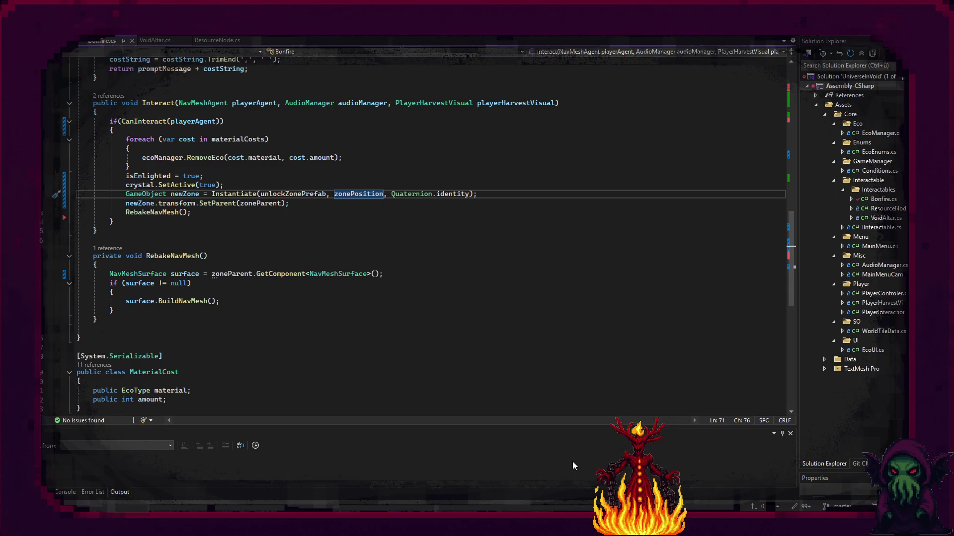
key("alt+Tab")
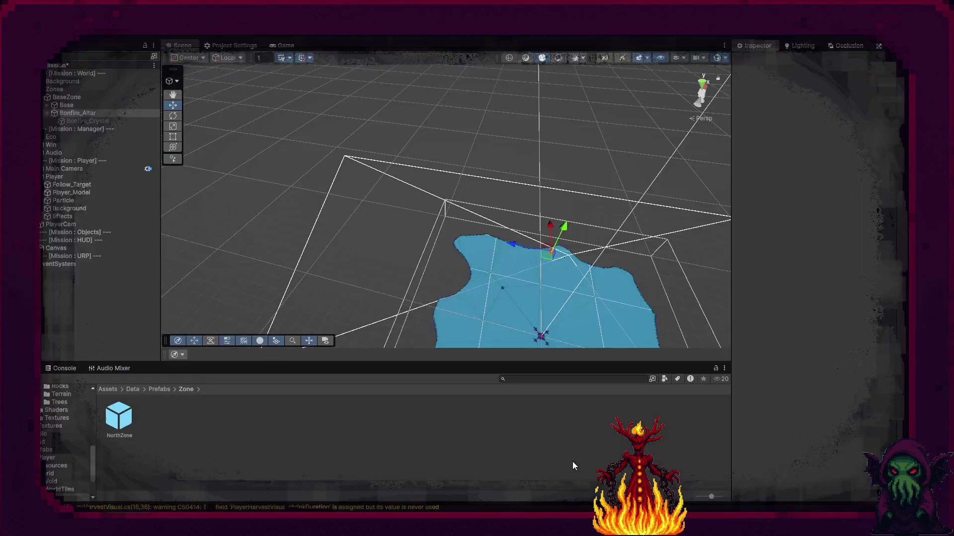
Set Bonfire_Altar's Zone Position X to 100, matching the NorthZone prefab's X position
left_click(118, 415)
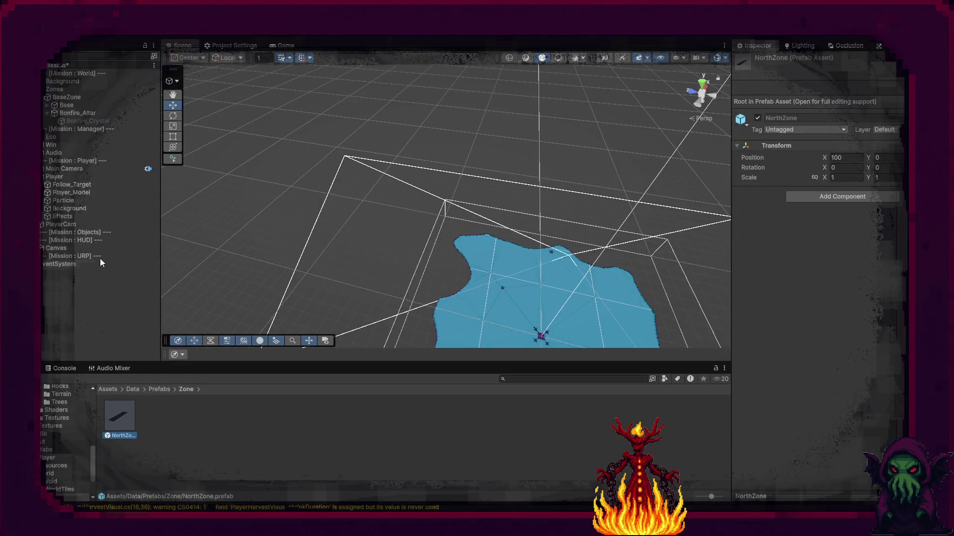
left_click(79, 114)
left_click(846, 373)
type("10")
key("Return")
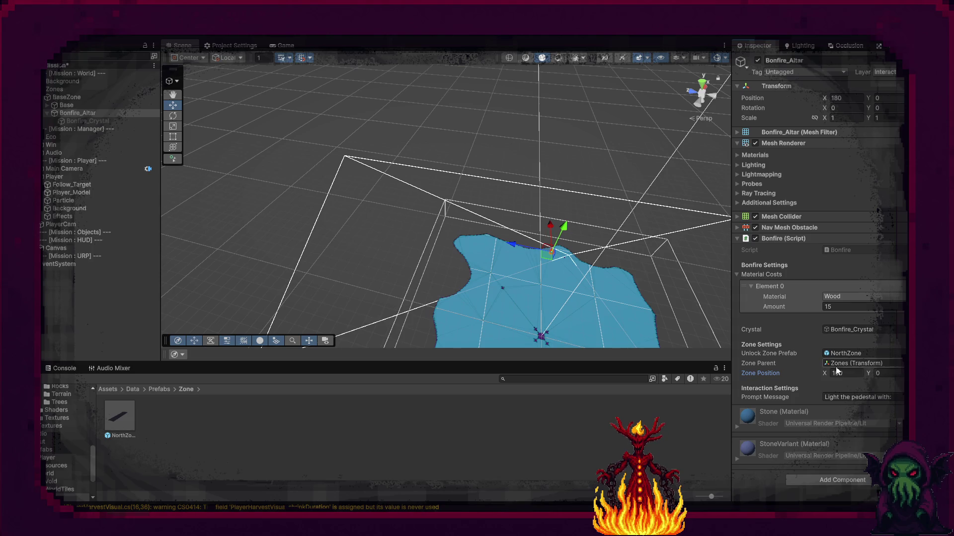
left_click(621, 124)
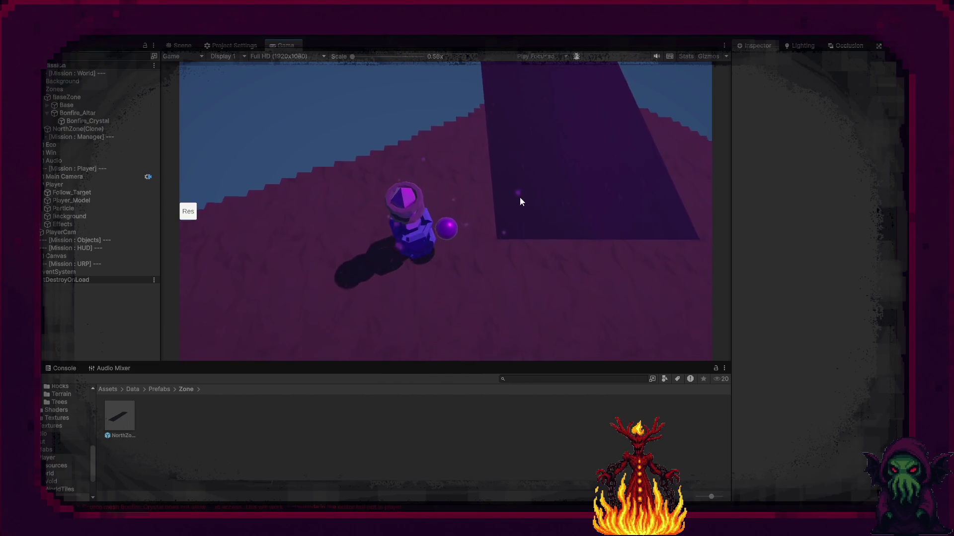
Move the player, inspect the spawned NorthZone in the Scene view, then show the Console's NavMesh warnings
key("d")
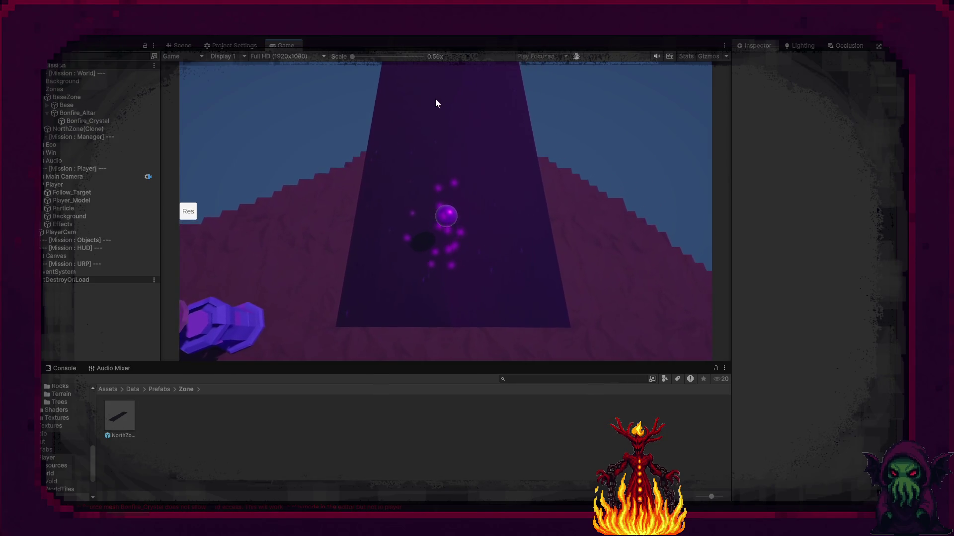
key("ctrl+p")
mouse_move(576, 247)
left_mouse_down()
mouse_move(660, 223)
mouse_move(374, 233)
left_mouse_up()
scroll(645, 213, "up", 5)
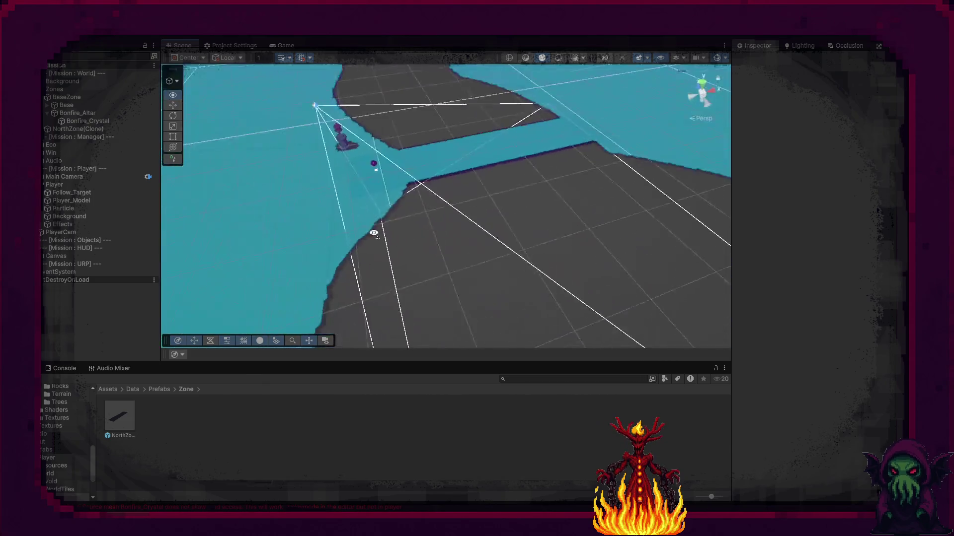
scroll(362, 231, "up", 10)
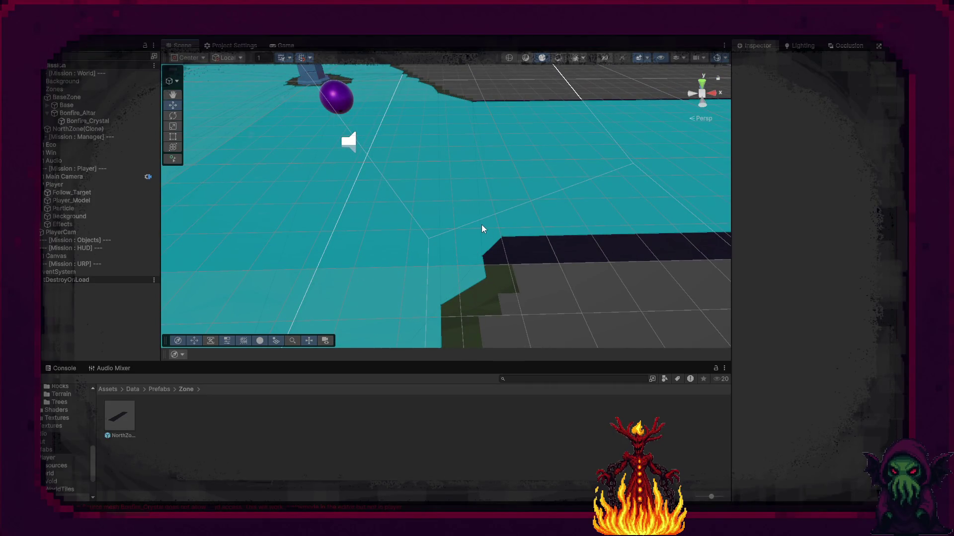
left_click(282, 50)
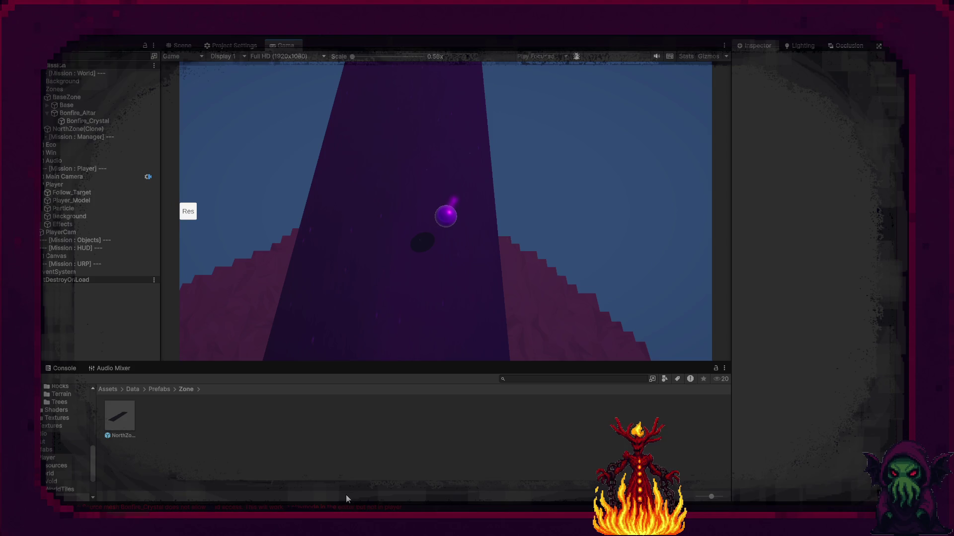
left_click(64, 368)
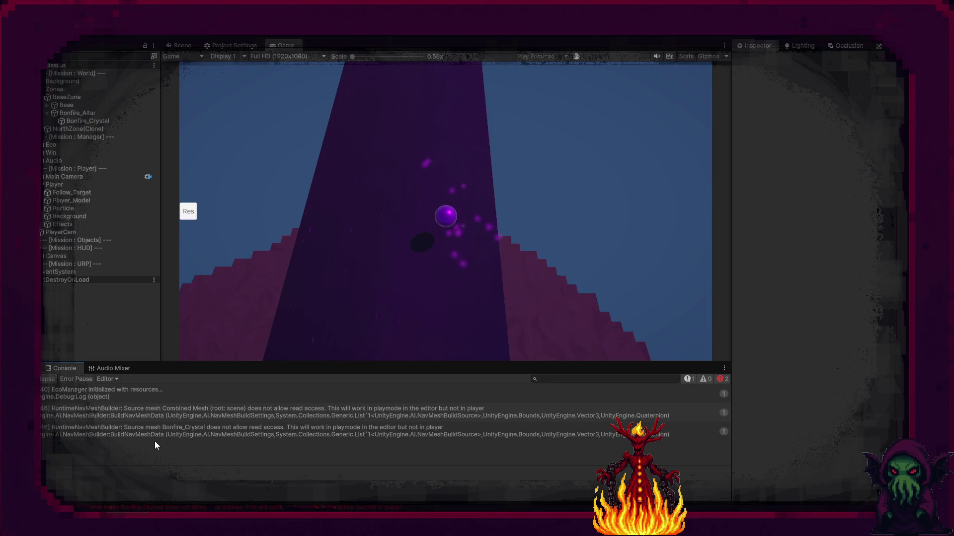
Read the Combined Mesh read-access warning's stack trace and end the play test
left_click(189, 414)
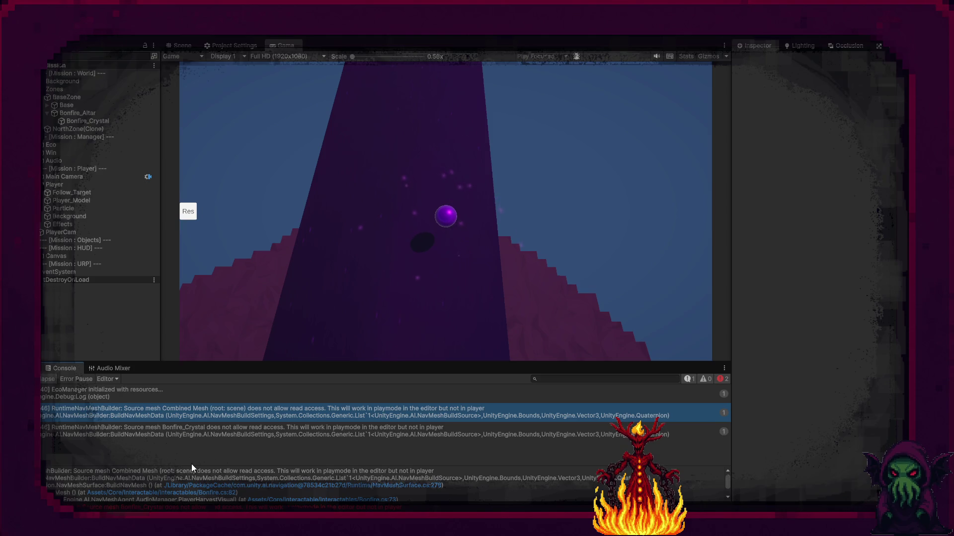
left_click(343, 293)
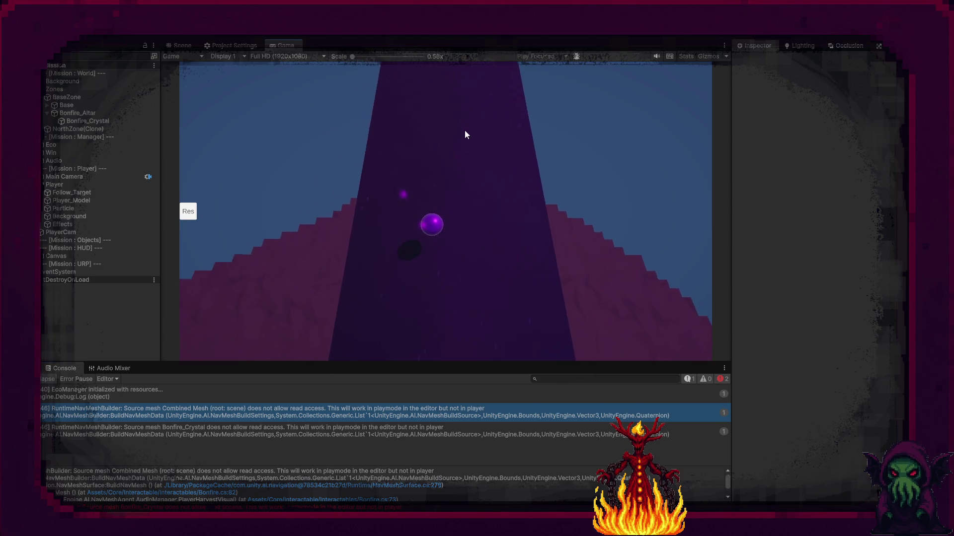
left_click(479, 35)
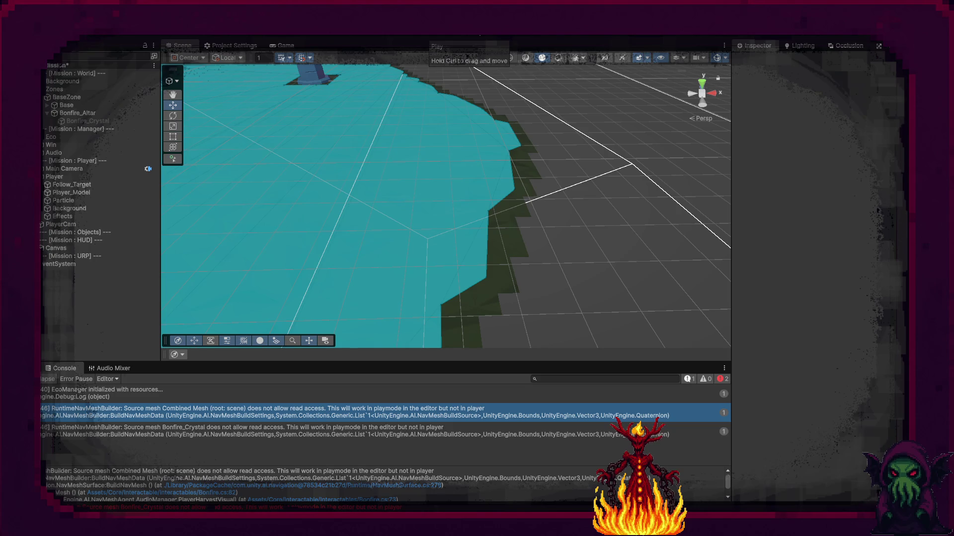
Open the NorthZone prefab, add a NavMesh Surface component and bake its NavMesh
left_click(56, 365)
left_click(119, 420)
double_click(119, 419)
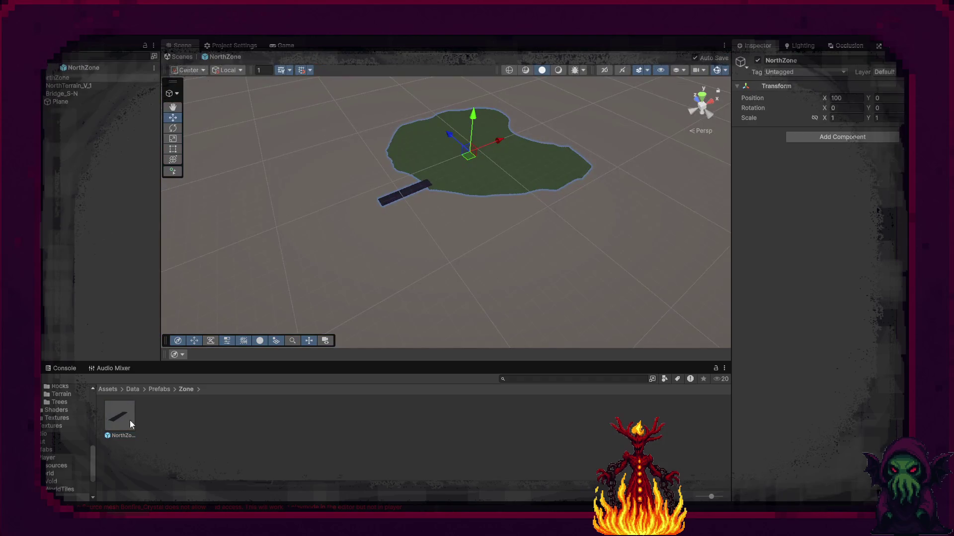
left_click(830, 139)
left_click(820, 193)
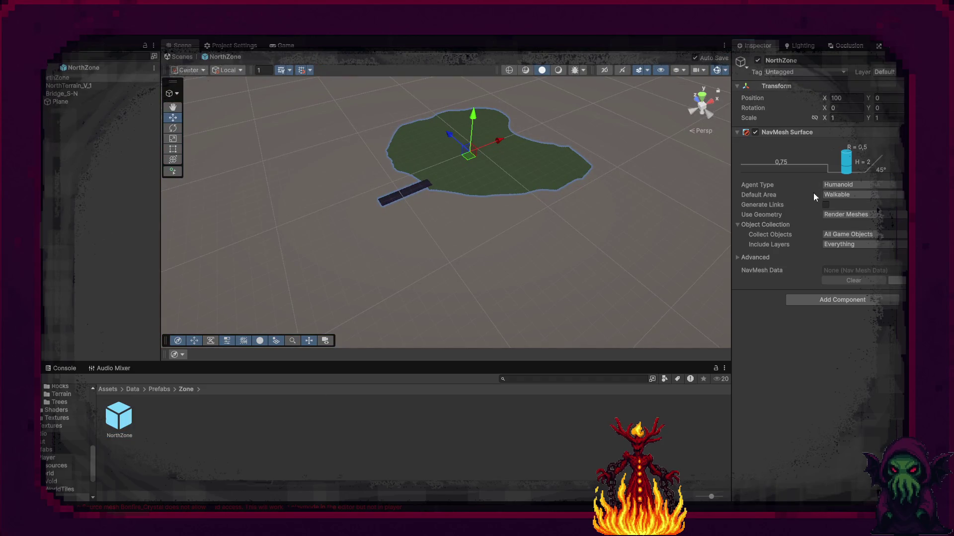
left_click(894, 282)
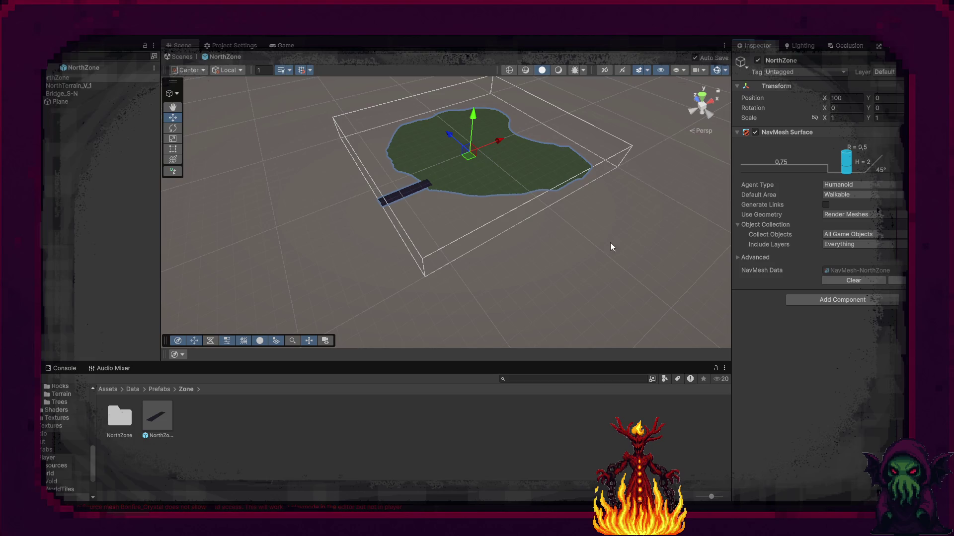
Inspect the baked NavMesh, exit prefab mode, then test-place and delete a NorthZone copy in the scene
mouse_move(496, 195)
left_mouse_down()
mouse_move(541, 204)
mouse_move(516, 191)
mouse_move(514, 175)
left_mouse_up()
scroll(502, 164, "up", 10)
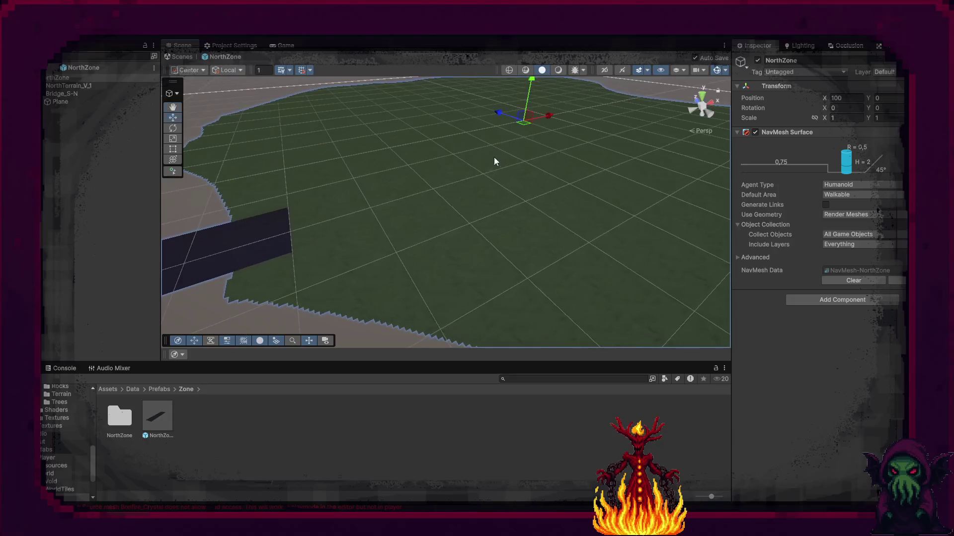
left_click(175, 355)
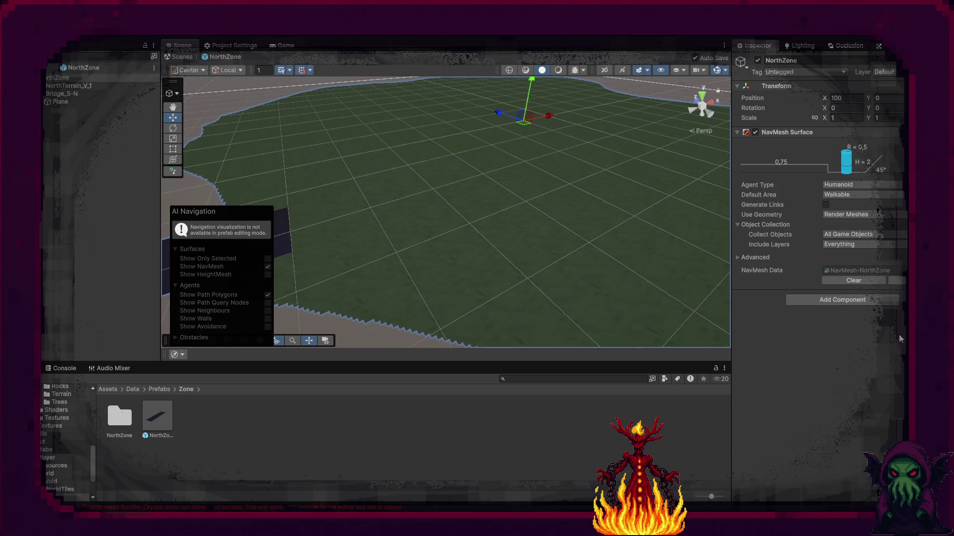
left_click(50, 68)
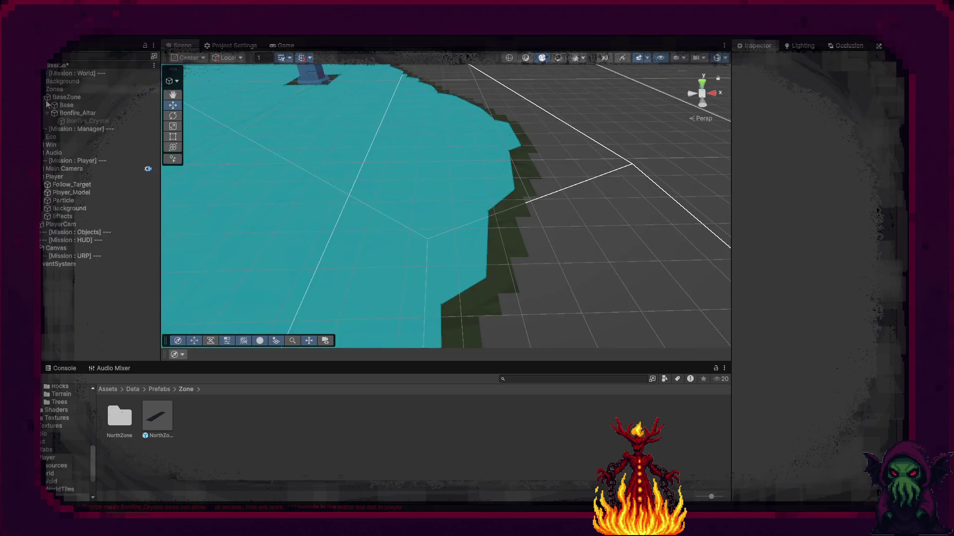
left_click_drag(153, 420, 553, 235)
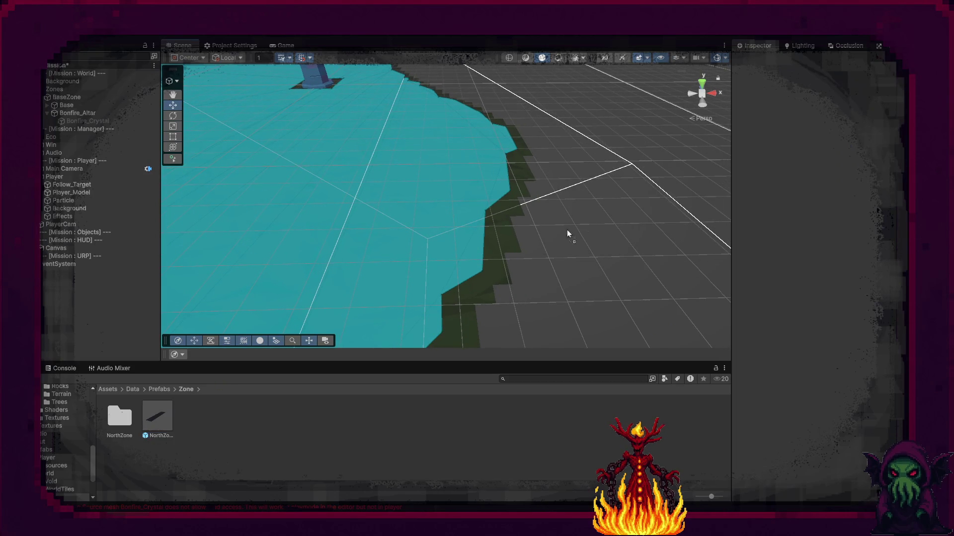
mouse_move(632, 200)
left_mouse_down()
mouse_move(333, 171)
mouse_move(313, 215)
mouse_move(298, 218)
mouse_move(572, 227)
left_mouse_up()
key("Delete")
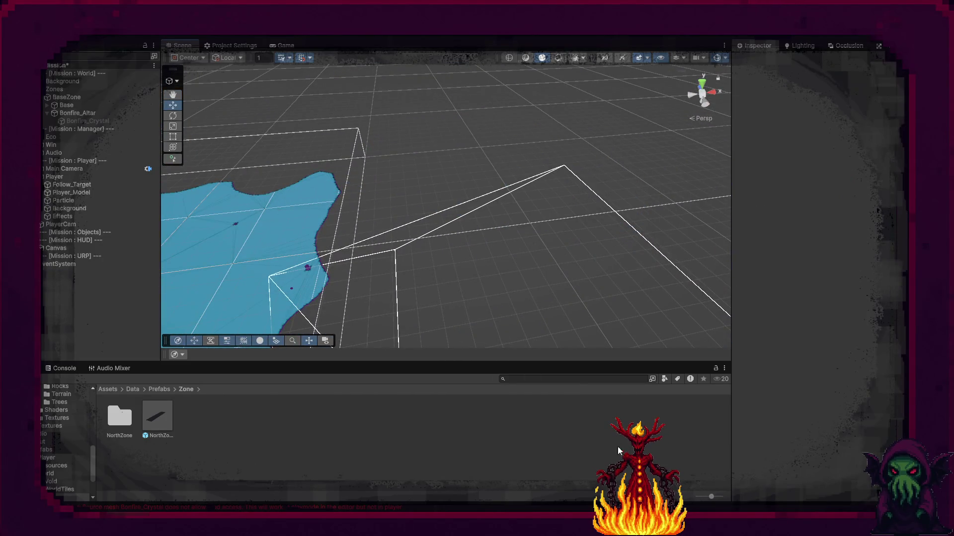
Remove the RebakeNavMesh method, its call and the leftover blank line from Bonfire.cs
key("alt+Tab")
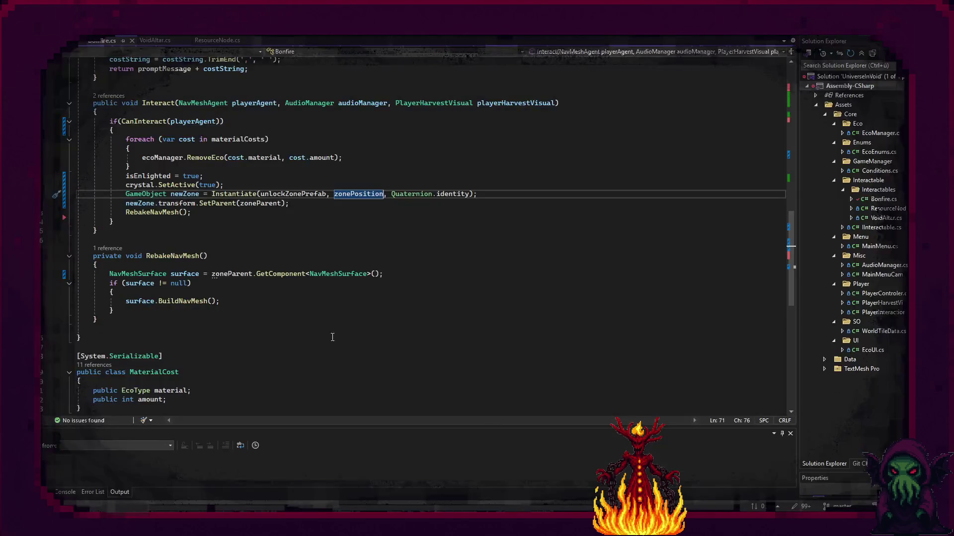
left_click_drag(114, 321, 135, 220)
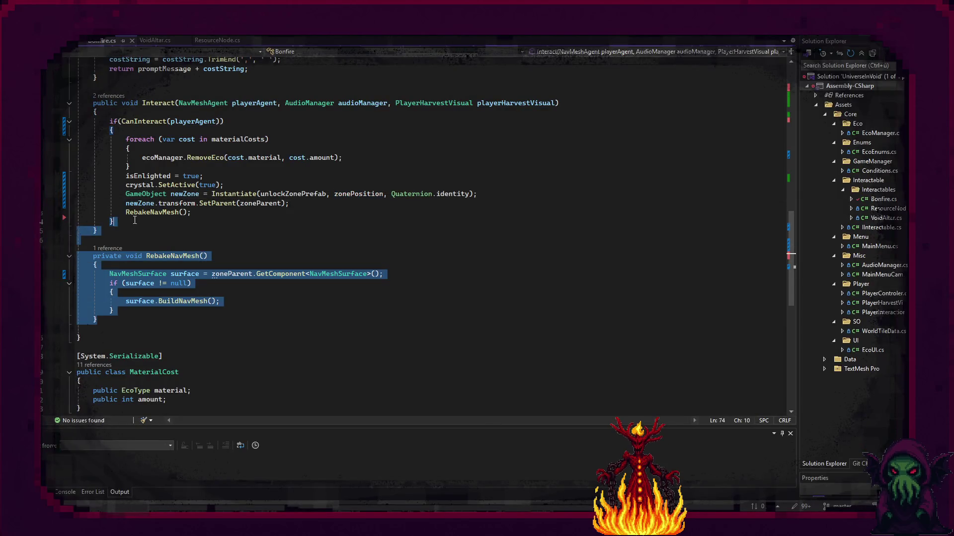
key("Delete")
left_click_drag(198, 213, 357, 205)
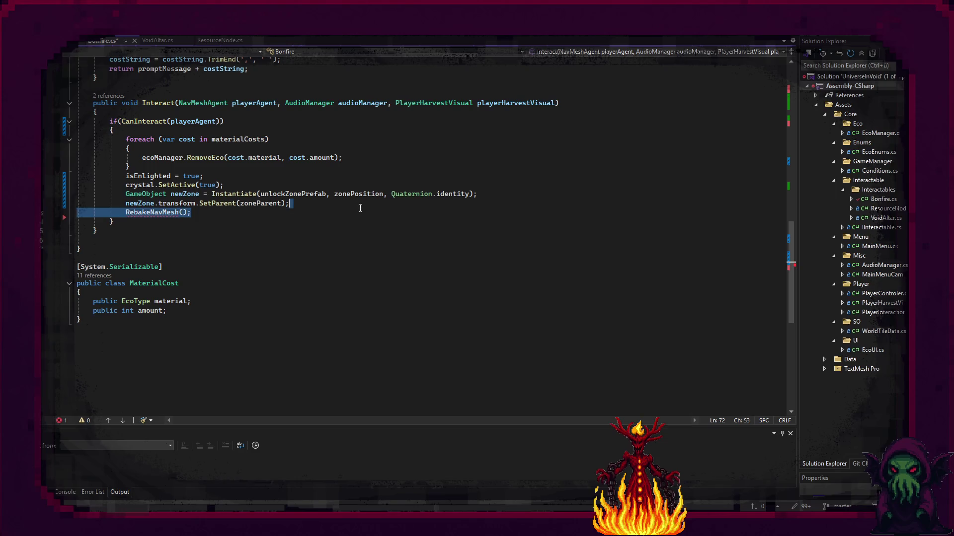
key("Delete")
left_click(139, 232)
left_click_drag(139, 232, 143, 226)
key("Delete")
Save Bonfire.cs and start a new play test in Unity
key("ctrl+s")
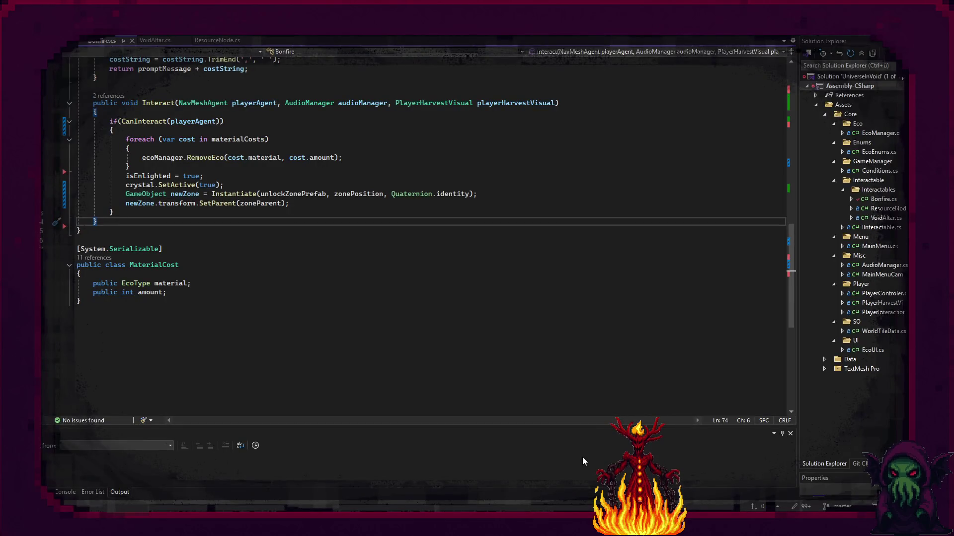
key("alt+Tab")
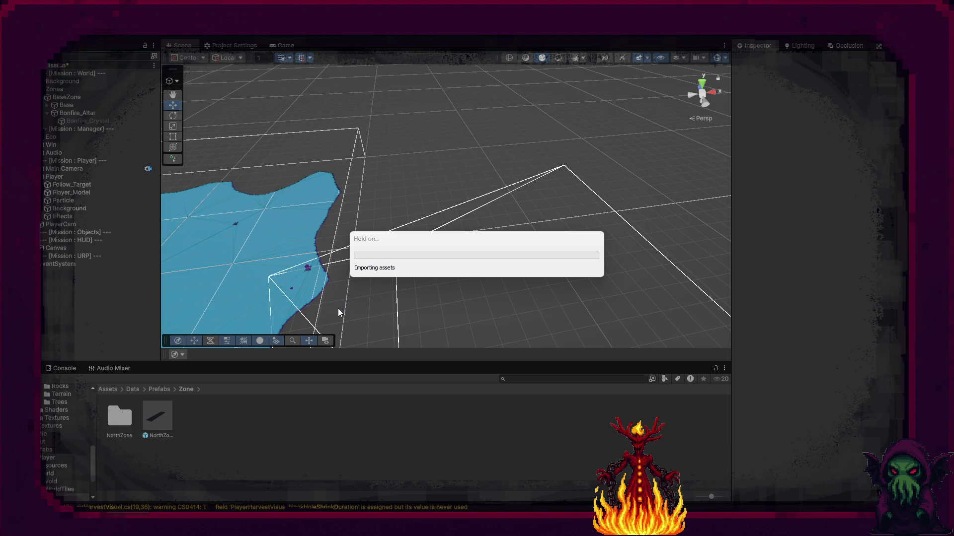
key("ctrl+p")
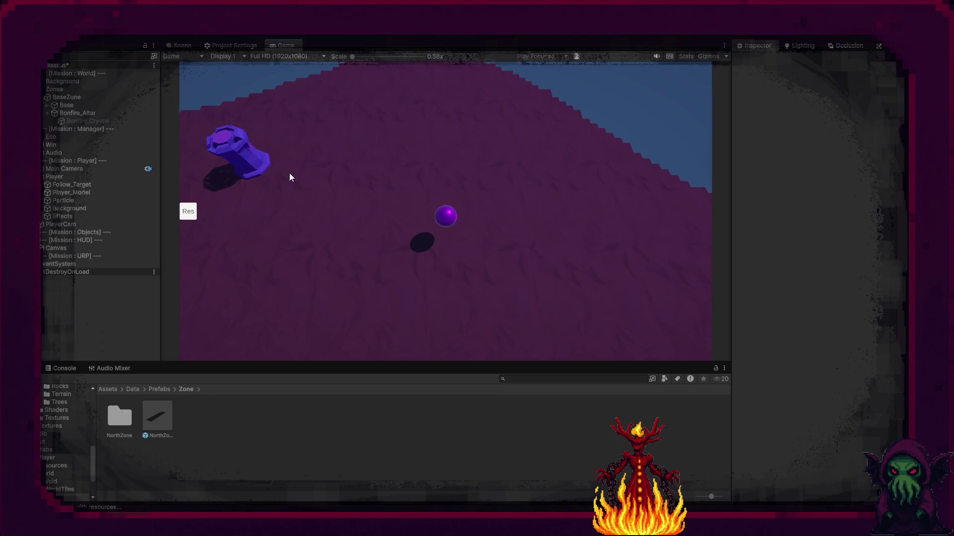
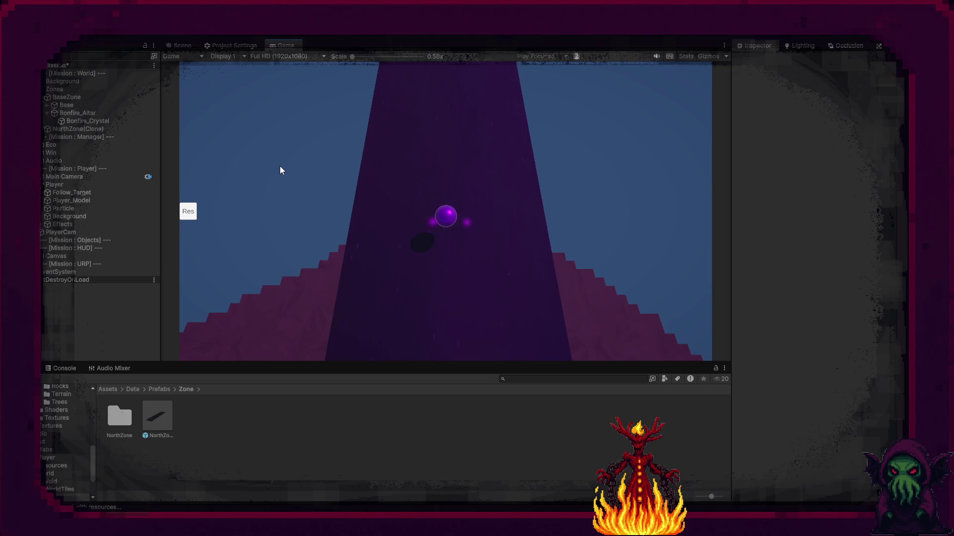
Leave the game camera, orbit the Scene view onto the bridge and select its plane
key("ctrl+s")
left_click(188, 51)
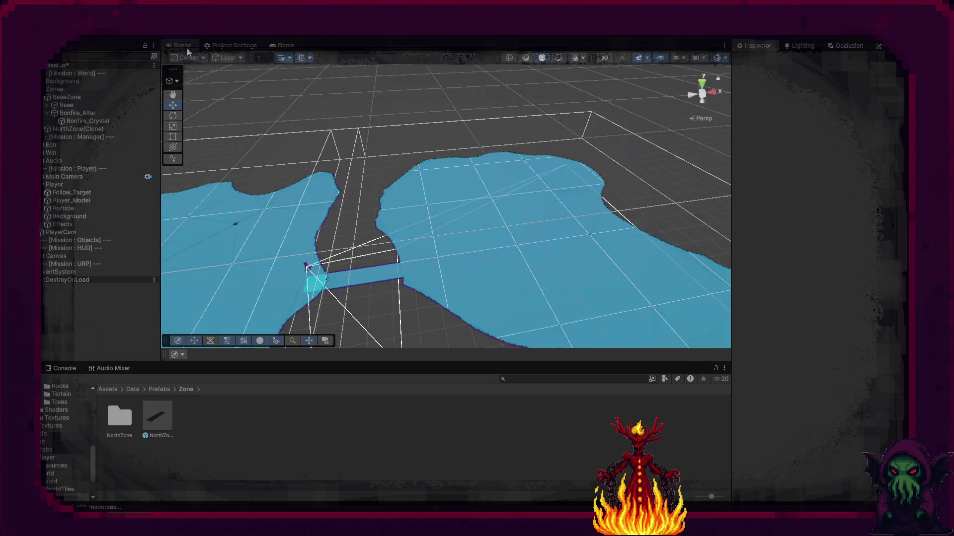
mouse_move(422, 222)
left_mouse_down()
mouse_move(334, 293)
mouse_move(343, 277)
mouse_move(277, 223)
mouse_move(353, 273)
mouse_move(306, 217)
mouse_move(371, 209)
mouse_move(426, 249)
mouse_move(528, 241)
mouse_move(543, 222)
mouse_move(463, 226)
left_mouse_up()
left_click(463, 227)
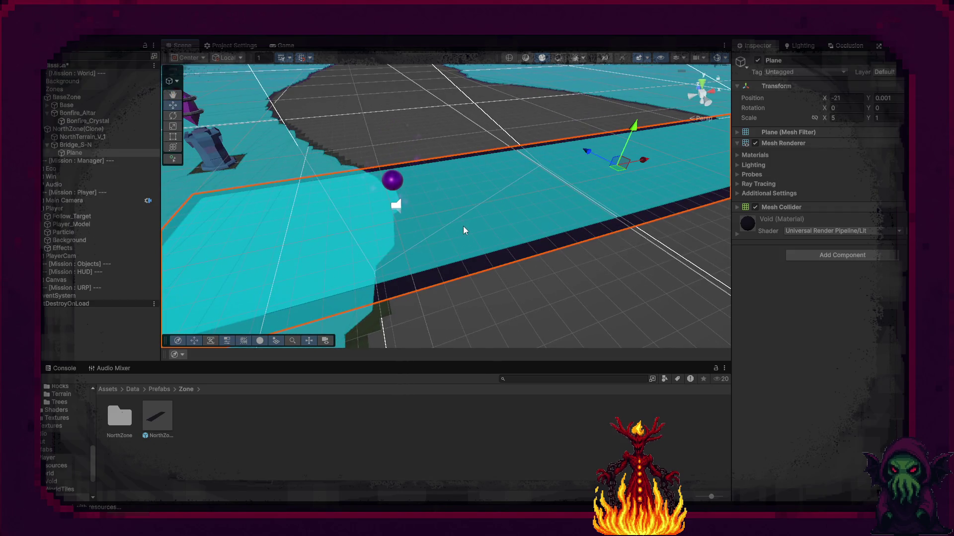
Add a NavMesh Link component to the bridge Plane and expand its positions
left_click(826, 258)
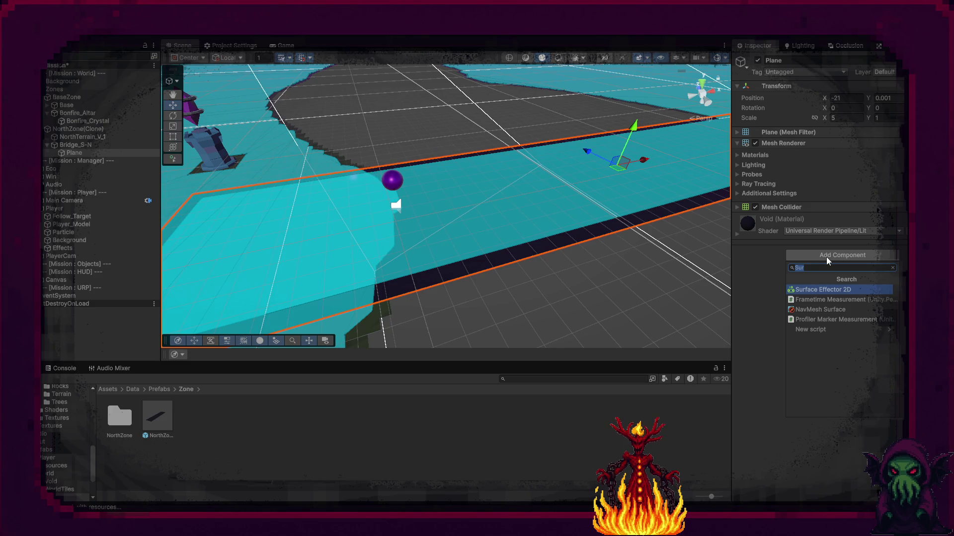
type("Nav")
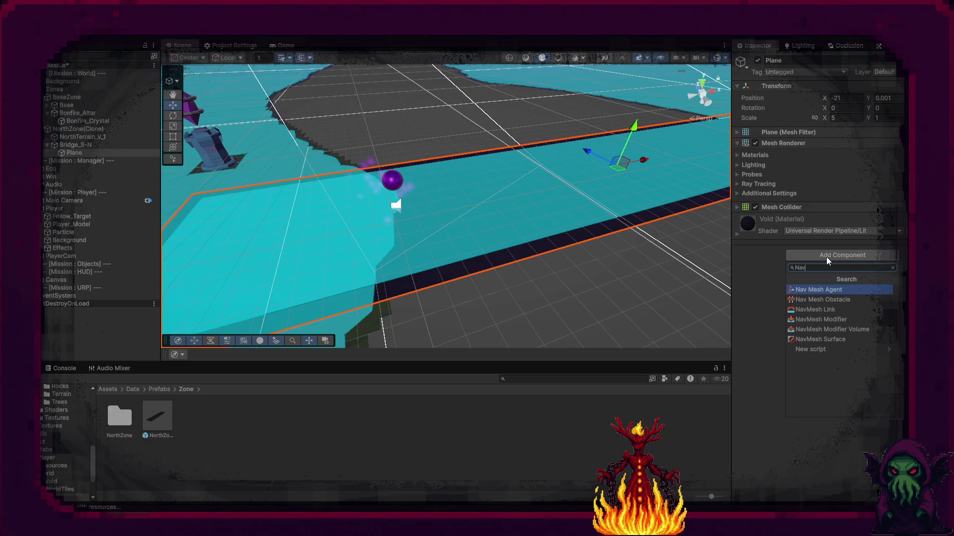
left_click(824, 309)
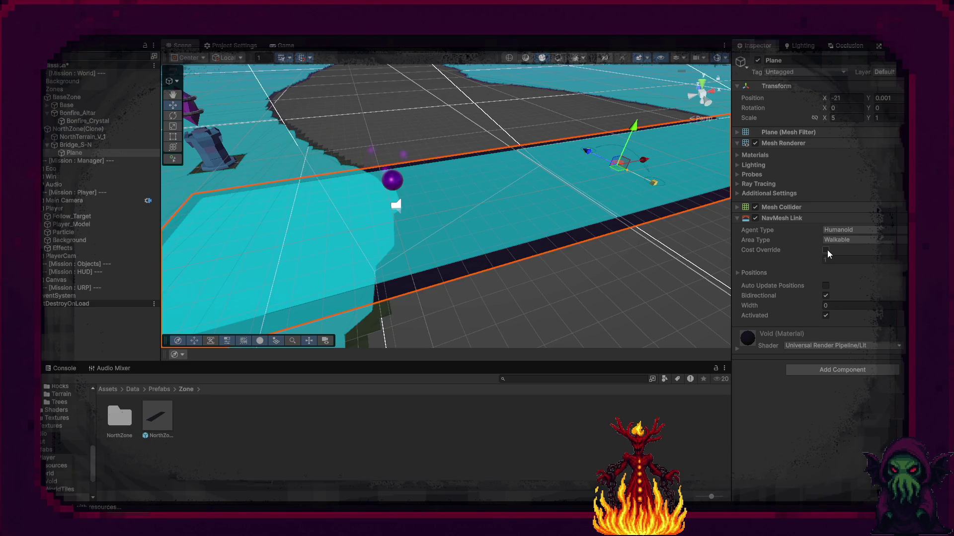
left_click(756, 275)
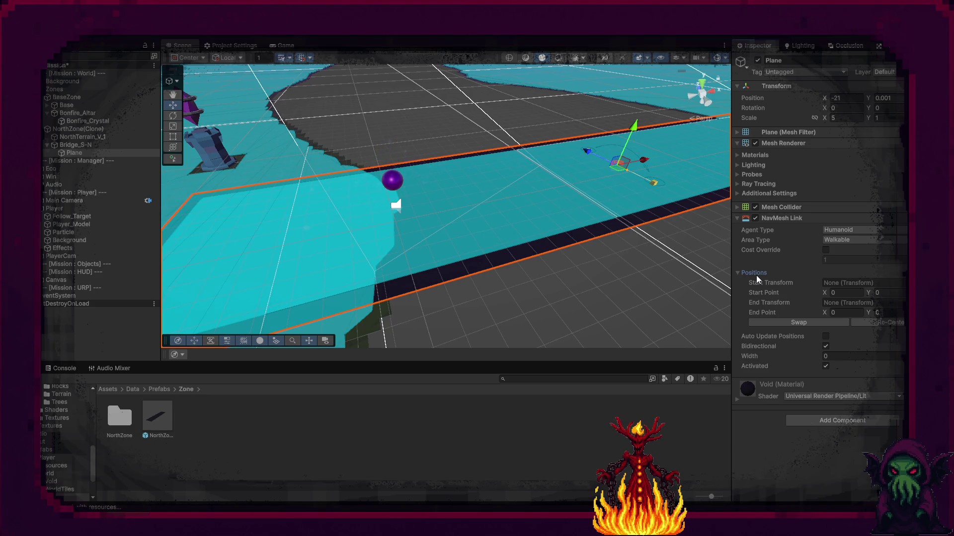
Shift the bridge plane along X to -20 with the move gizmo
mouse_move(646, 279)
left_mouse_down()
mouse_move(611, 276)
mouse_move(634, 213)
left_mouse_up()
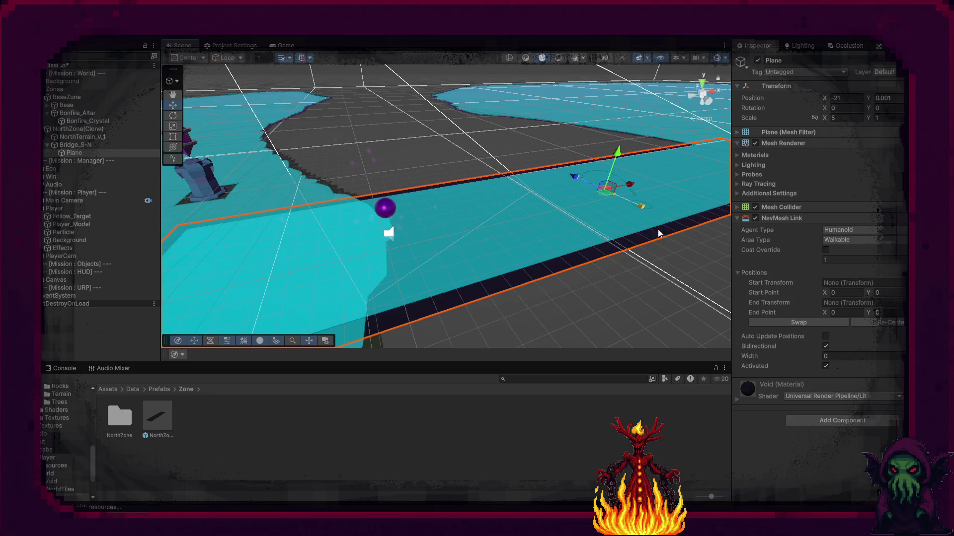
mouse_move(631, 187)
left_mouse_down()
mouse_move(625, 199)
mouse_move(272, 285)
mouse_move(527, 207)
mouse_move(649, 201)
left_mouse_up()
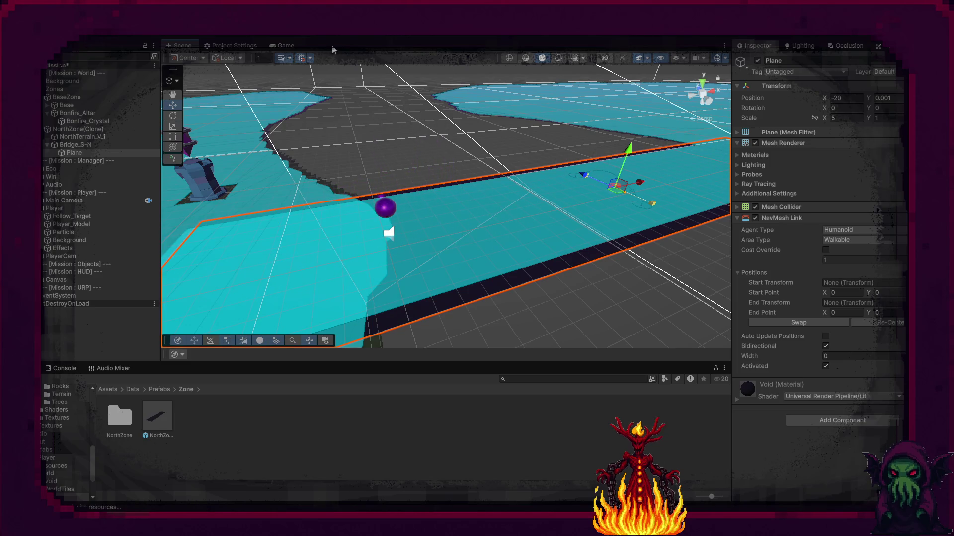
left_click(285, 46)
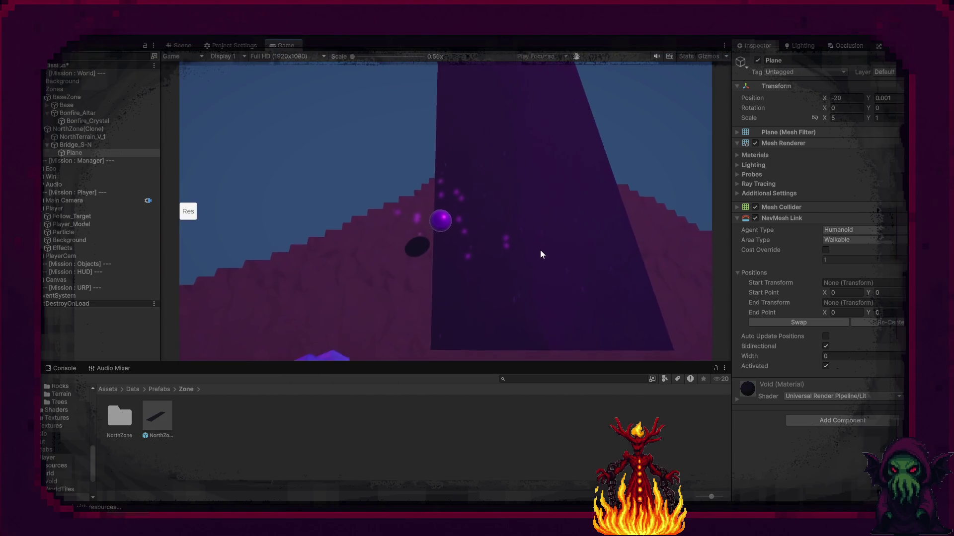
Re-center the link endpoints, enable Auto Update Positions, and stop play mode
left_click(875, 323)
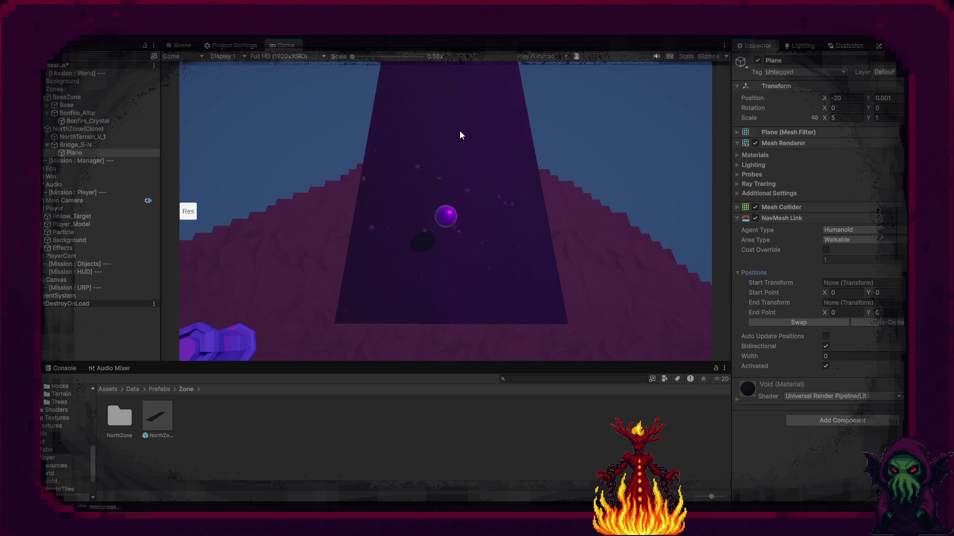
left_click(827, 336)
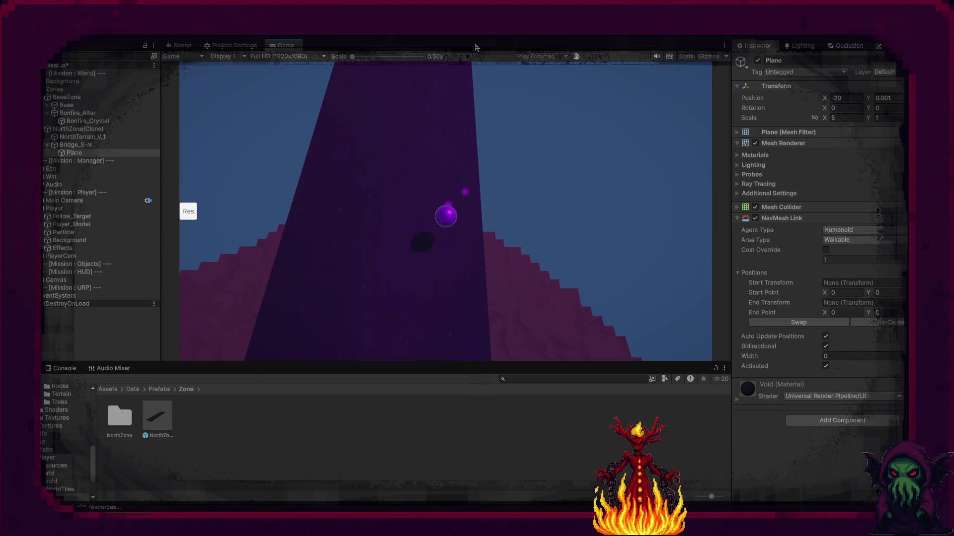
key("ctrl+p")
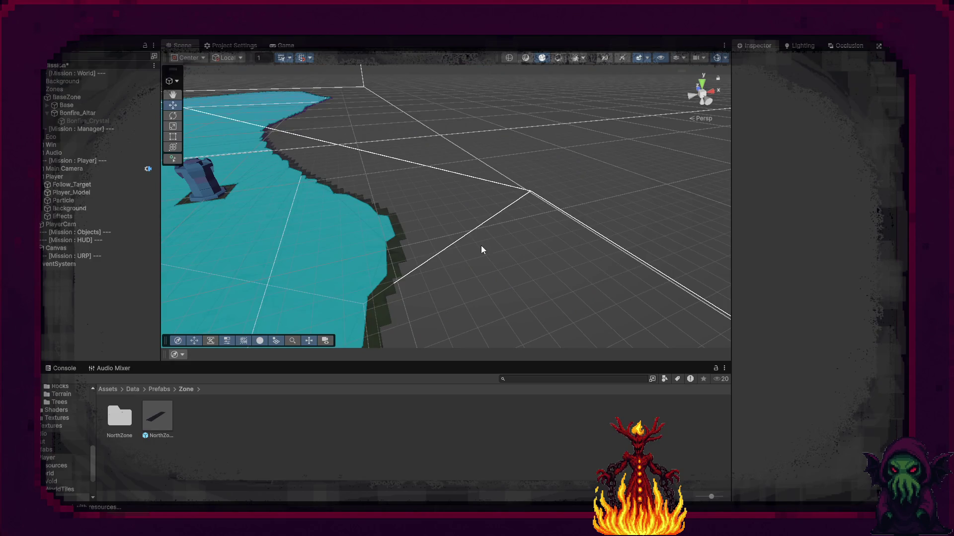
Open the NorthZone prefab for editing
left_click(163, 414)
double_click(163, 412)
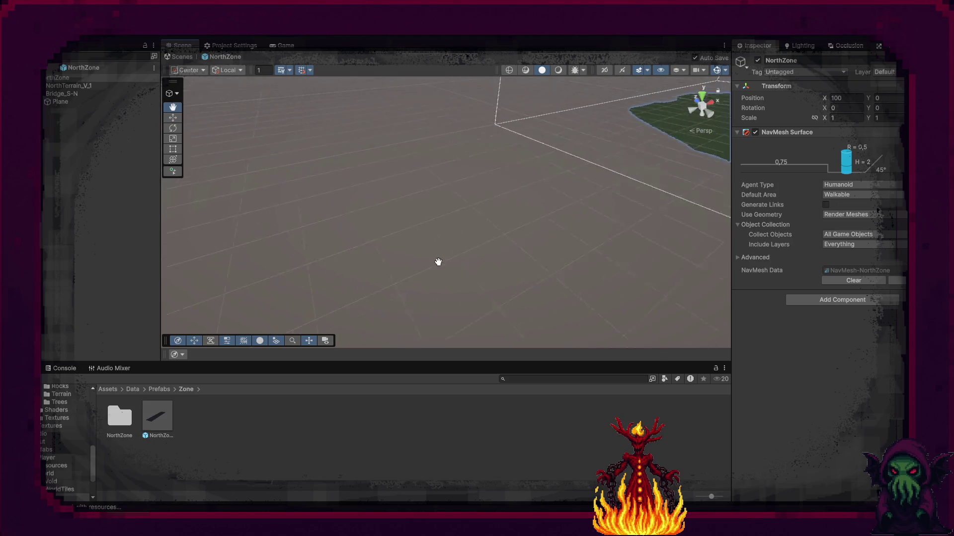
scroll(381, 258, "down", 5)
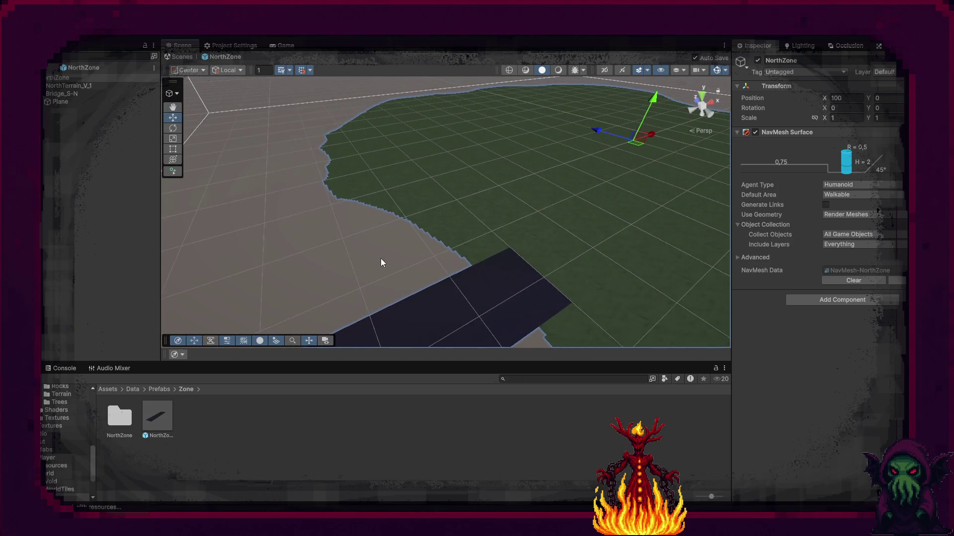
scroll(422, 294, "down", 2)
Add a NavMesh Link component to the prefab's bridge Plane
key("w")
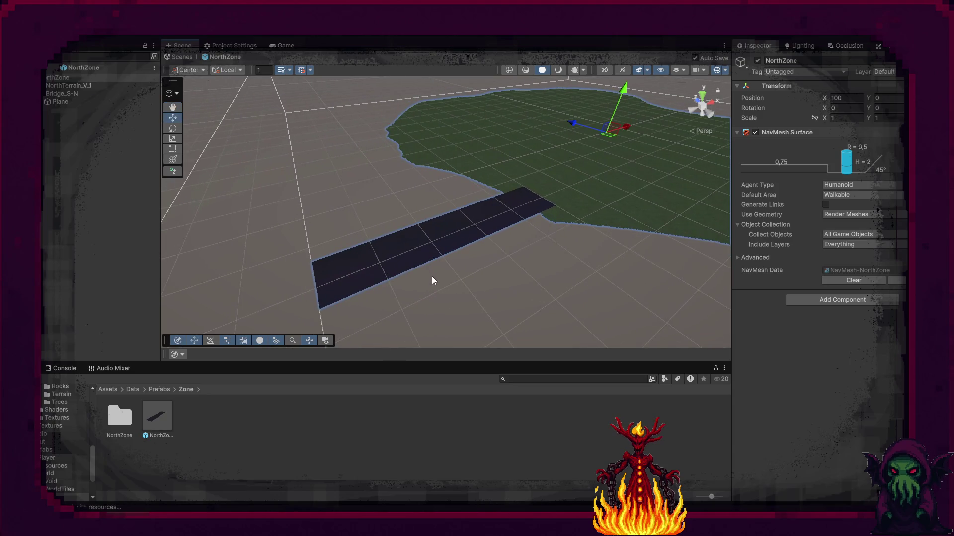
left_click(420, 252)
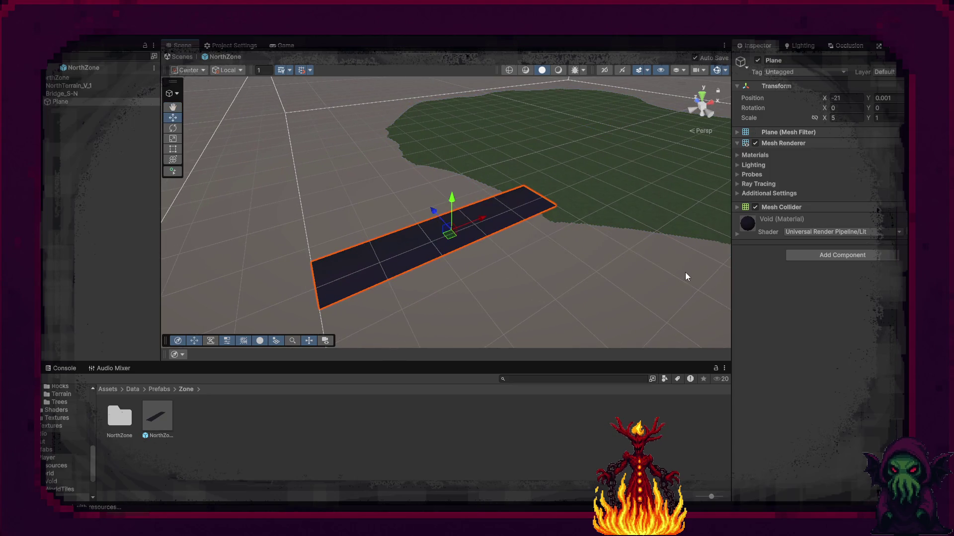
left_click(809, 256)
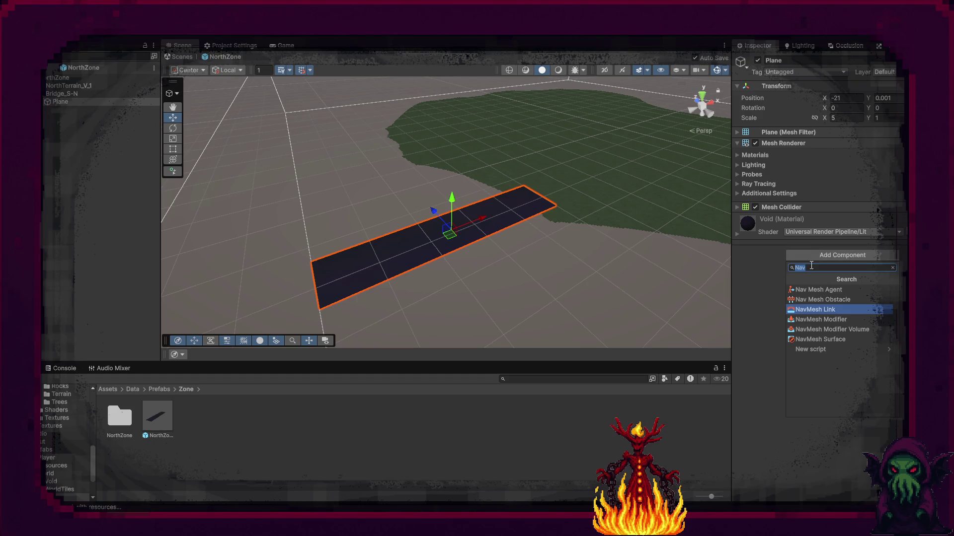
left_click(840, 311)
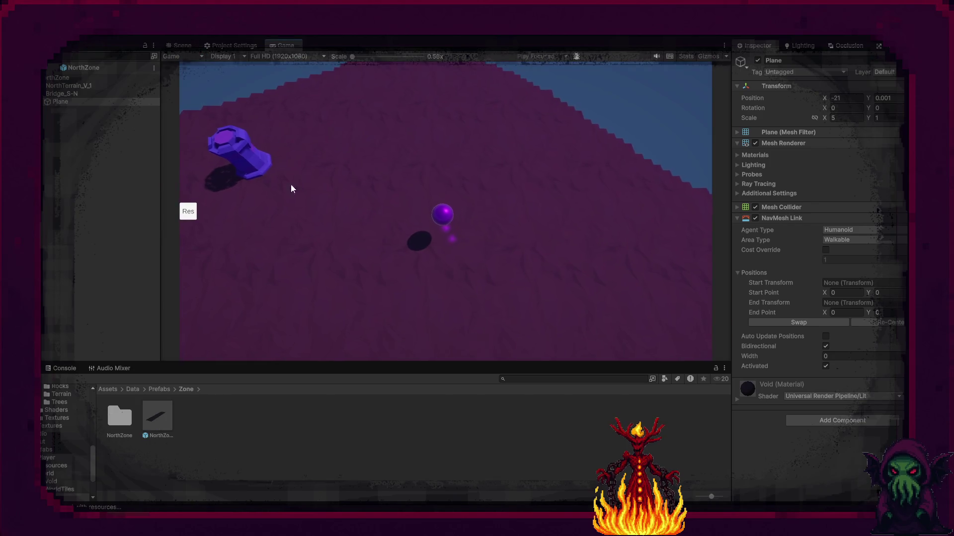
Walk the player sphere past the pedestal onto and along the bridge, then stop play
left_click(273, 177)
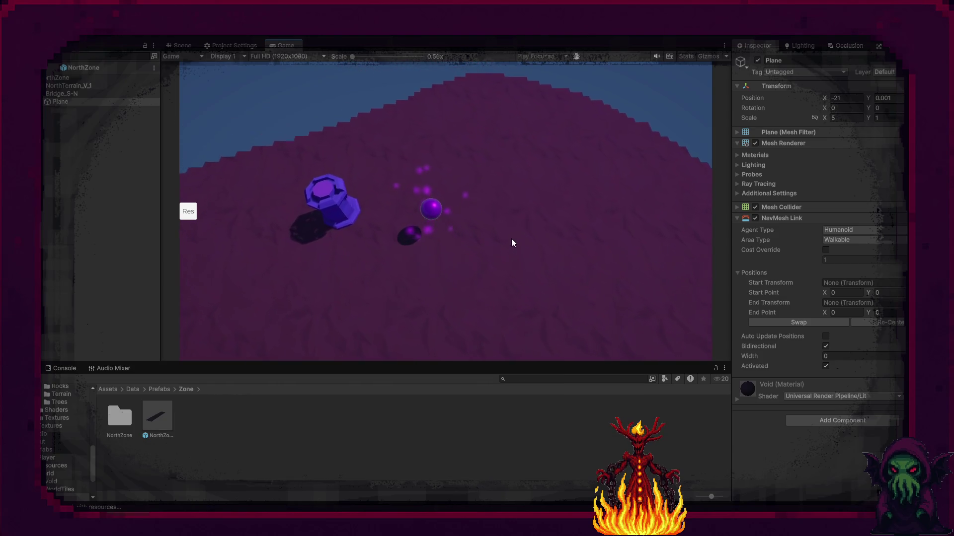
left_click(614, 176)
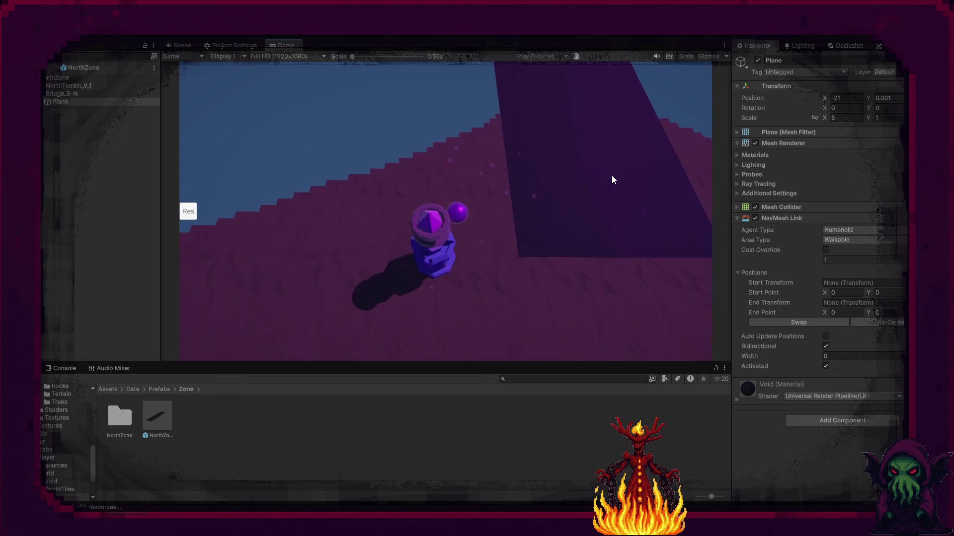
left_click(475, 75)
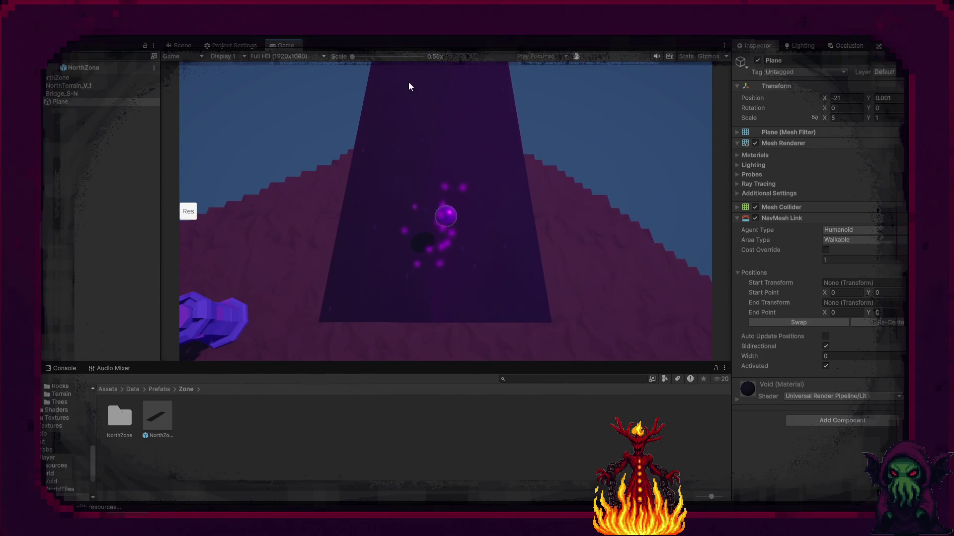
key("ctrl+p")
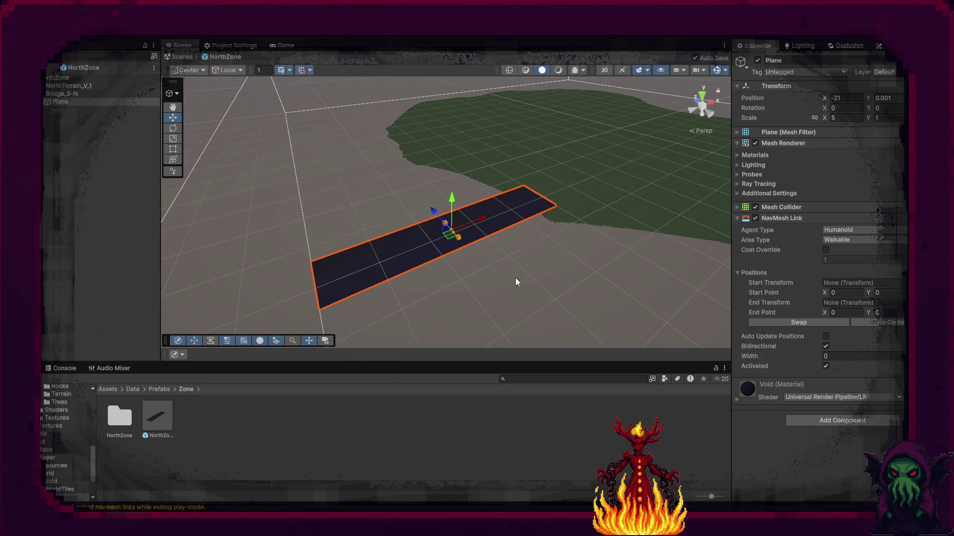
Set the NavMesh Link width to 25 and save the prefab
left_click(825, 355)
key("Return")
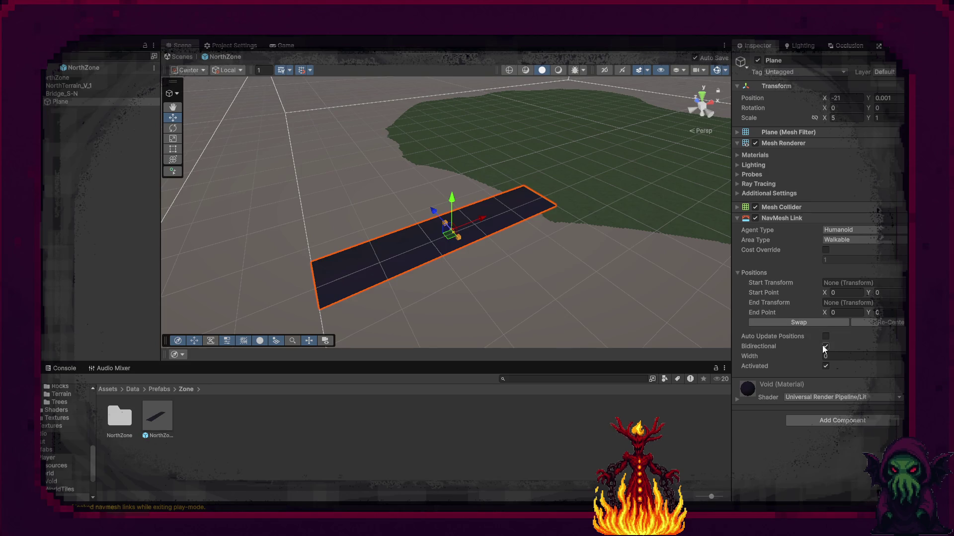
type("25")
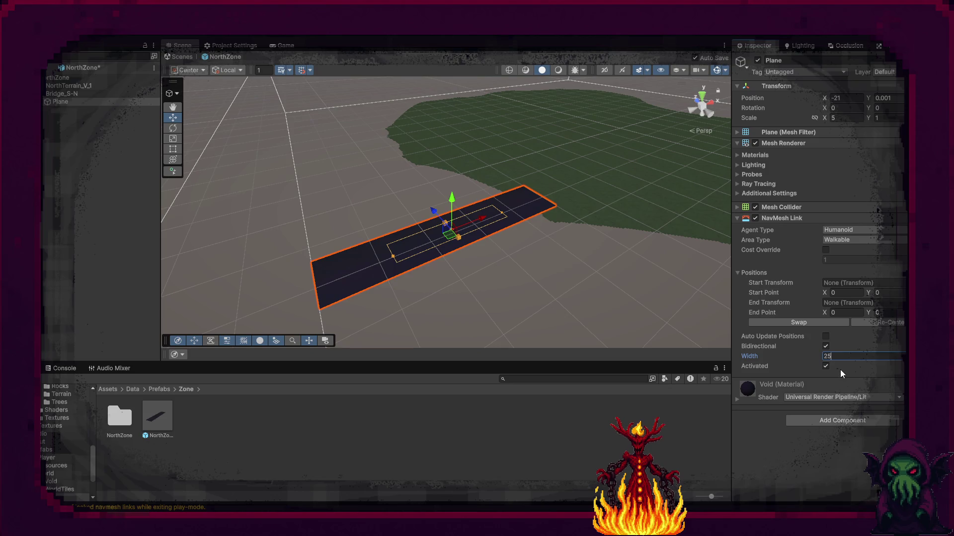
key("ctrl+s")
Raise the link width to 50, save the prefab, and start the game
type("50")
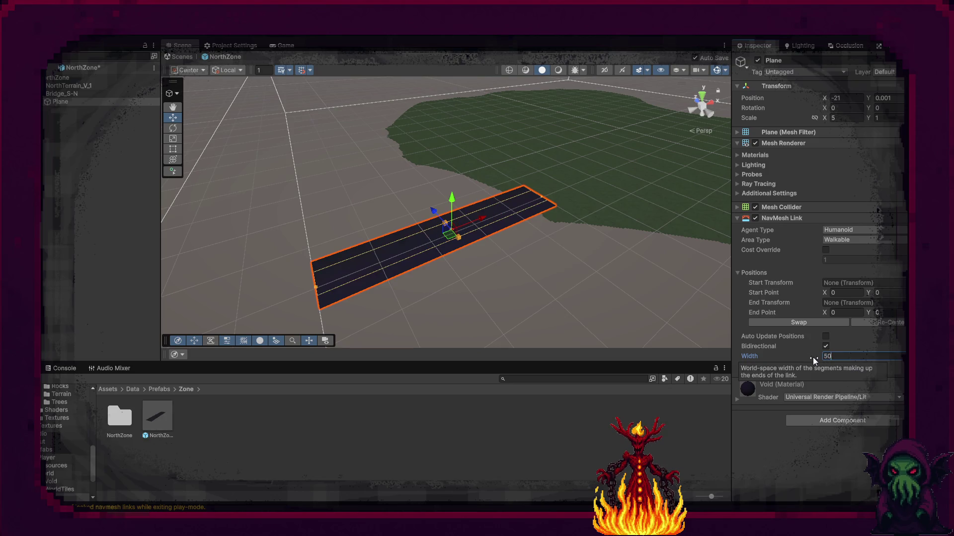
key("Return")
mouse_move(497, 249)
left_mouse_down()
mouse_move(585, 288)
mouse_move(549, 255)
mouse_move(633, 283)
mouse_move(417, 132)
mouse_move(420, 145)
mouse_move(422, 130)
mouse_move(635, 281)
mouse_move(625, 269)
left_mouse_up()
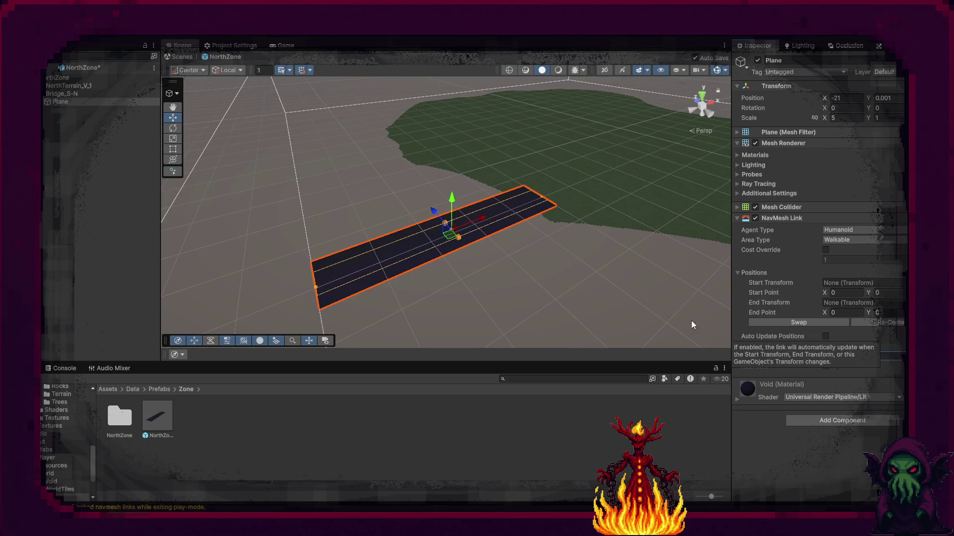
key("ctrl+s")
scroll(624, 273, "down", 5)
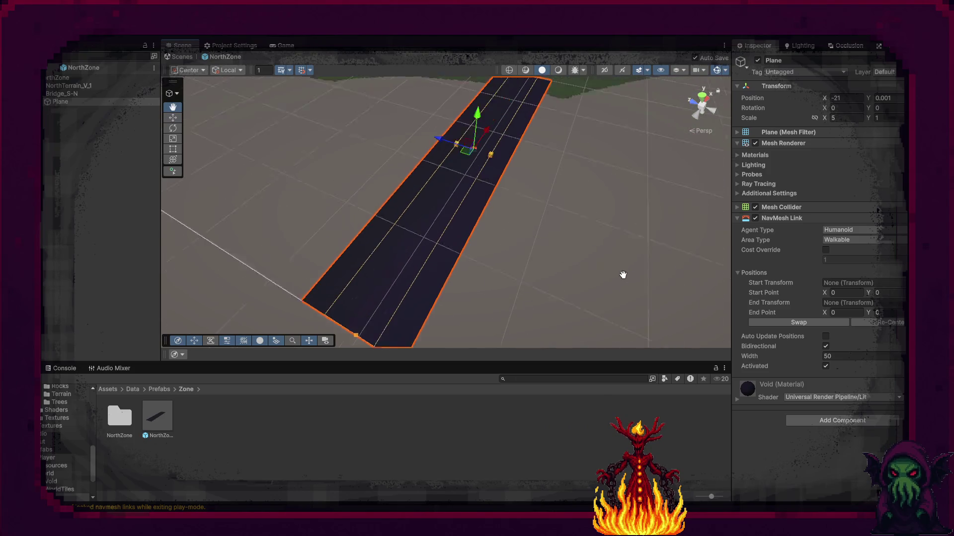
key("w")
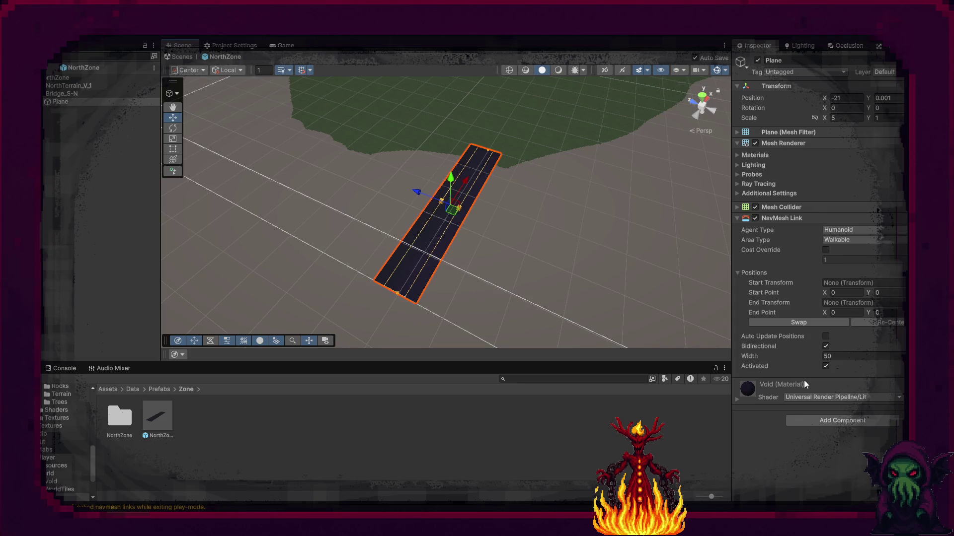
left_click(470, 37)
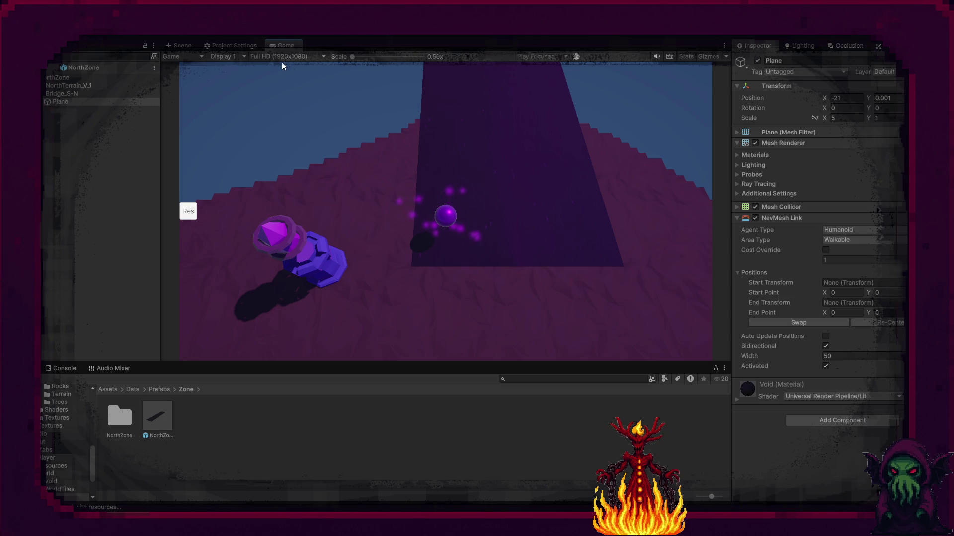
Return to the Scene view, enter 50 and orbit along the bridge plane
left_click(182, 45)
mouse_move(529, 217)
left_mouse_down()
mouse_move(560, 186)
mouse_move(415, 162)
mouse_move(279, 212)
mouse_move(296, 198)
left_mouse_up()
type("5")
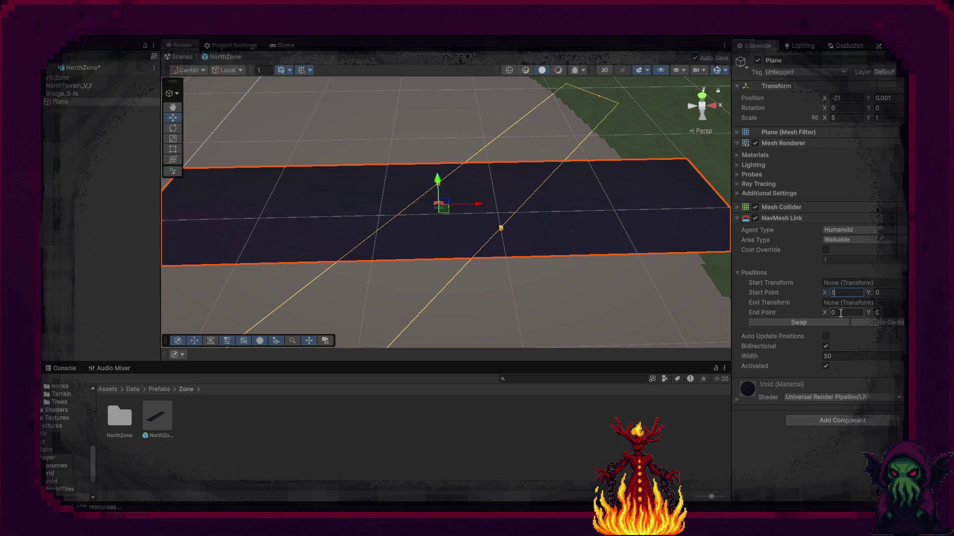
type("0")
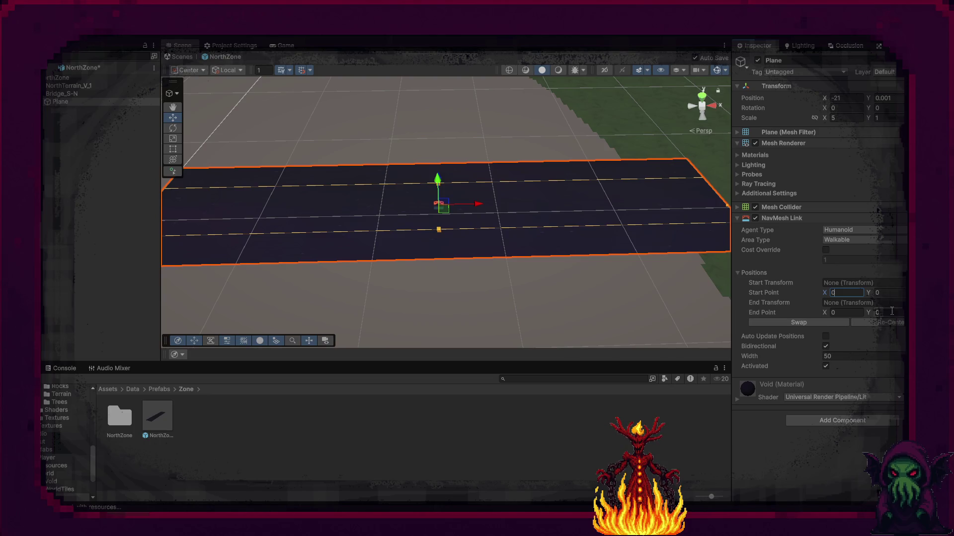
mouse_move(570, 266)
left_mouse_down()
mouse_move(624, 213)
mouse_move(390, 193)
mouse_move(417, 171)
left_mouse_up()
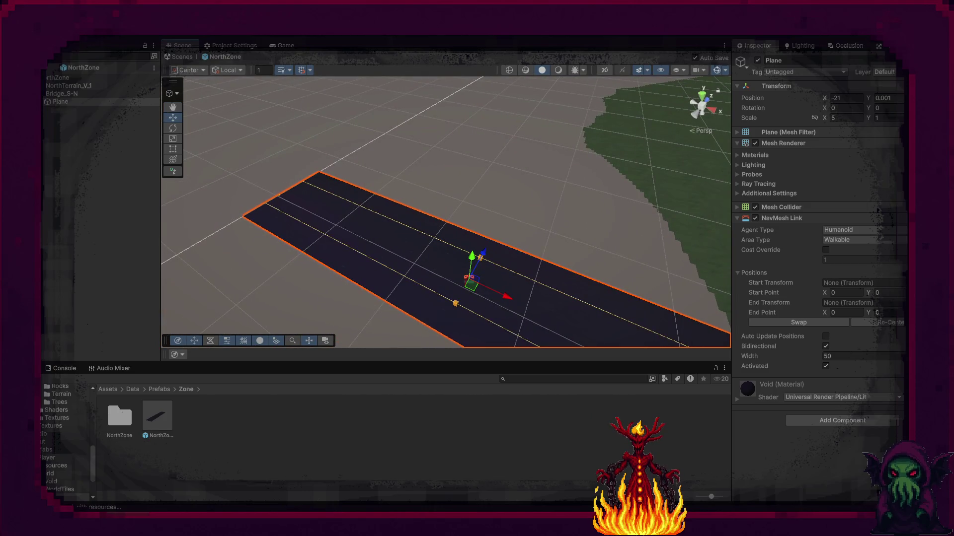
Start the game and orbit to inspect the cyan navmesh near the purple sphere
key("ctrl+p")
mouse_move(206, 230)
left_mouse_down()
mouse_move(560, 207)
mouse_move(436, 245)
mouse_move(403, 273)
mouse_move(440, 250)
left_mouse_up()
left_click_drag(450, 249, 612, 262)
mouse_move(406, 232)
left_mouse_down()
mouse_move(494, 224)
mouse_move(550, 257)
mouse_move(660, 278)
mouse_move(604, 278)
mouse_move(537, 298)
left_mouse_up()
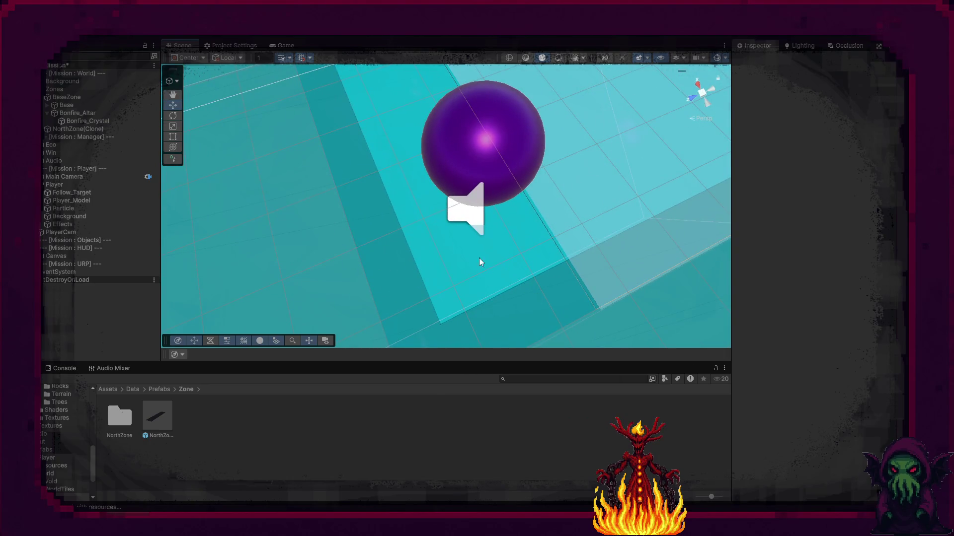
Stop the running game and open the NorthZone prefab with AI navigation options
left_click(279, 45)
key("ctrl+p")
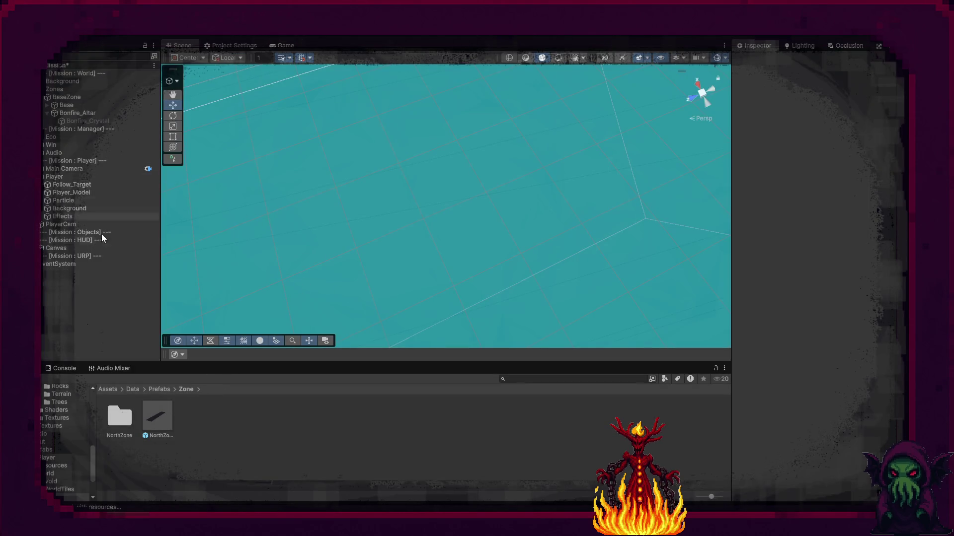
double_click(156, 412)
left_click_drag(392, 252, 443, 297)
left_click(180, 358)
Deactivate the bridge Plane under Bridge_S-N
left_click(398, 288)
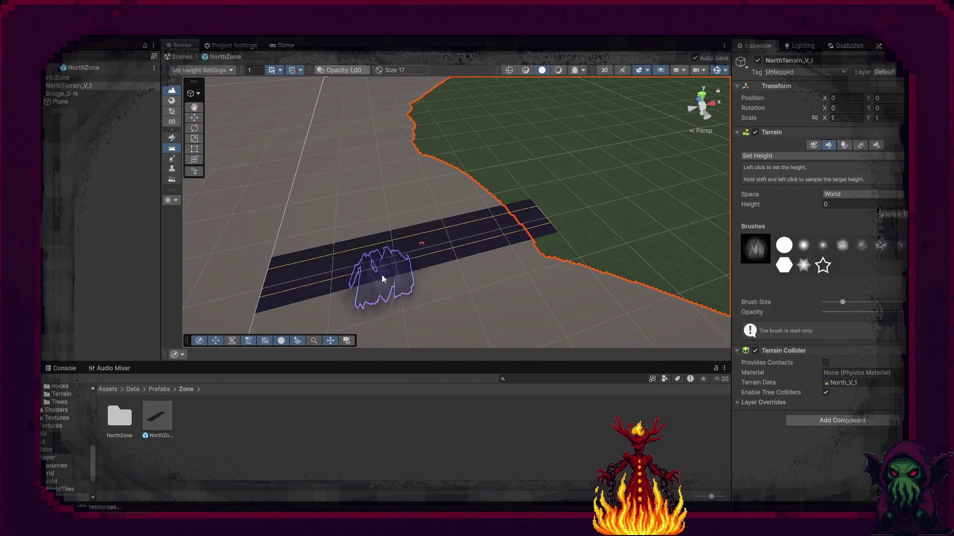
left_click(67, 94)
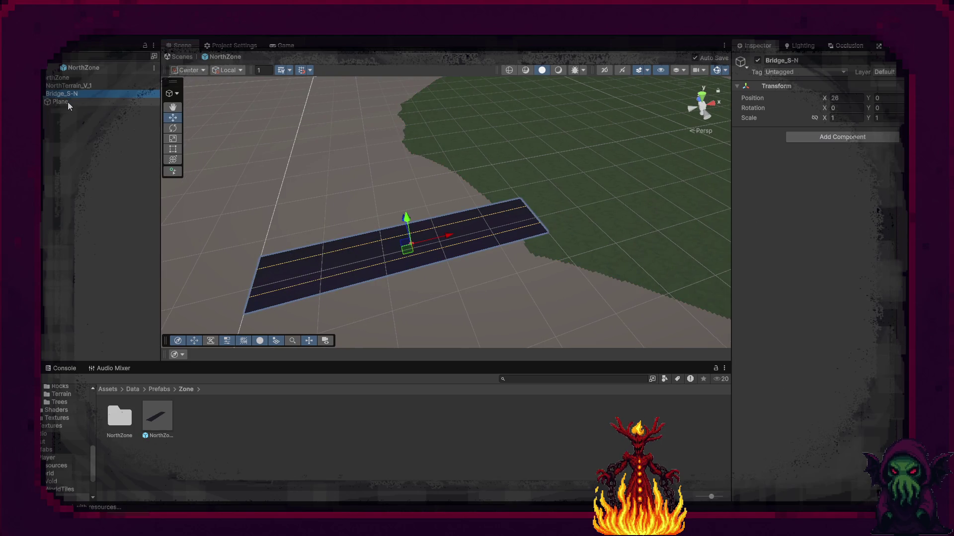
left_click(68, 102)
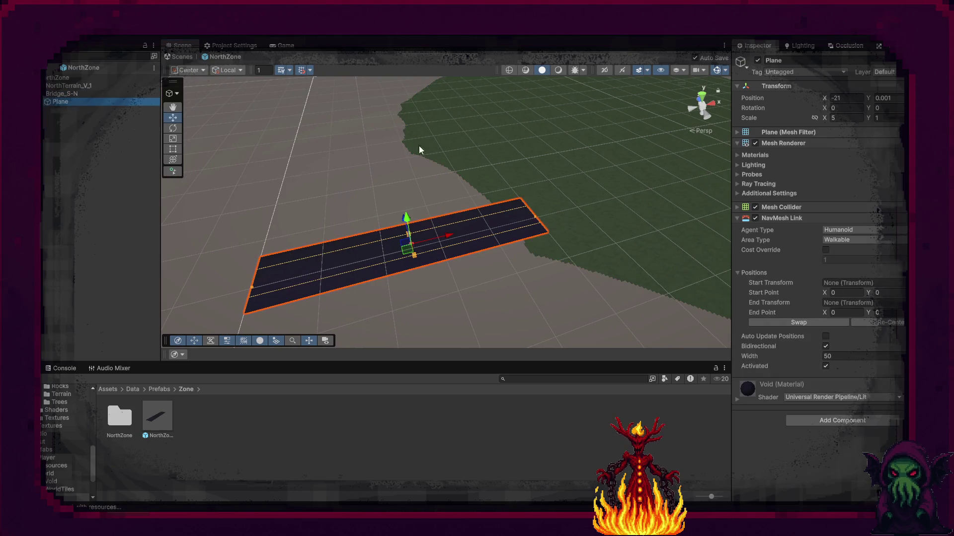
left_click(758, 61)
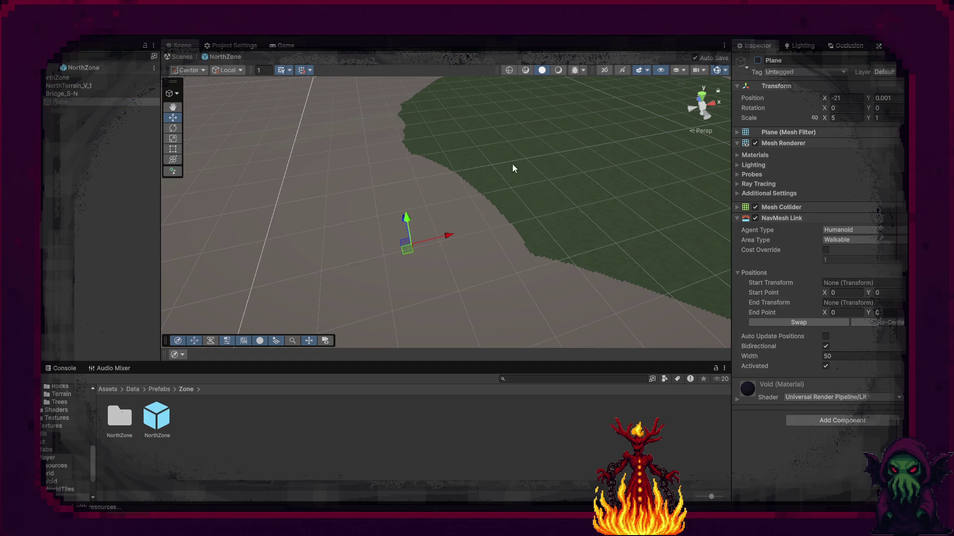
Rebake the navmesh from the NorthZone root object
left_click(67, 94)
left_click(76, 87)
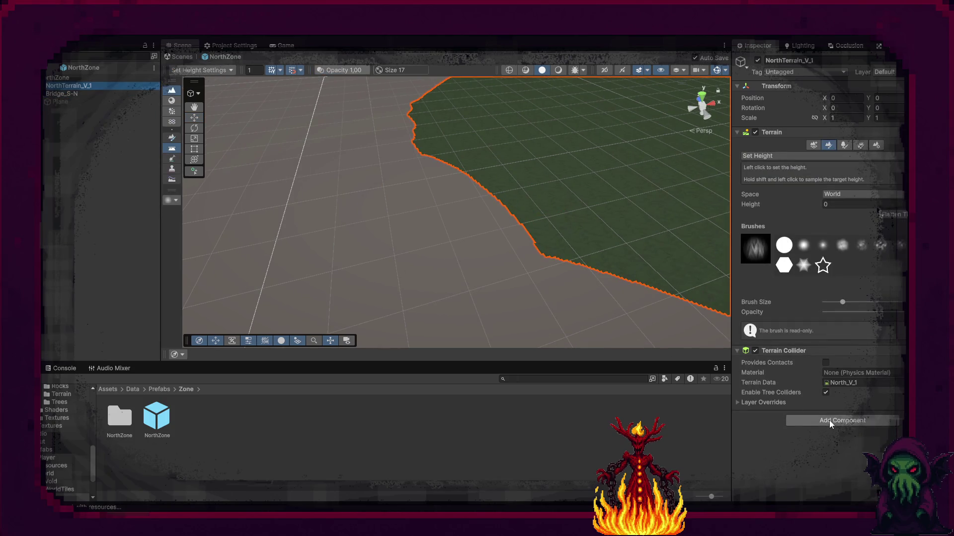
left_click(89, 78)
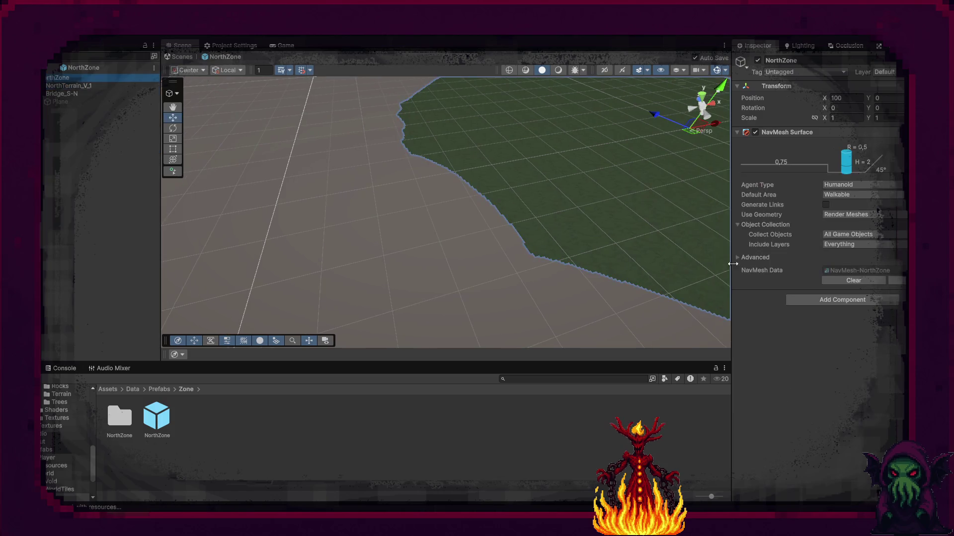
left_click(893, 281)
scroll(444, 225, "down", 3)
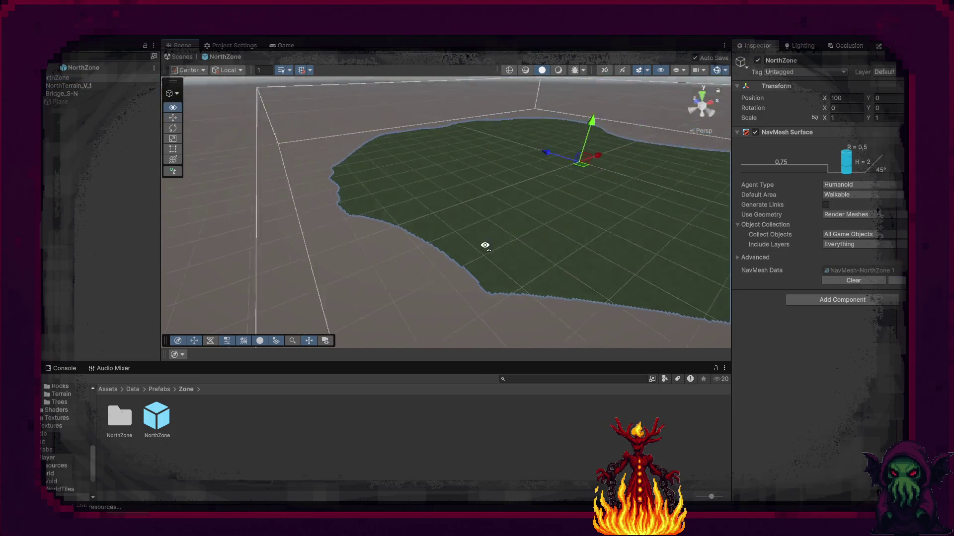
Reactivate the bridge Plane and tilt the view to centre it
left_click(62, 95)
left_click(64, 101)
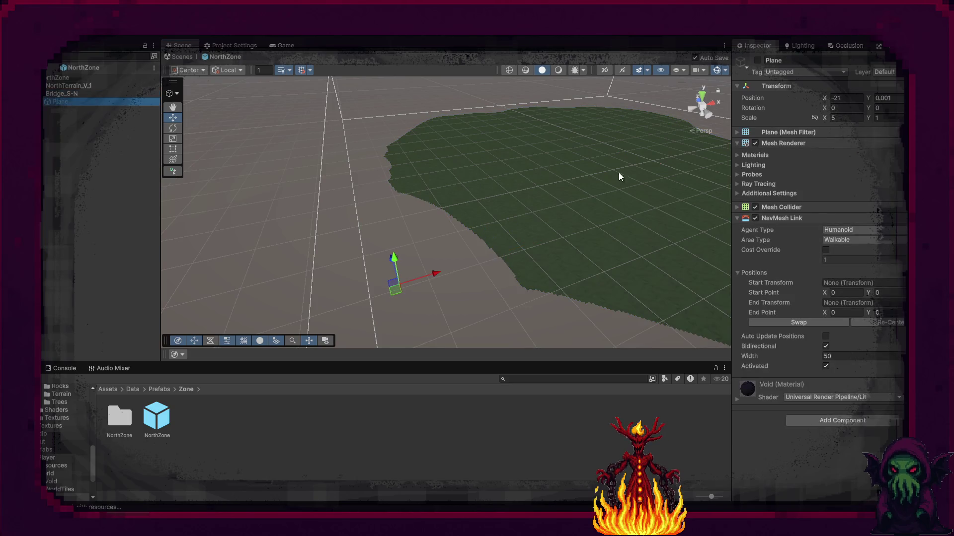
left_click(758, 61)
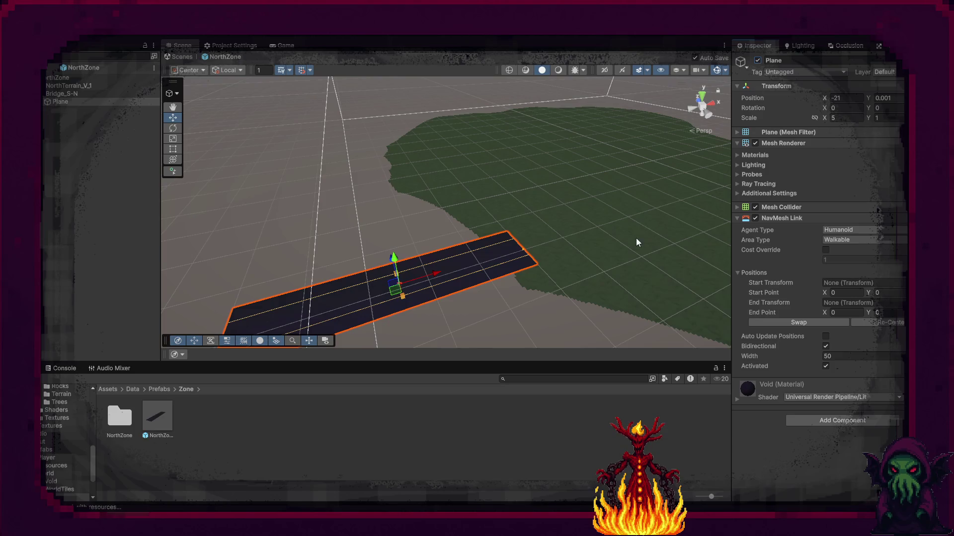
left_click_drag(636, 234, 571, 276)
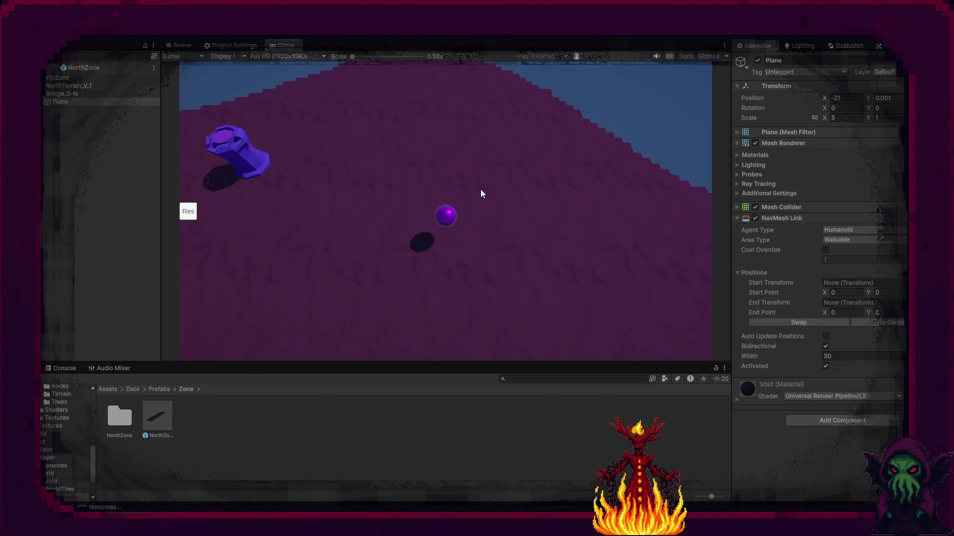
Move the player sphere to the blue pedestal, across the terrain and along the dark bridge
left_click(320, 238)
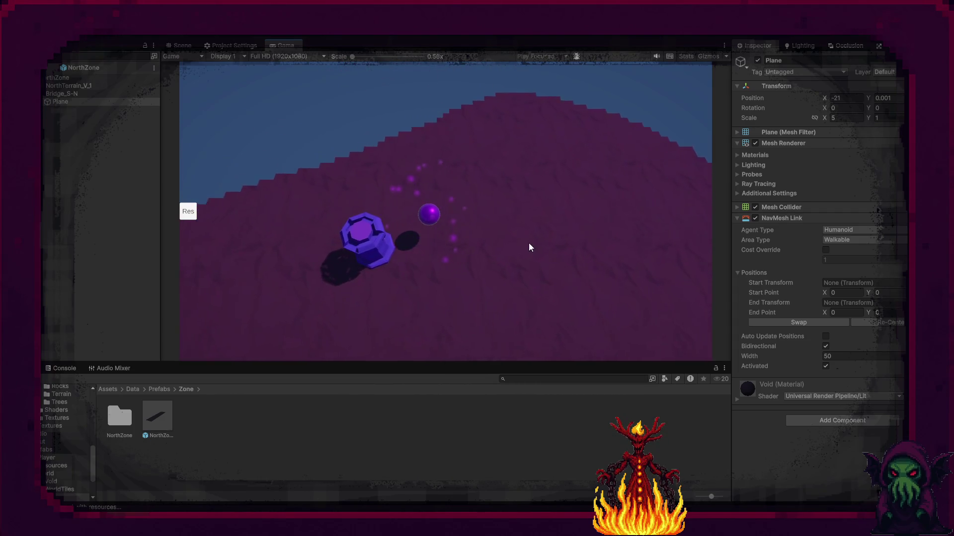
left_click(665, 263)
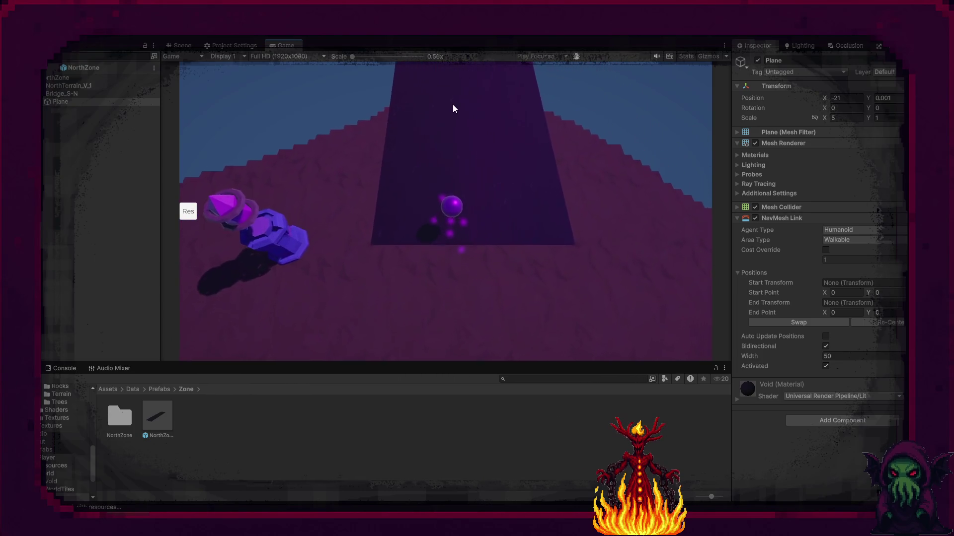
left_click(457, 85)
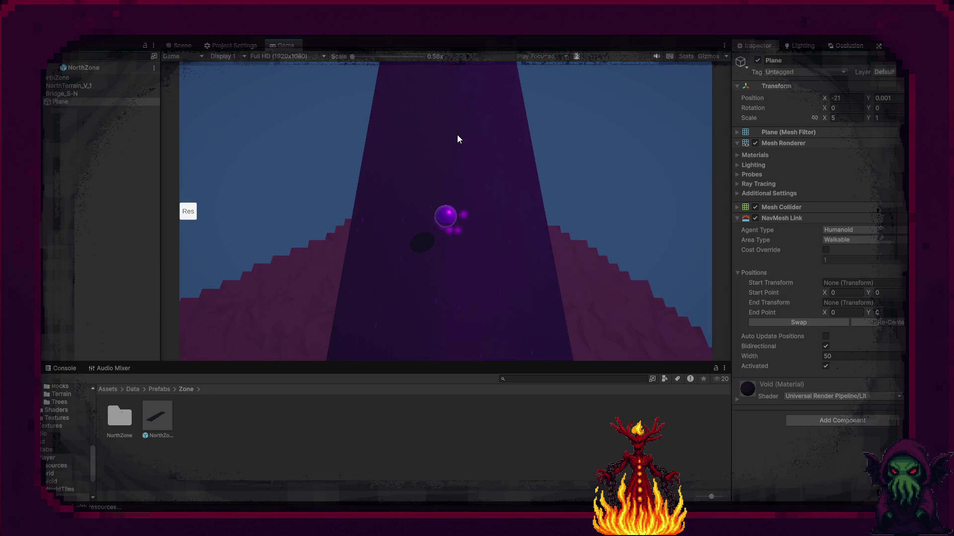
left_click(183, 45)
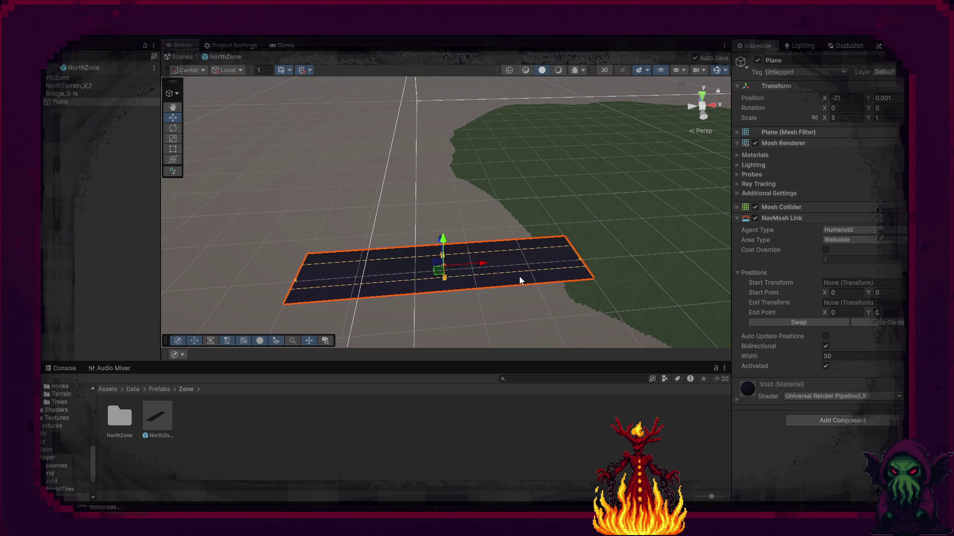
Put the bridge Plane and NorthTerrain_V_1 on the Ground layer
left_click(888, 72)
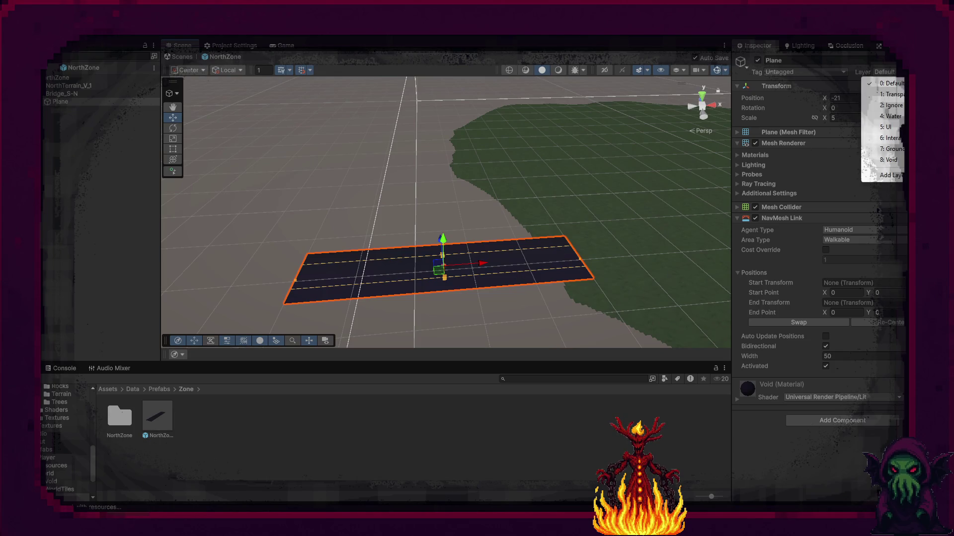
left_click(876, 149)
left_click(624, 194)
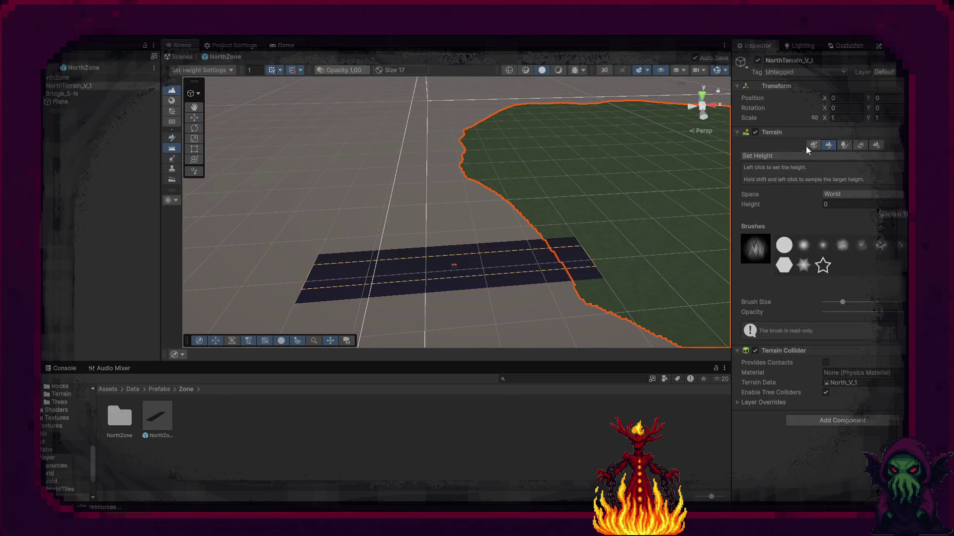
left_click(886, 74)
left_click(897, 151)
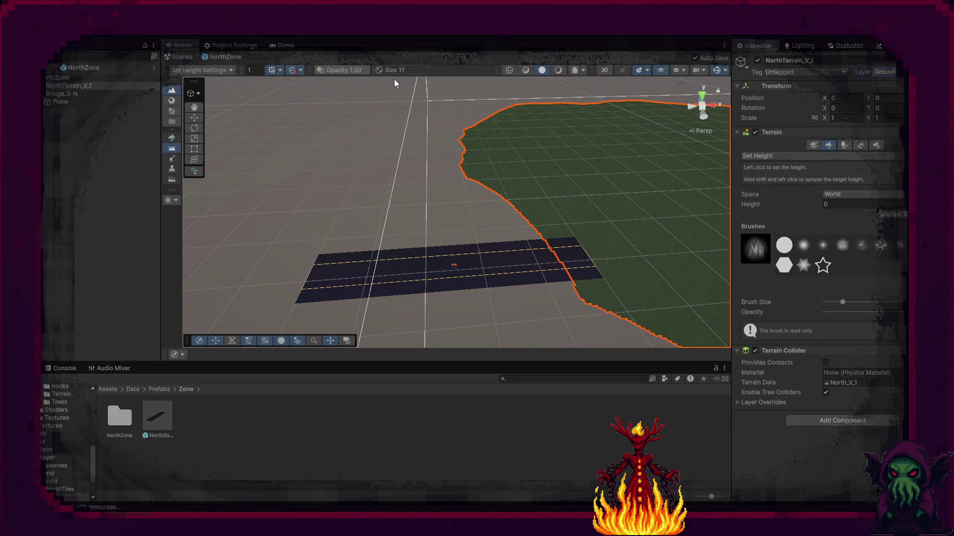
Check the game, reassign NorthTerrain_V_1 to Ground in the running scene, then stop playing
left_click(273, 48)
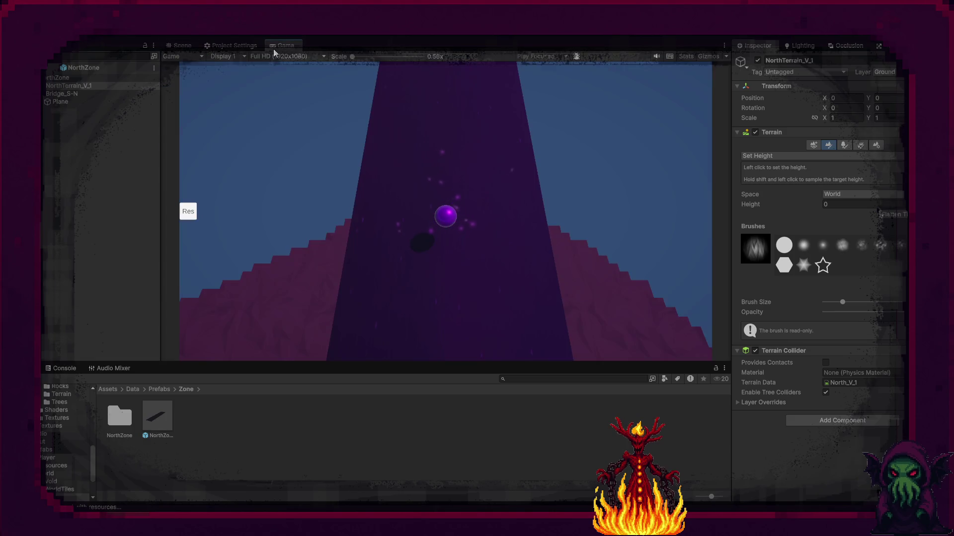
left_click(189, 50)
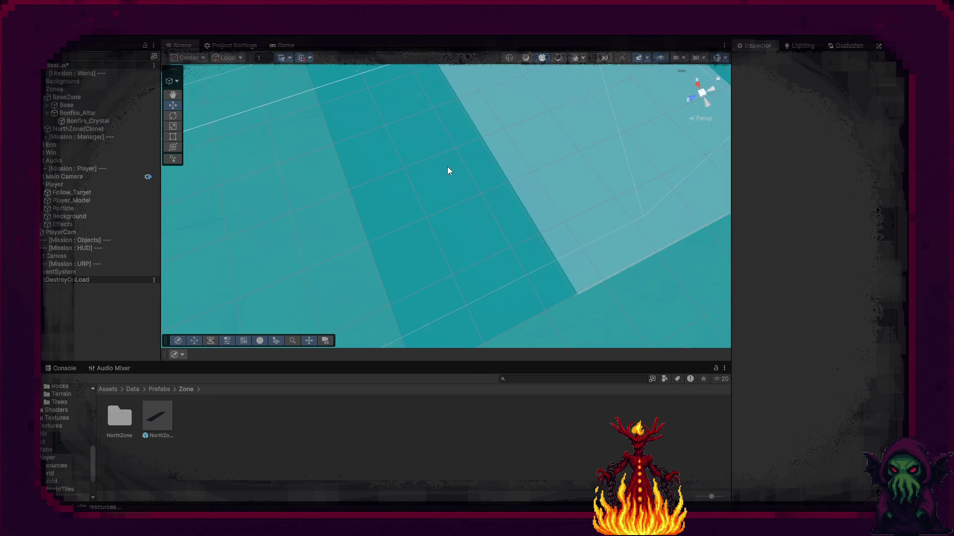
left_click(464, 152)
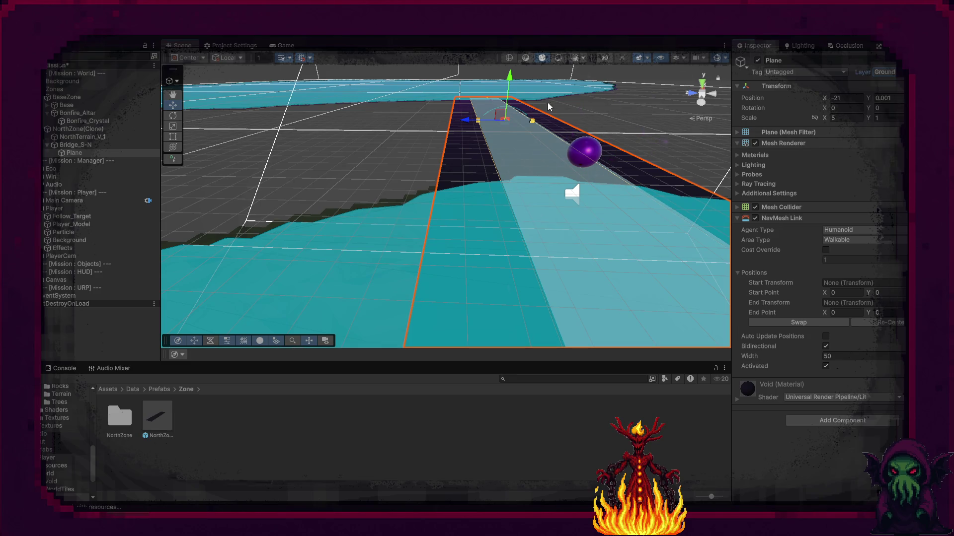
left_click(625, 90)
left_click(883, 72)
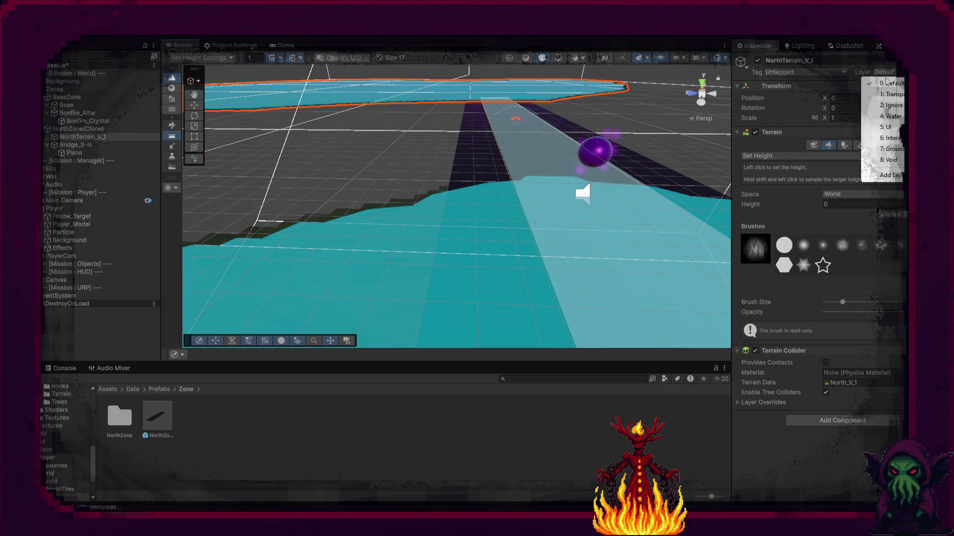
left_click(892, 149)
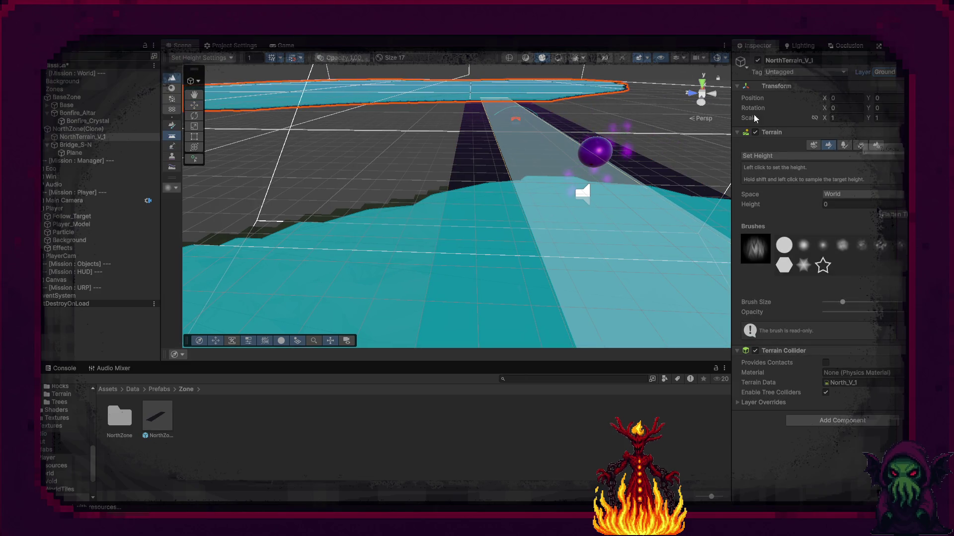
left_click(282, 46)
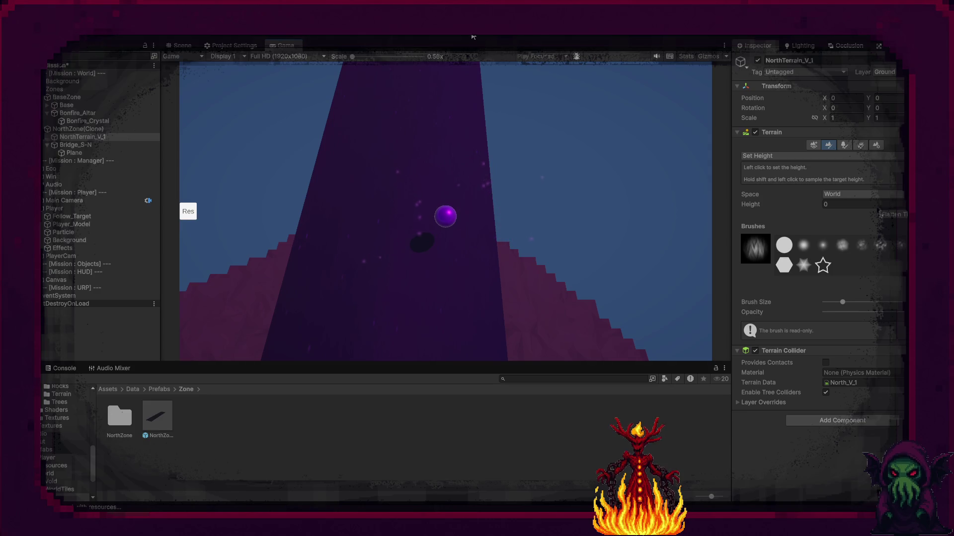
key("ctrl+p")
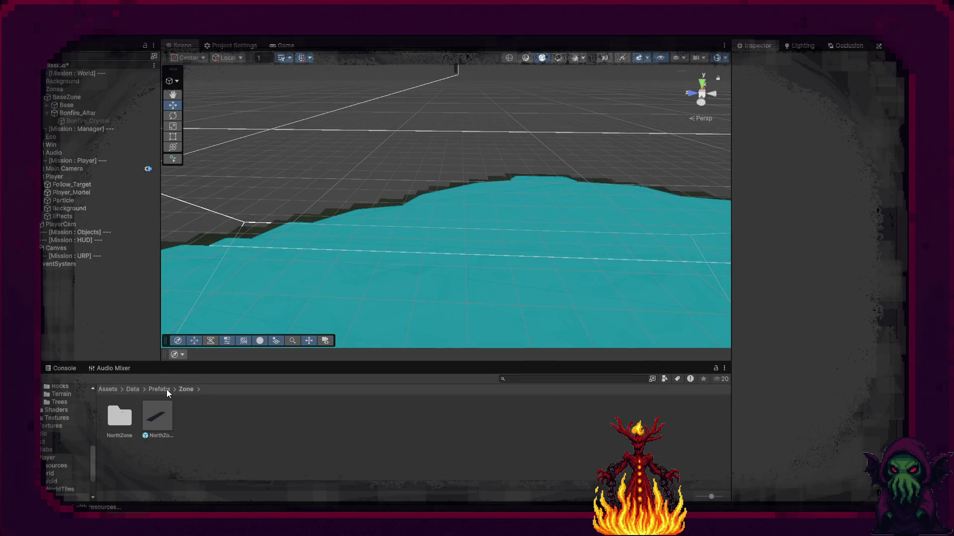
Open the NorthZone prefab from the Prefabs > Zone folder for editing
left_click(166, 389)
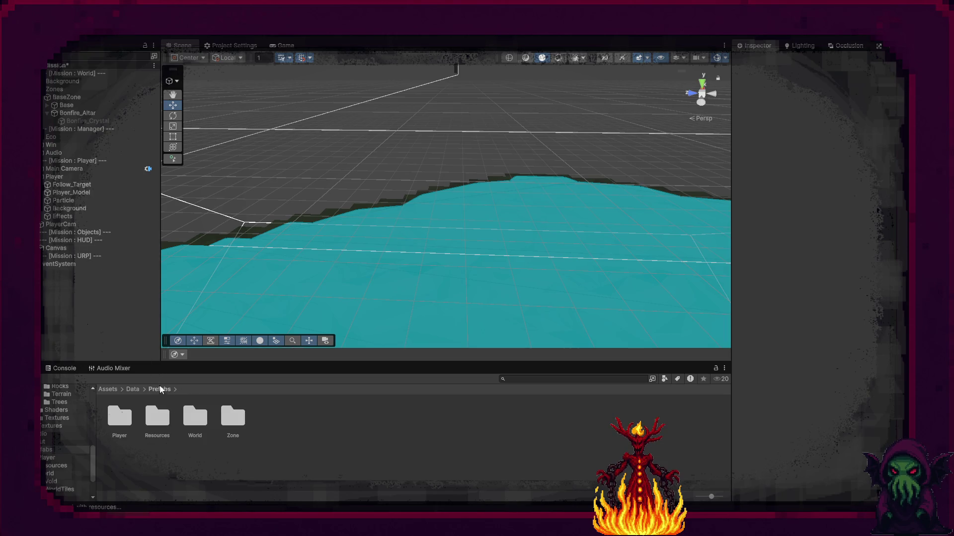
double_click(194, 417)
left_click(159, 389)
left_click(231, 423)
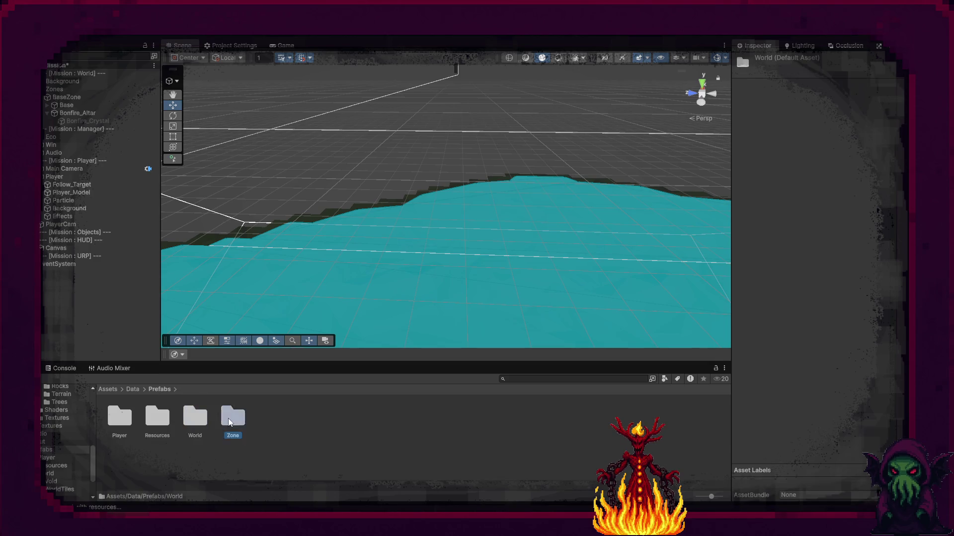
double_click(228, 418)
double_click(160, 413)
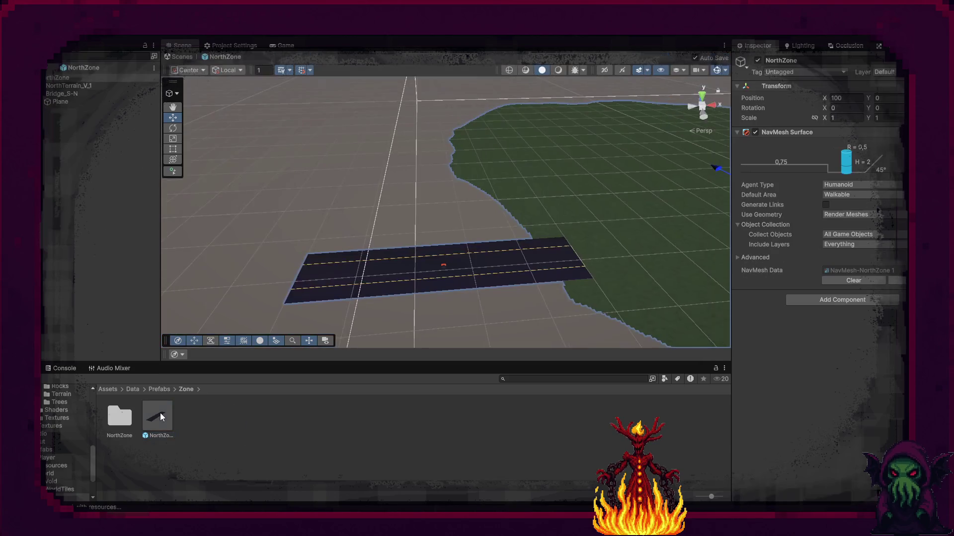
Select Bridge_S-N, then its Plane, to show the NavMesh Link in the Inspector
left_click(469, 281)
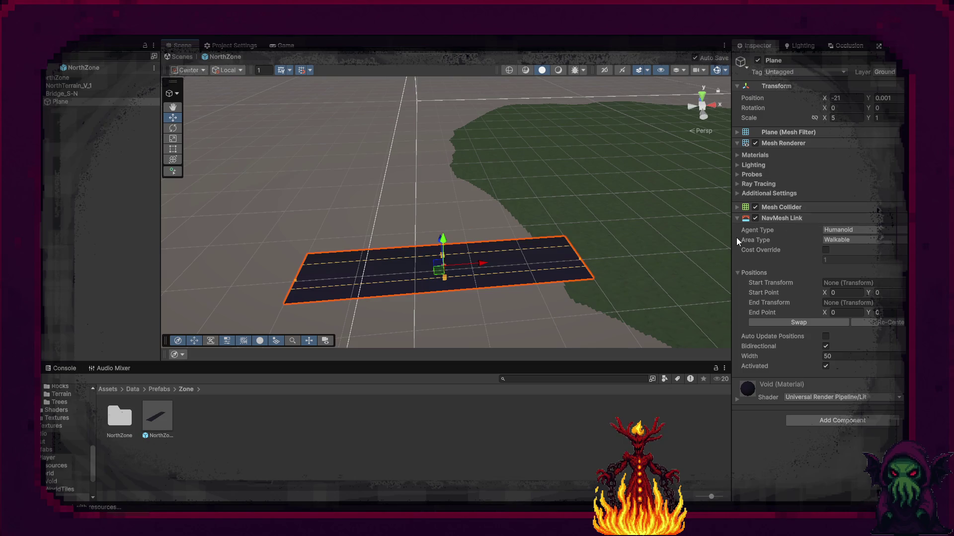
left_click(556, 169)
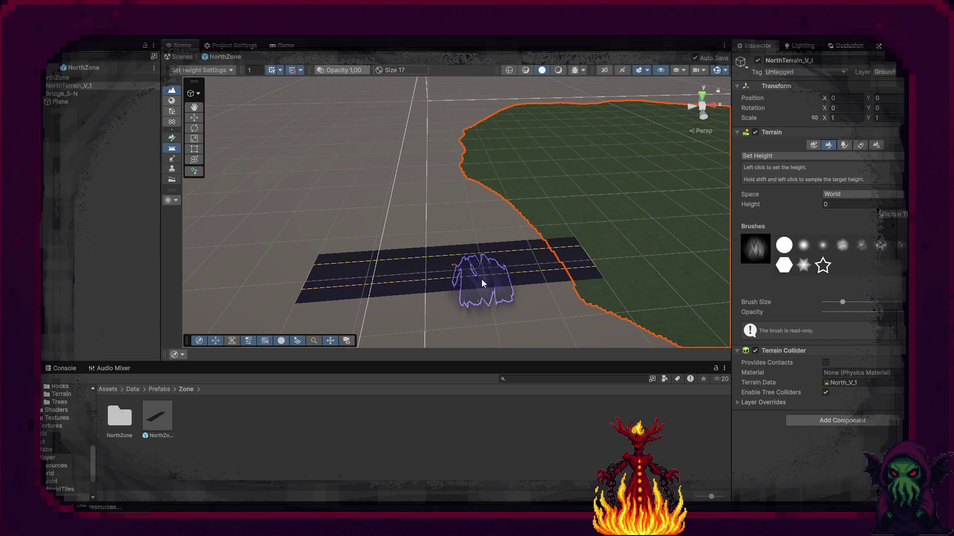
left_click(61, 103)
left_click(61, 93)
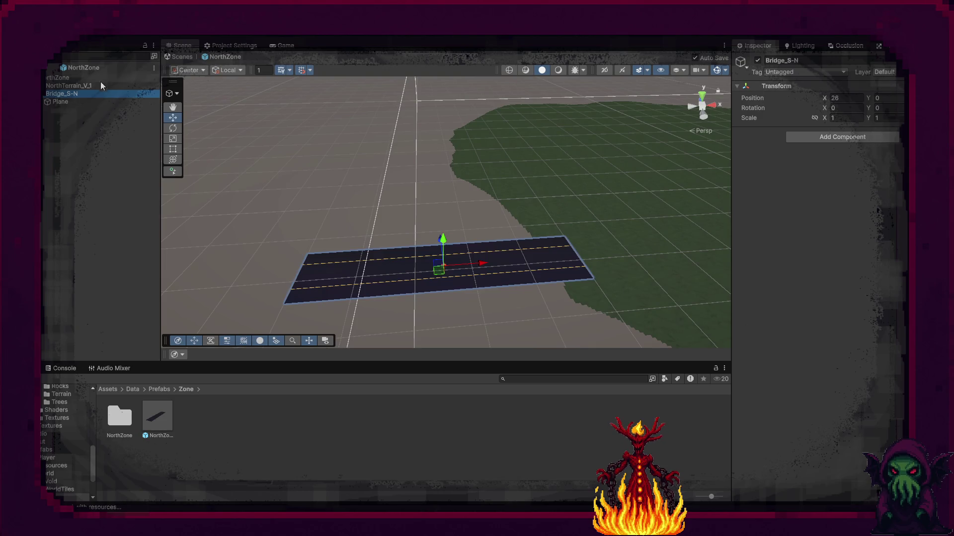
left_click(68, 103)
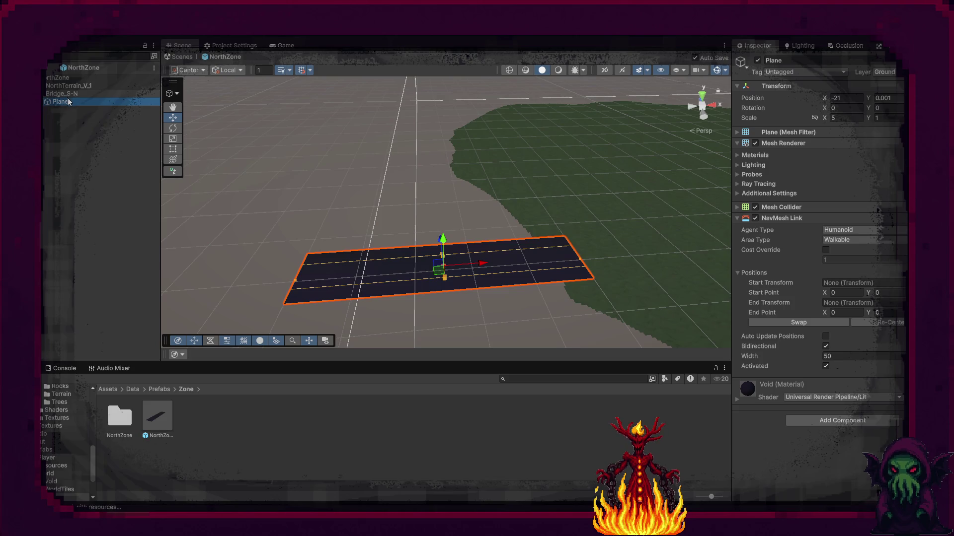
mouse_move(279, 234)
left_mouse_down()
mouse_move(340, 268)
mouse_move(328, 278)
mouse_move(372, 261)
mouse_move(453, 267)
mouse_move(413, 278)
left_mouse_up()
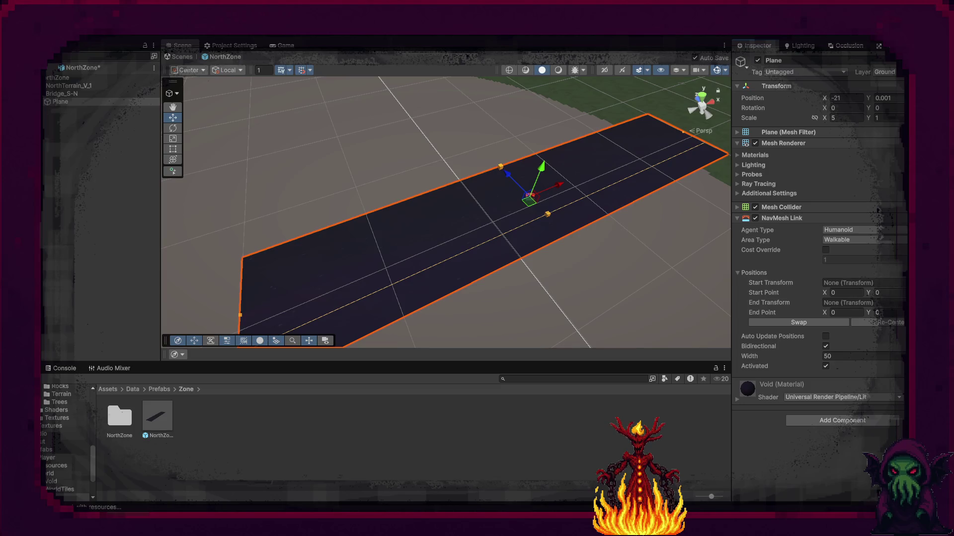
Move the Plane's NavMesh Link End Point X out to test the link placement
mouse_move(609, 249)
left_mouse_down()
mouse_move(522, 264)
mouse_move(555, 264)
left_mouse_up()
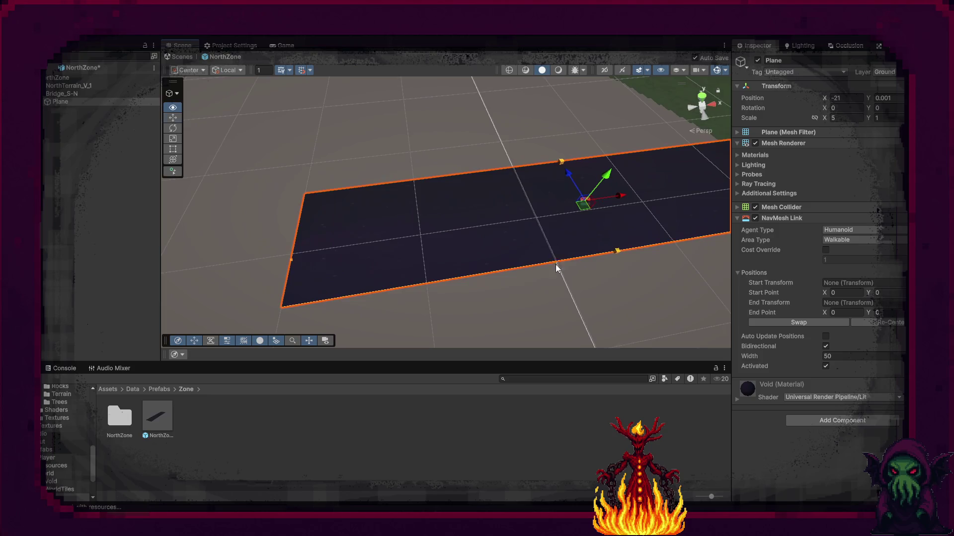
left_click(834, 312)
type("5")
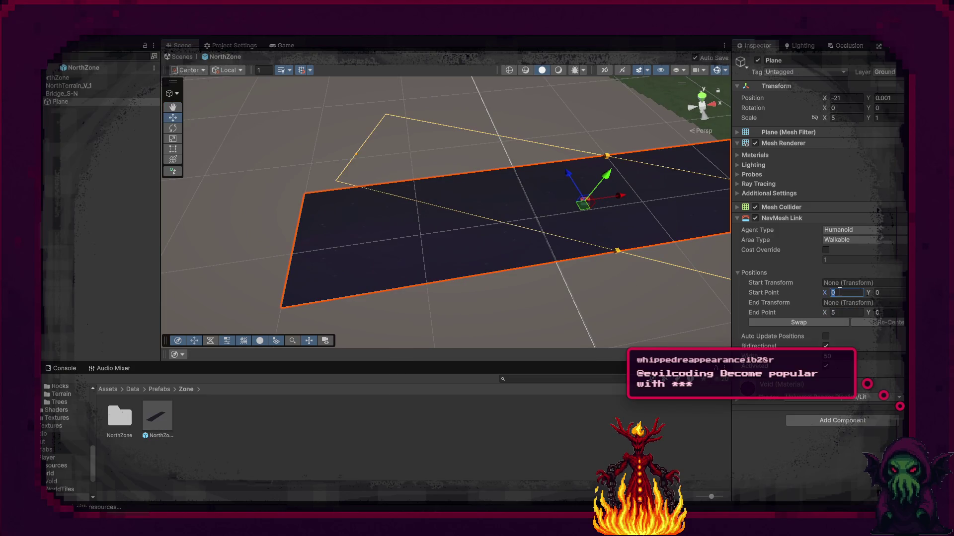
type("5")
mouse_move(715, 278)
left_mouse_down()
mouse_move(685, 271)
mouse_move(703, 248)
mouse_move(694, 253)
left_mouse_up()
Reset the NavMesh Link's Start Point X and End Point X both to 0
left_click(844, 292)
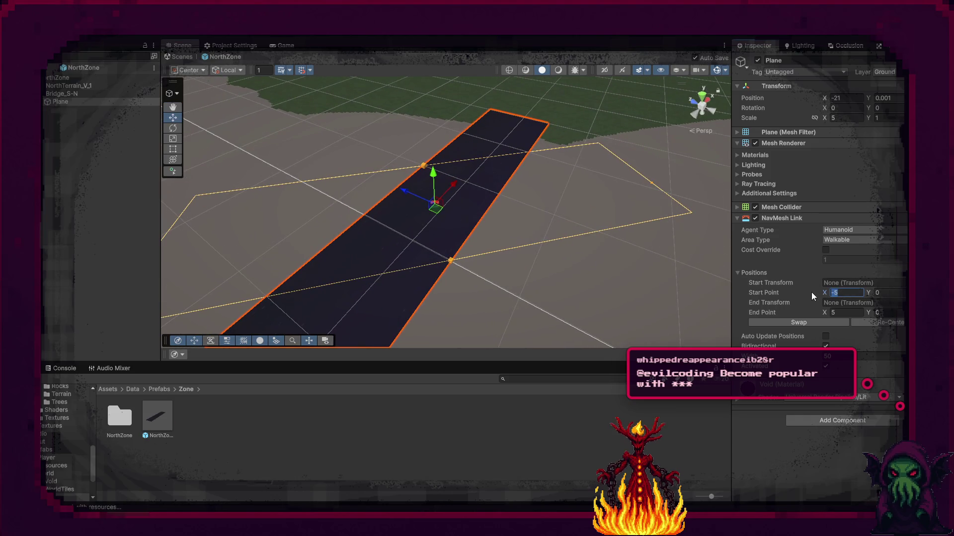
type("0")
left_click(845, 312)
type("0")
mouse_move(551, 281)
left_mouse_down()
mouse_move(320, 260)
mouse_move(432, 258)
mouse_move(424, 258)
left_mouse_up()
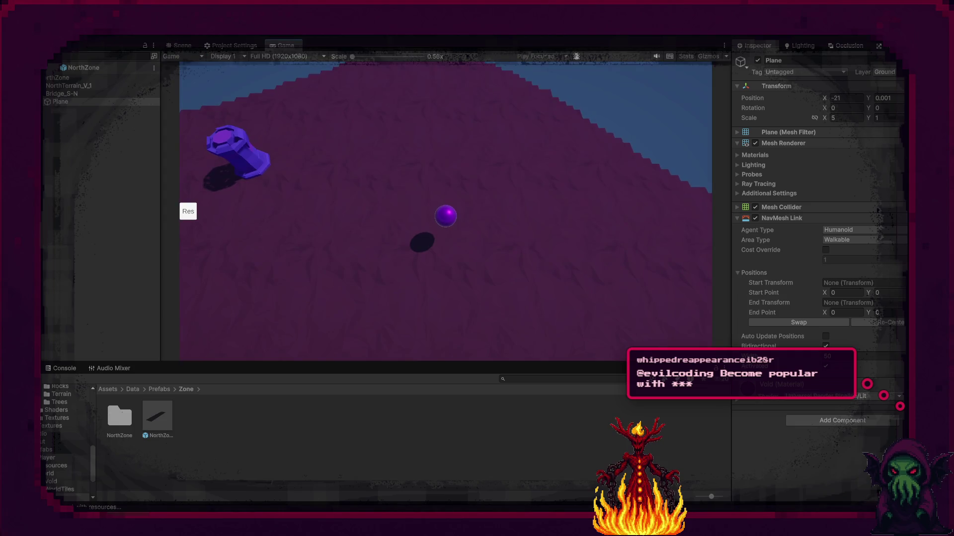
Walk the player sphere onto the dark bridge, disable the Plane's NavMesh Link, and stop play
left_click(427, 128)
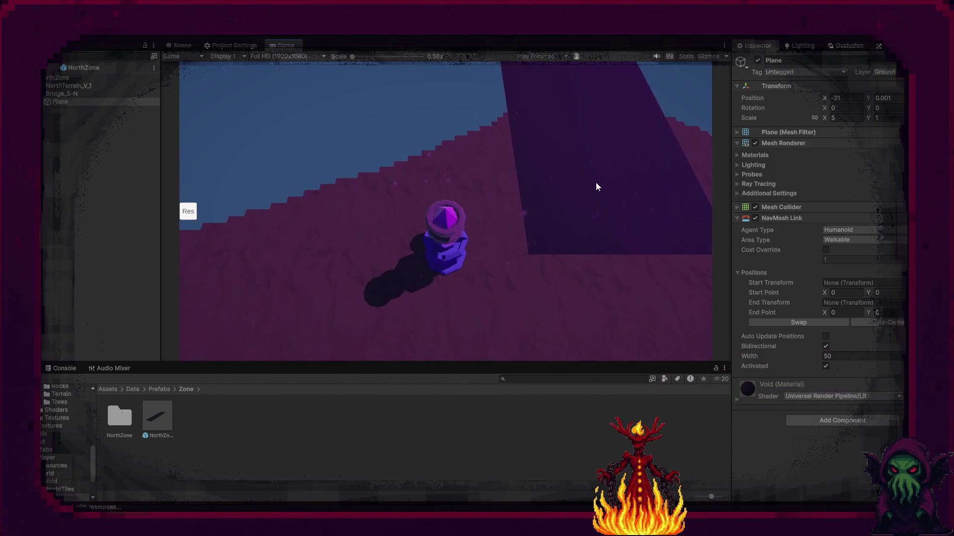
left_click(605, 185)
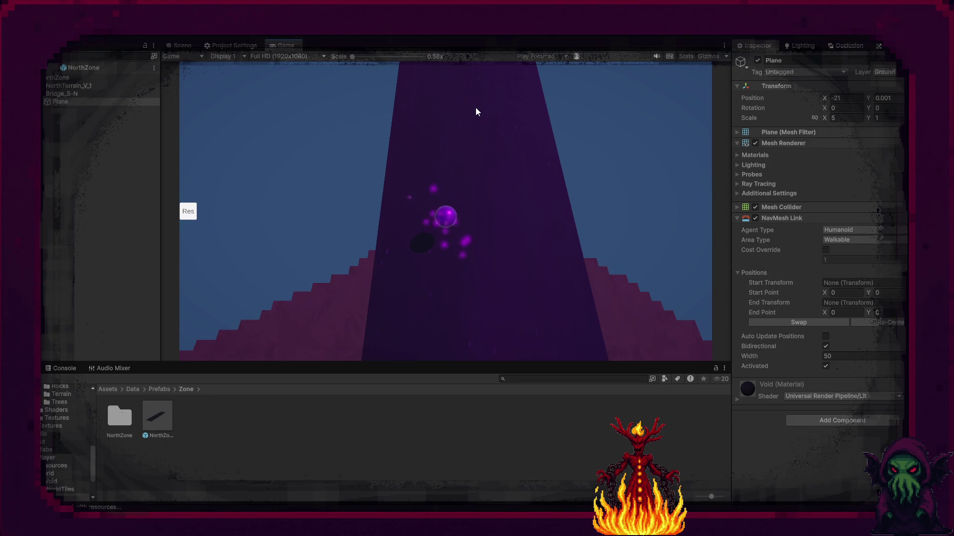
left_click(755, 218)
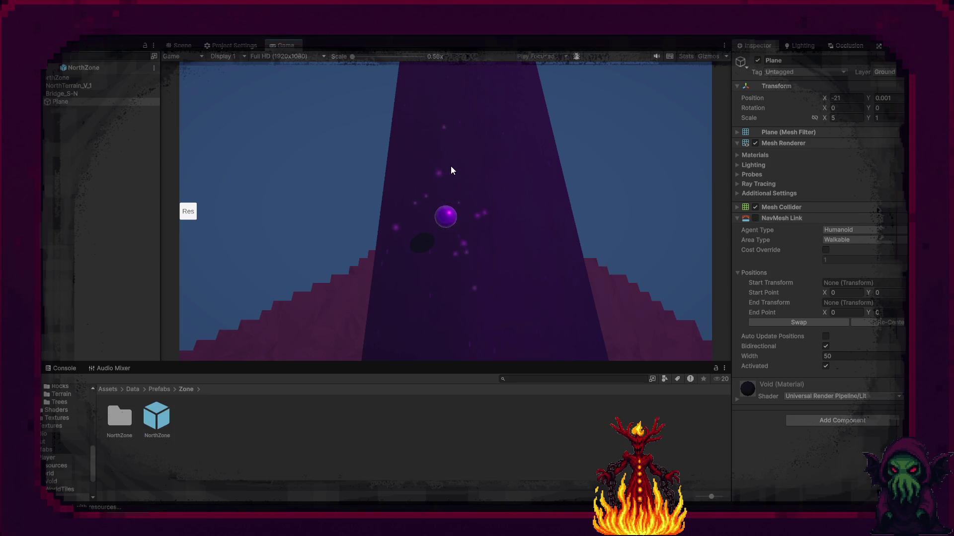
key("ctrl+p")
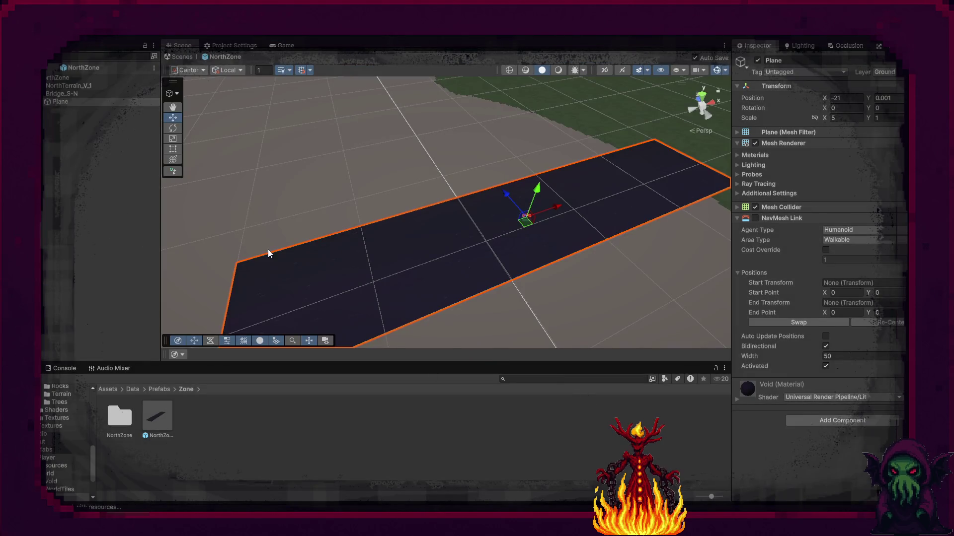
Remove the NavMesh Link component from the Plane, select the NorthZone root, and stop the game
right_click(838, 219)
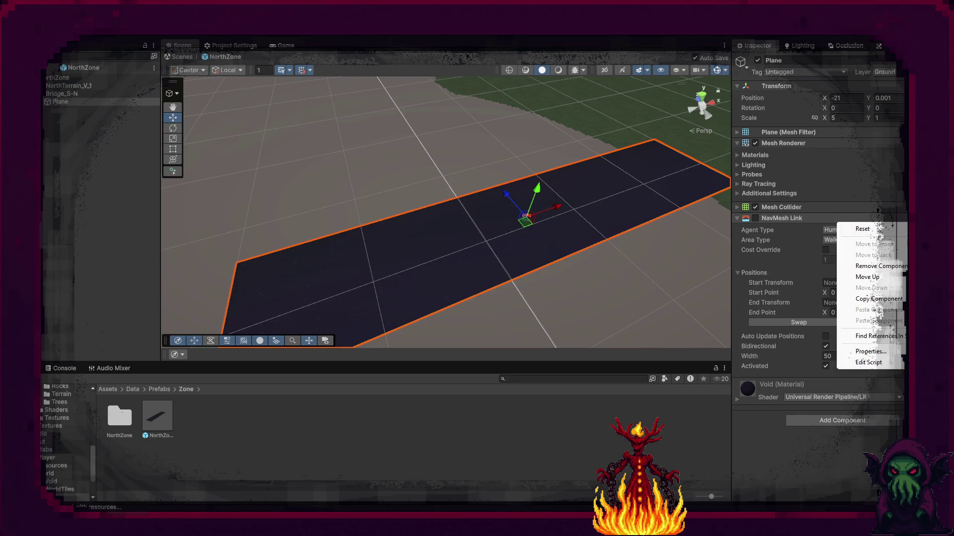
left_click(879, 266)
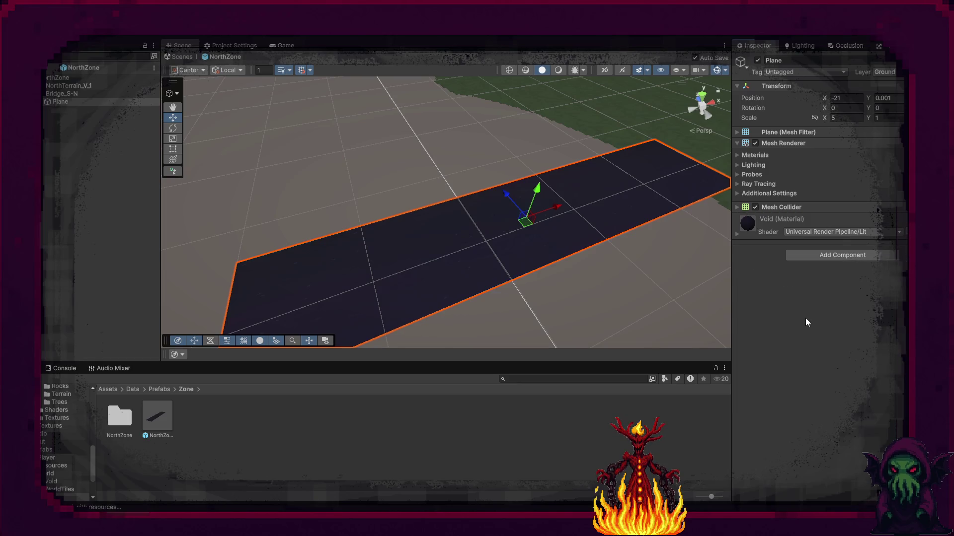
left_click(62, 79)
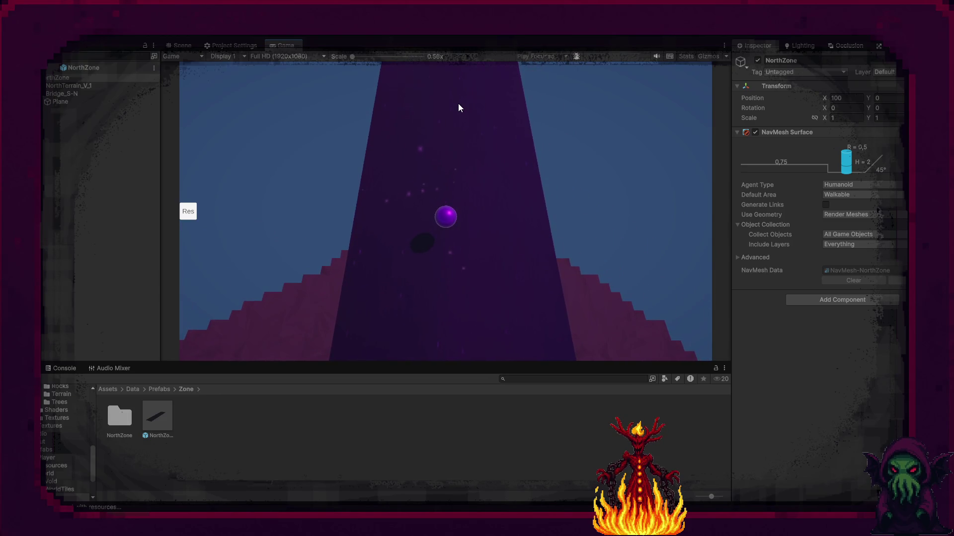
left_click(475, 36)
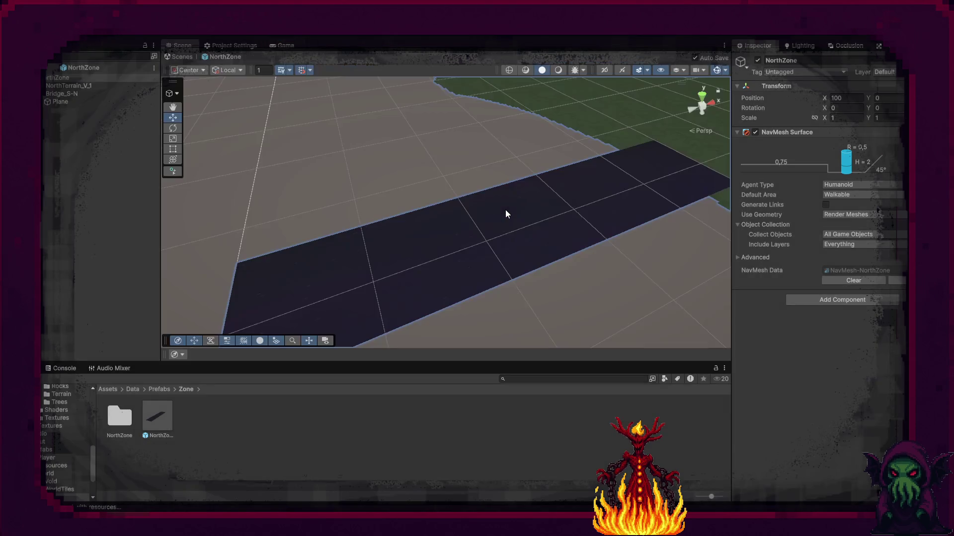
Select the dark bridge plane in the Scene view
mouse_move(504, 212)
left_mouse_down()
mouse_move(466, 221)
mouse_move(511, 249)
left_mouse_up()
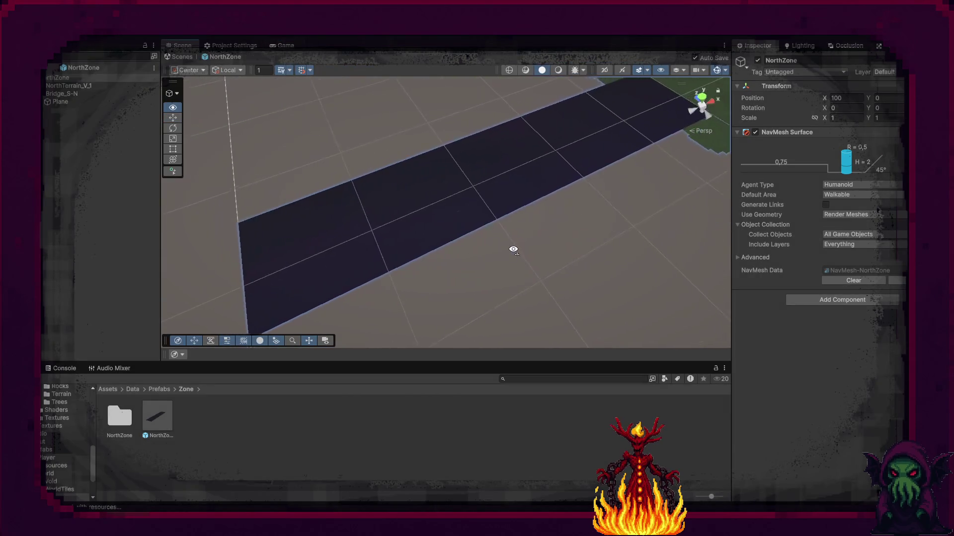
right_click(513, 249)
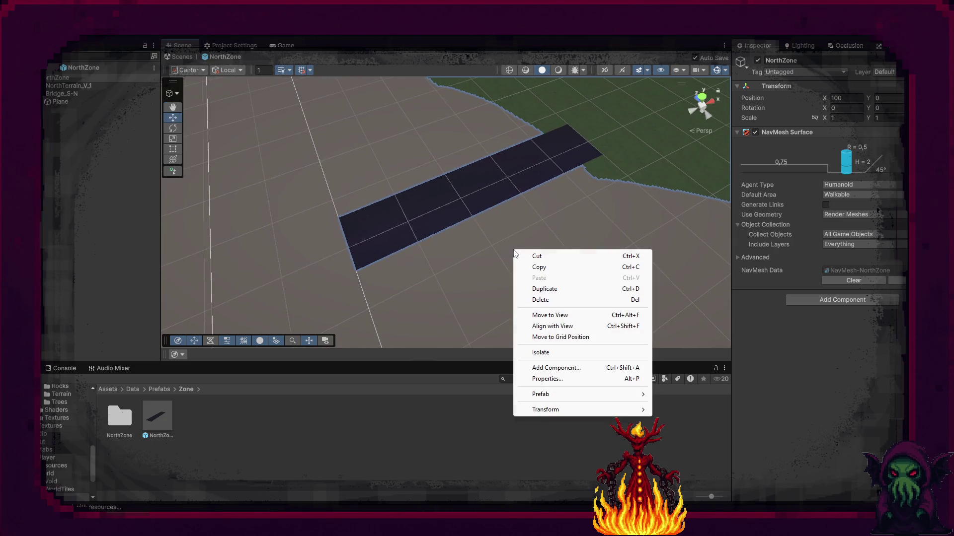
left_click(483, 245)
left_click(468, 215)
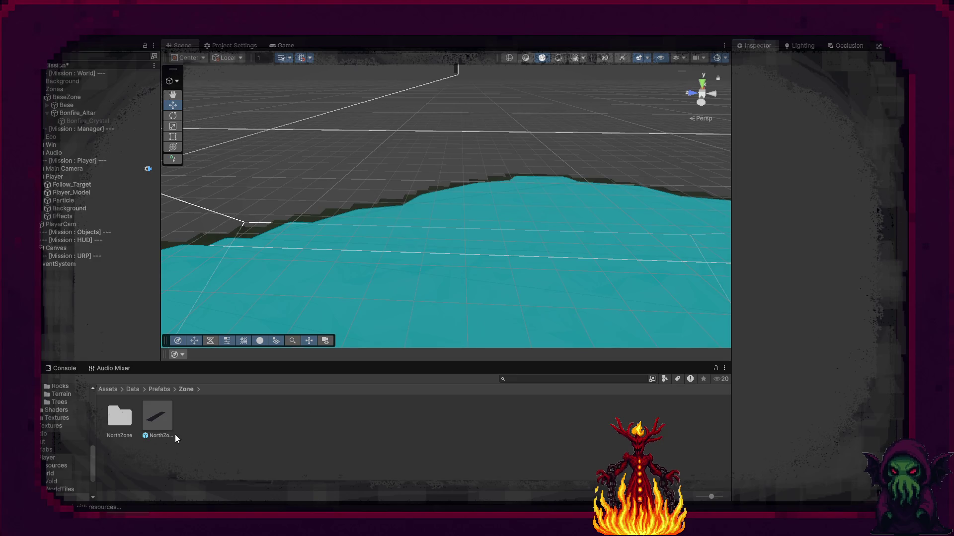
Open the NorthZone prefab and frame the north terrain in view
left_click(165, 425)
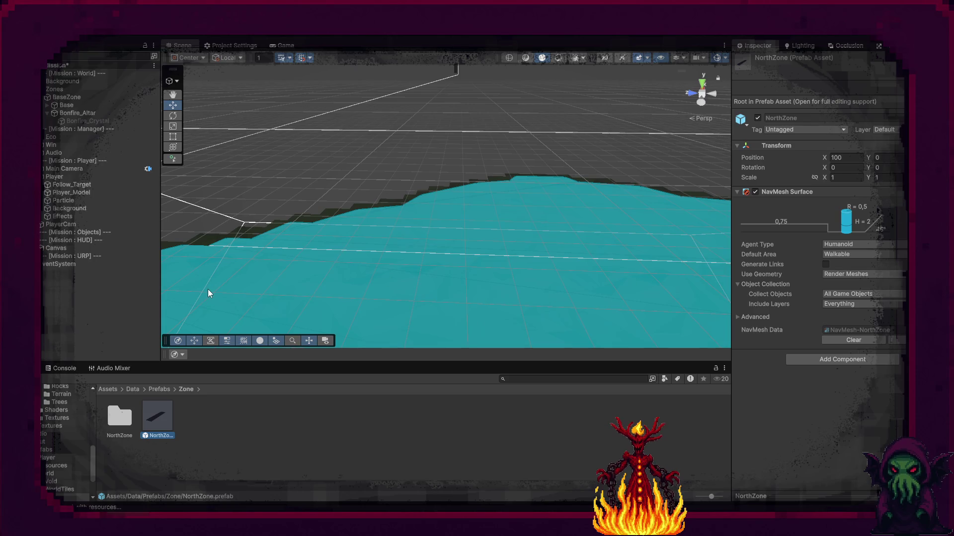
double_click(157, 416)
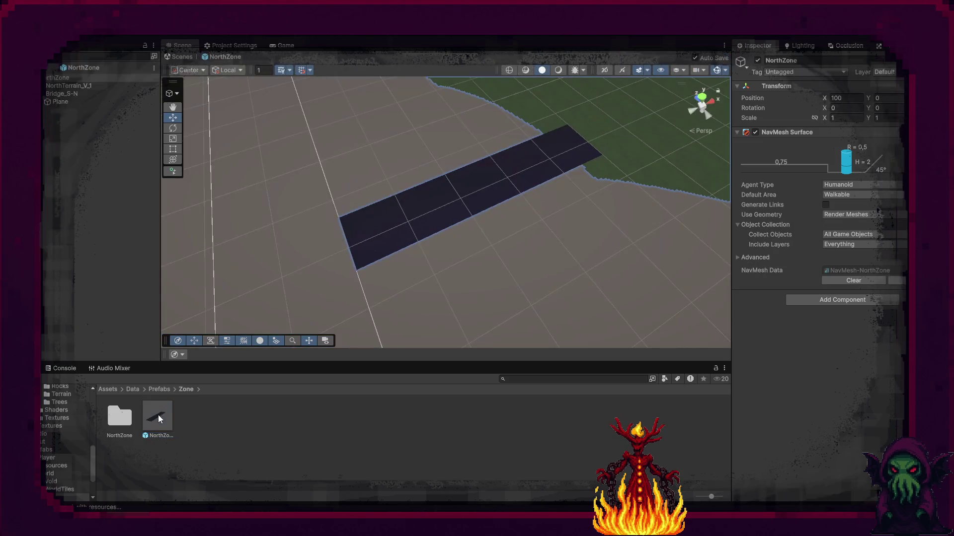
scroll(534, 231, "up", 3)
left_click(565, 210)
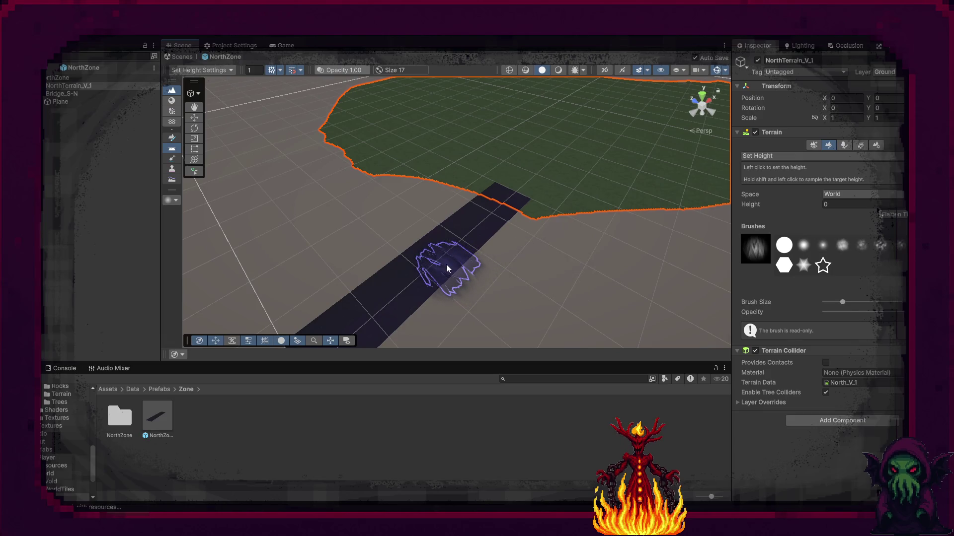
key("f")
mouse_move(570, 251)
left_mouse_down()
mouse_move(410, 240)
mouse_move(430, 285)
mouse_move(411, 291)
mouse_move(420, 293)
left_mouse_up()
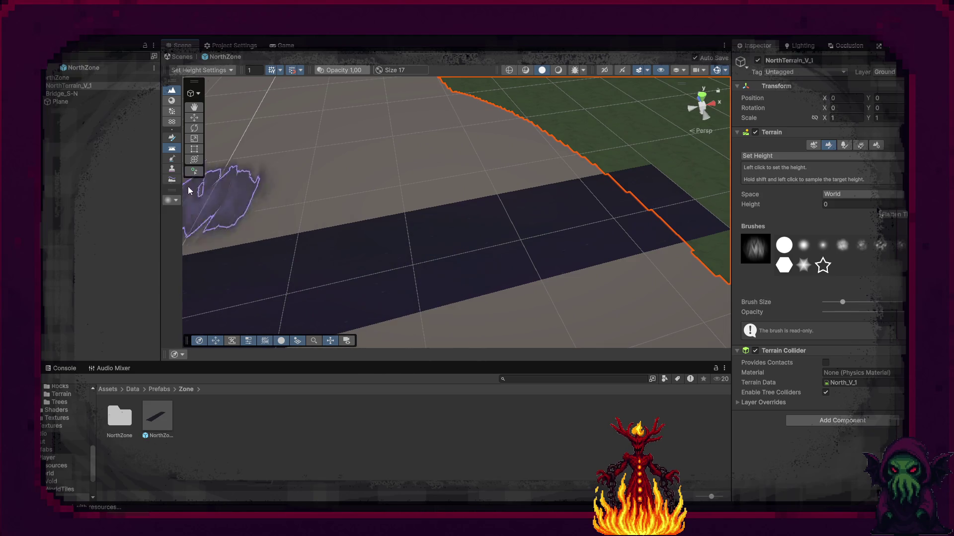
Inspect the dark bridge Plane, then select the Bridge_S-N object
left_click(82, 144)
left_click(338, 270)
mouse_move(338, 270)
left_mouse_down()
mouse_move(273, 258)
mouse_move(367, 277)
left_mouse_up()
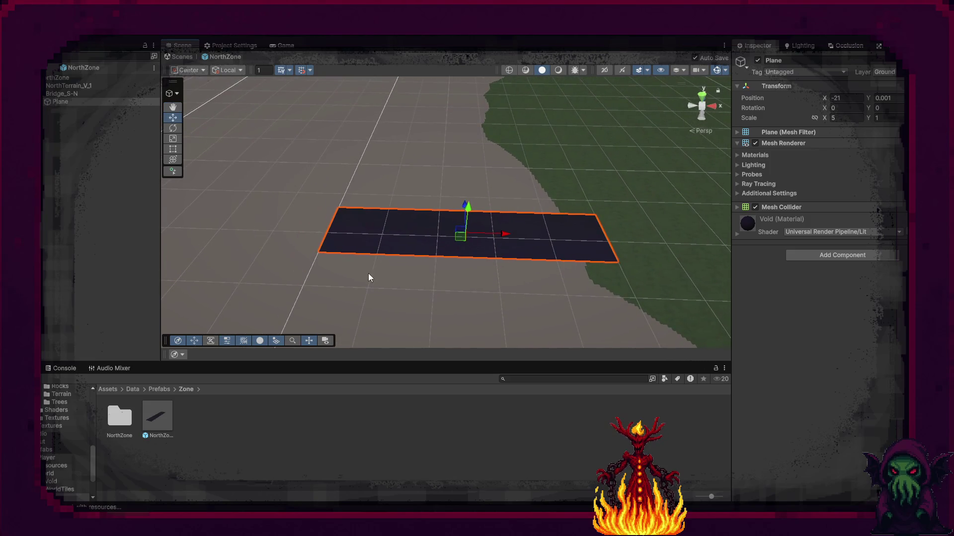
left_click(55, 127)
left_click(71, 94)
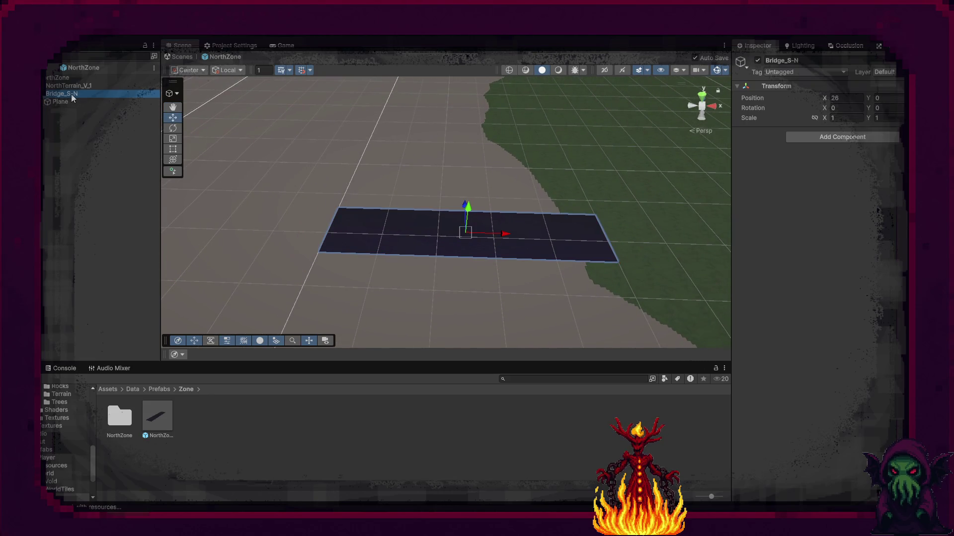
right_click(77, 93)
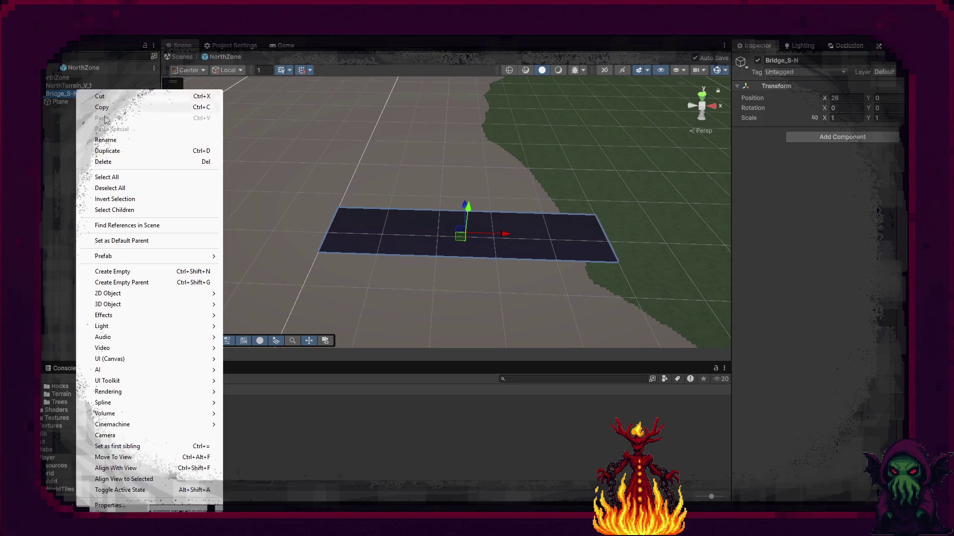
Create an empty object named Start and duplicate it as Ende
left_click(124, 273)
type("Start")
key("Return")
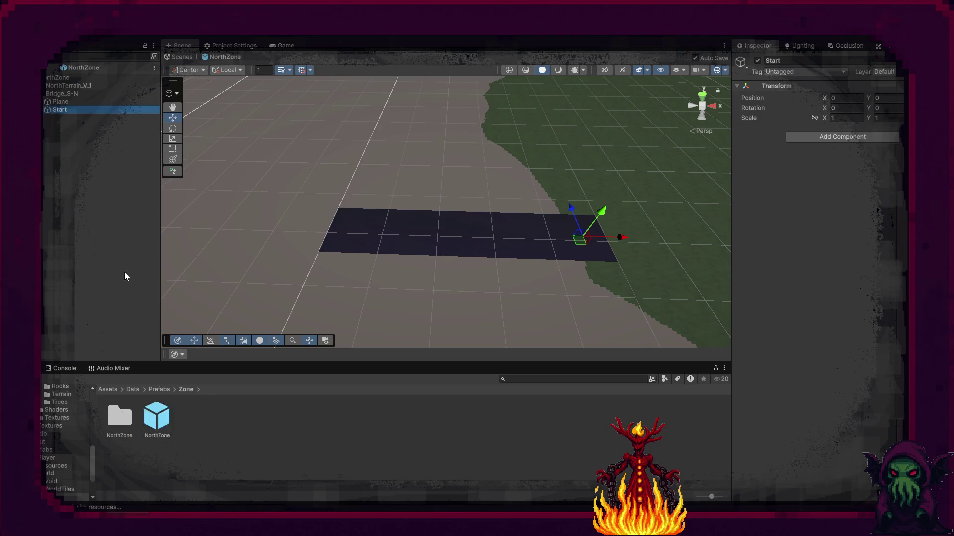
key("ctrl+d")
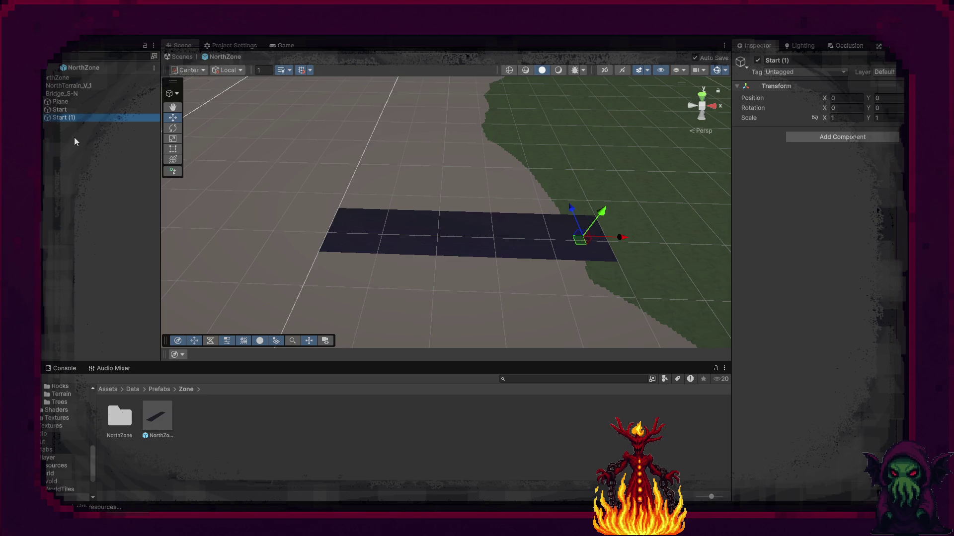
key("F2")
type("Ende")
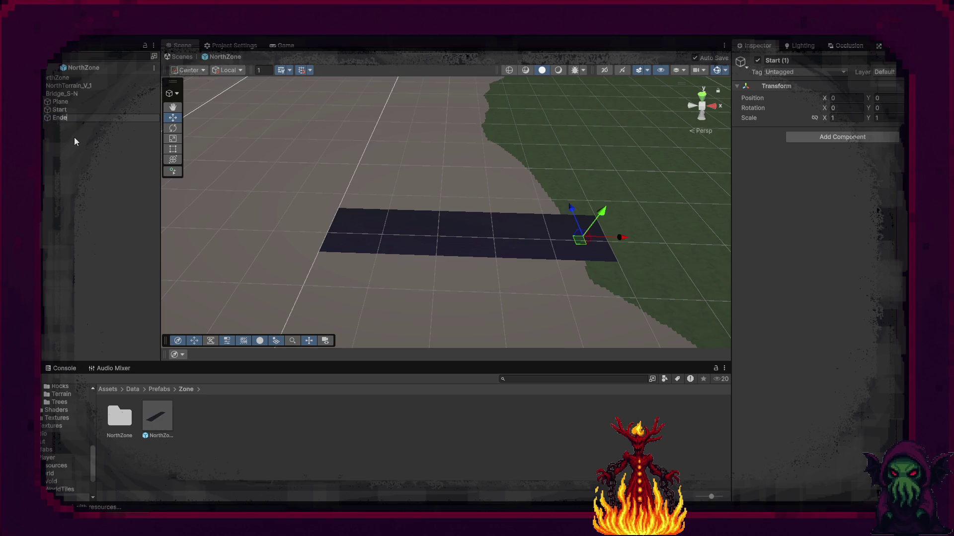
key("Return")
Move Ende to about X -46 at the bridge's far end and save the prefab
left_click_drag(622, 238, 368, 243)
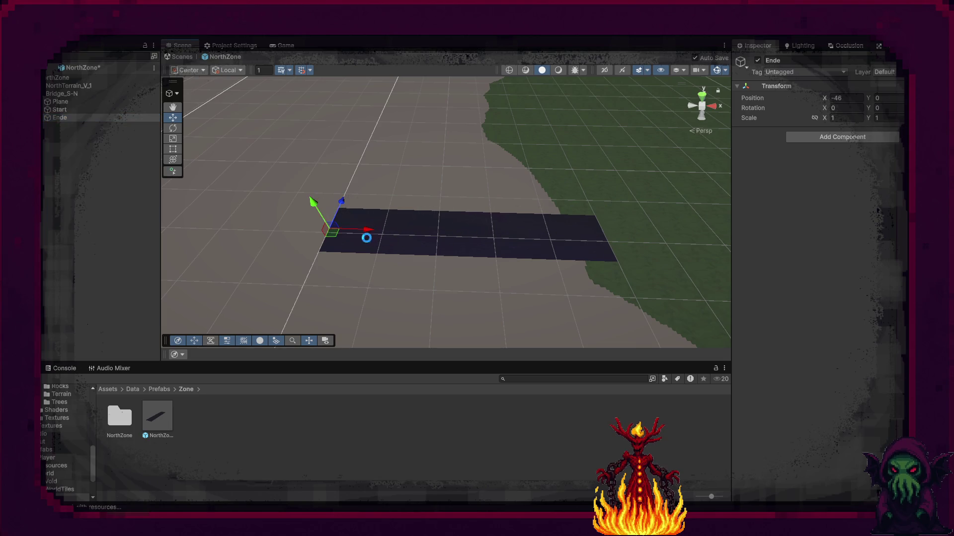
key("ctrl+s")
left_click(80, 112)
left_click(73, 93)
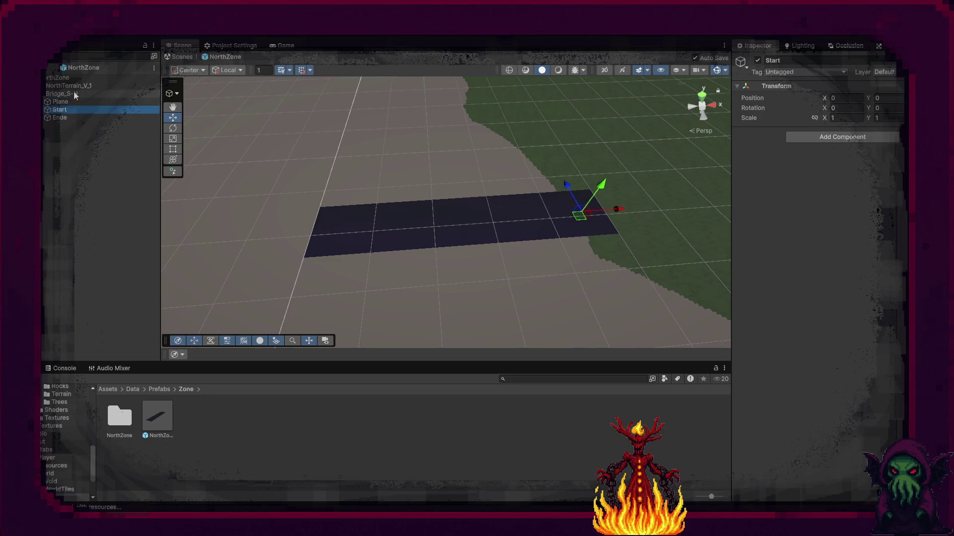
left_click(826, 137)
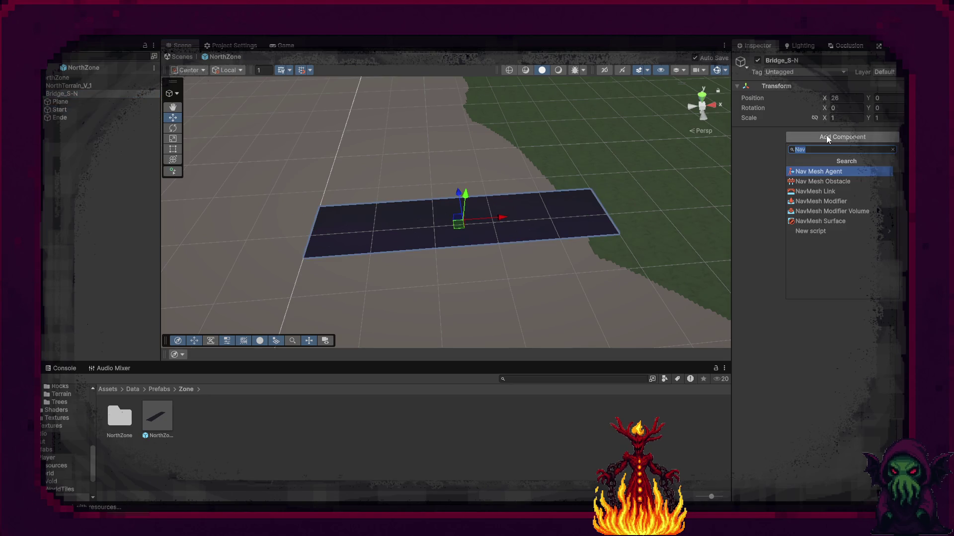
Add a NavMesh Link to Bridge_S-N with Start as start and Ende as end transform
key("Down")
key("Down")
key("Return")
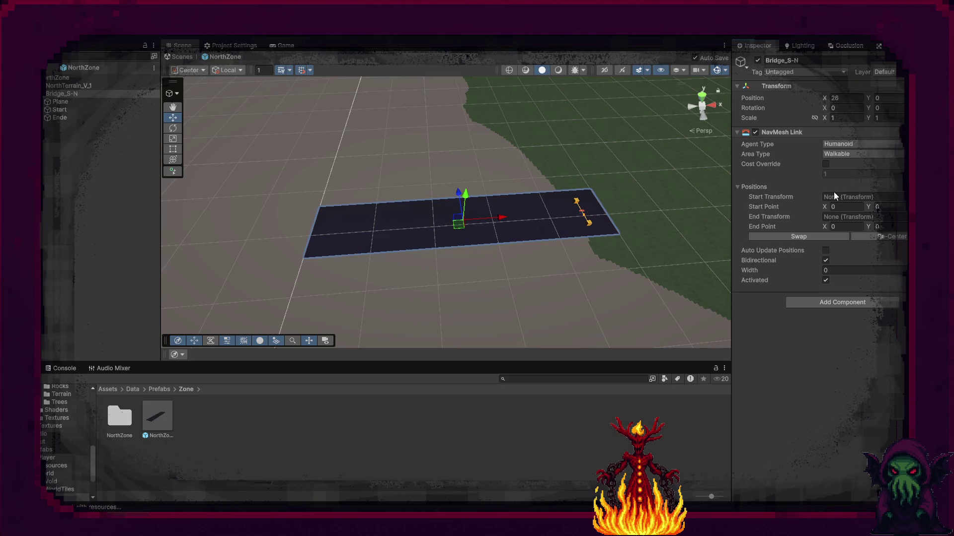
left_click(898, 197)
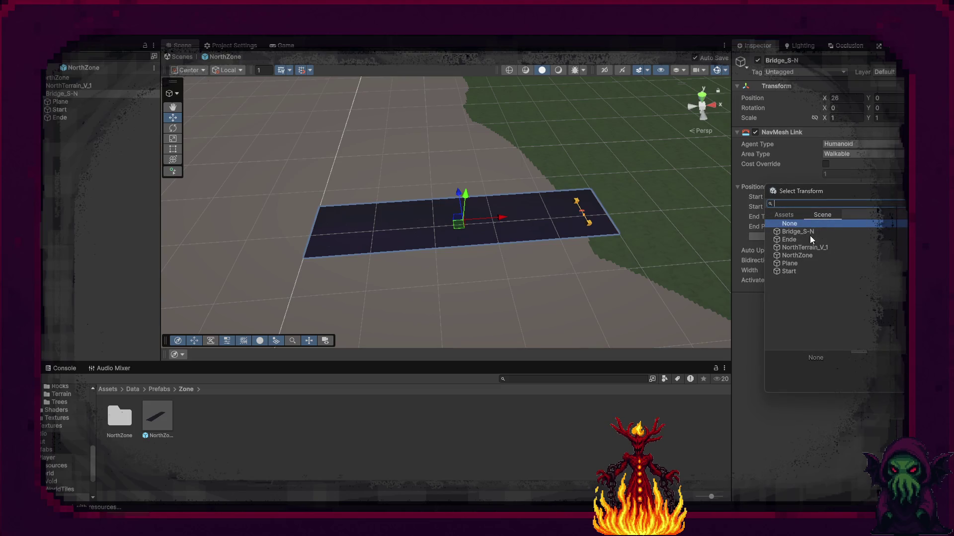
double_click(794, 271)
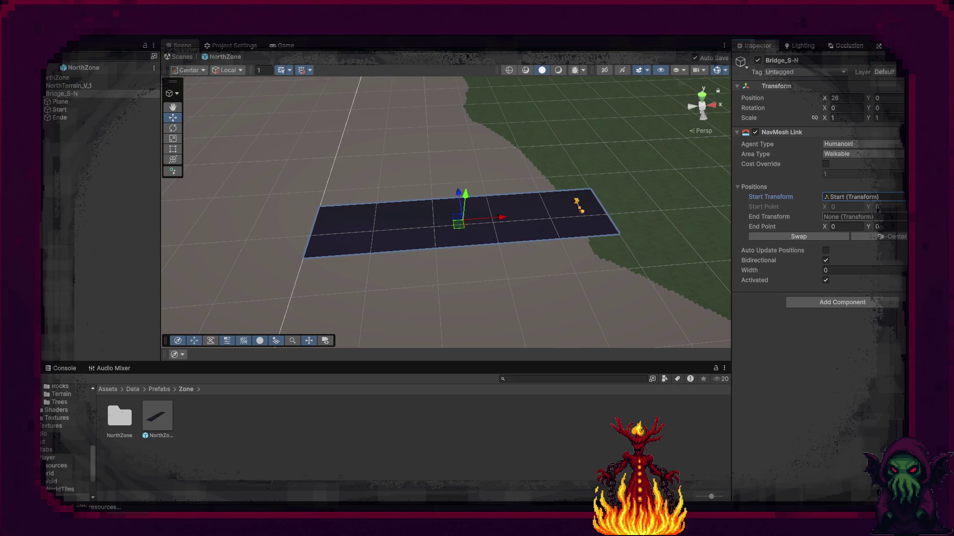
left_click(898, 217)
double_click(794, 258)
Set the bridge Plane's Y position to 0
left_click_drag(492, 231, 602, 234)
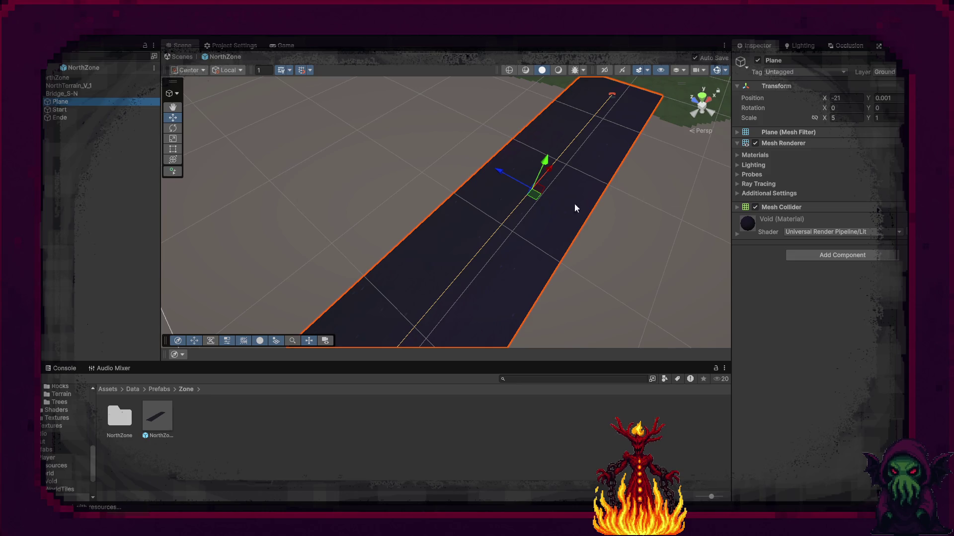
mouse_move(517, 222)
left_mouse_down()
mouse_move(370, 256)
mouse_move(522, 259)
mouse_move(543, 230)
mouse_move(472, 249)
mouse_move(507, 249)
mouse_move(520, 230)
left_mouse_up()
scroll(520, 231, "down", 3)
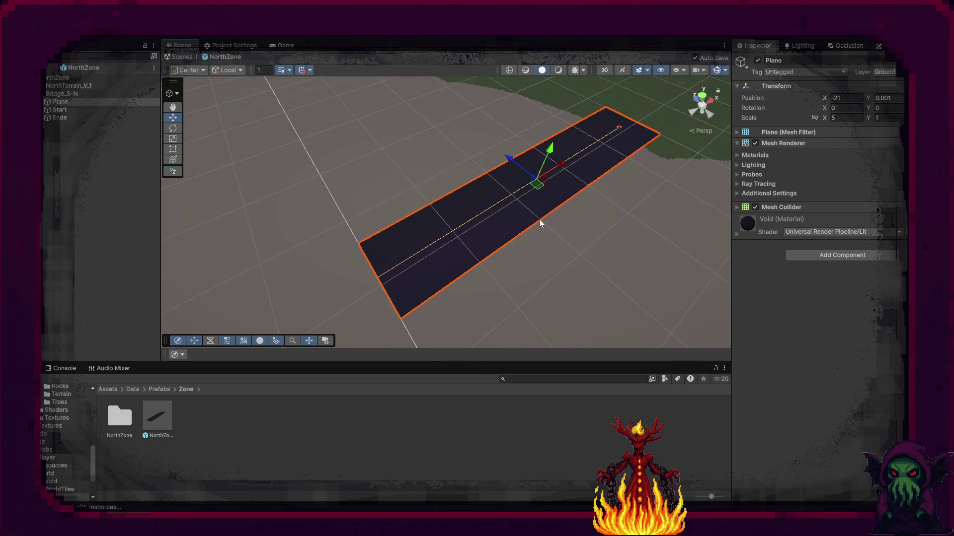
left_click(897, 98)
type("0")
key("Return")
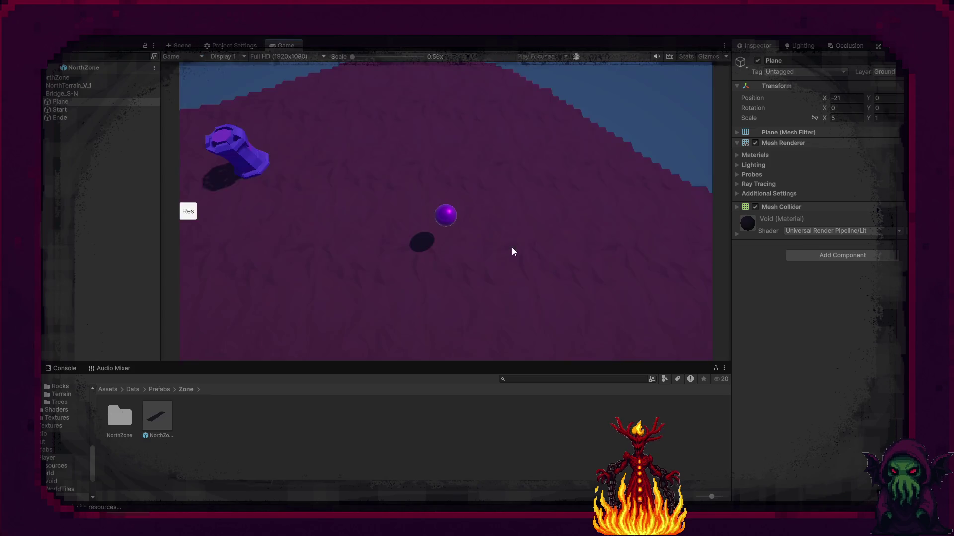
Send the player sphere toward the pedestal, then stop the playtest
left_click(258, 160)
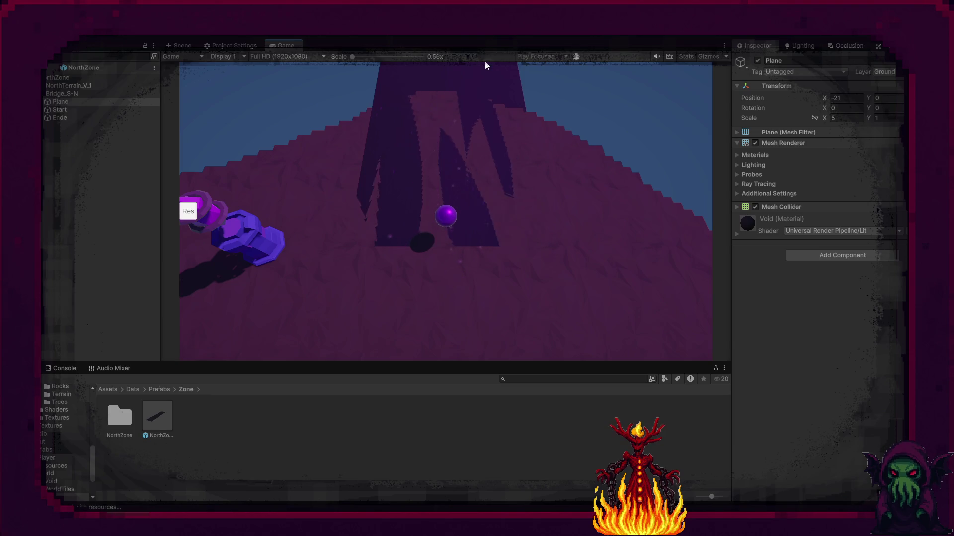
left_click(472, 35)
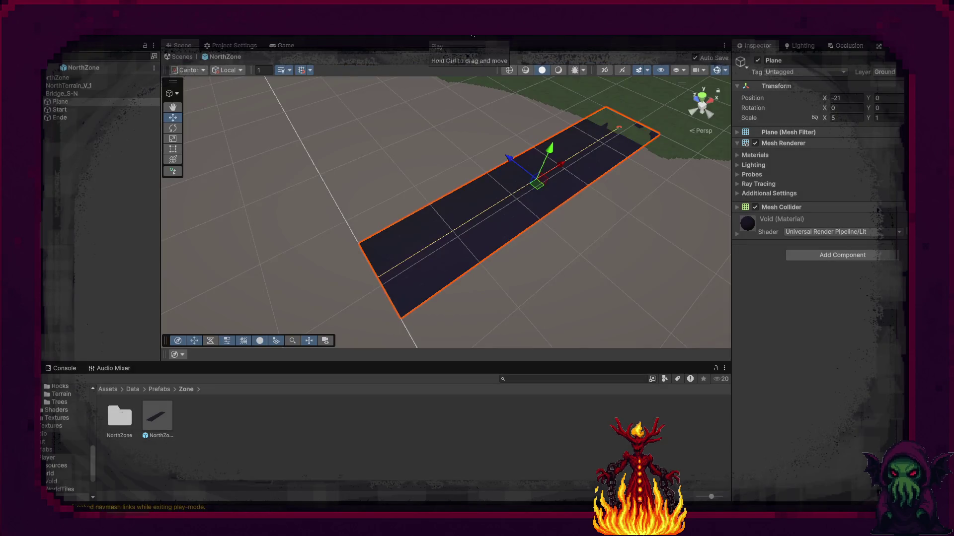
Make Bridge_S-N's NavMesh Link one-way, width 2, and swap its start and end
left_click(76, 94)
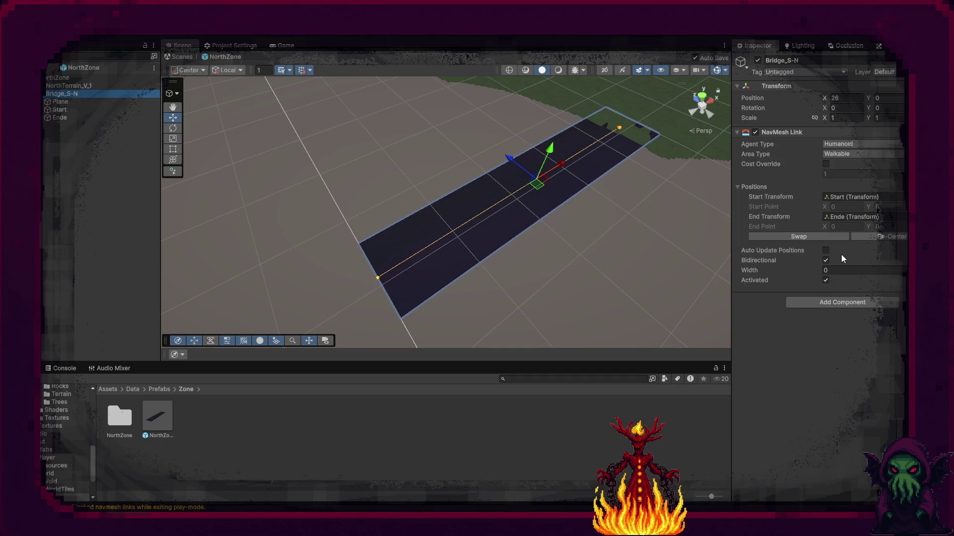
left_click(826, 261)
left_click_drag(640, 253, 462, 213)
left_click(828, 270)
type("5")
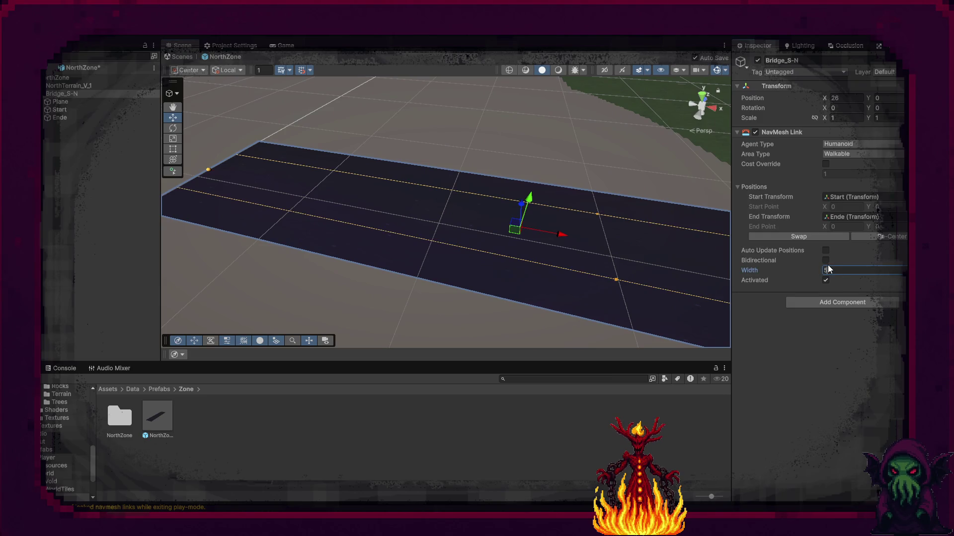
key("Return")
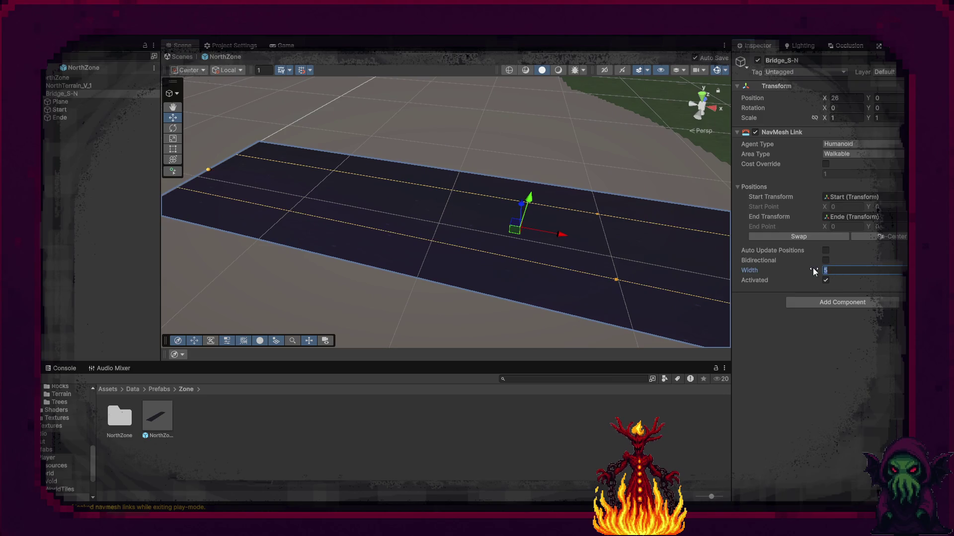
type("2")
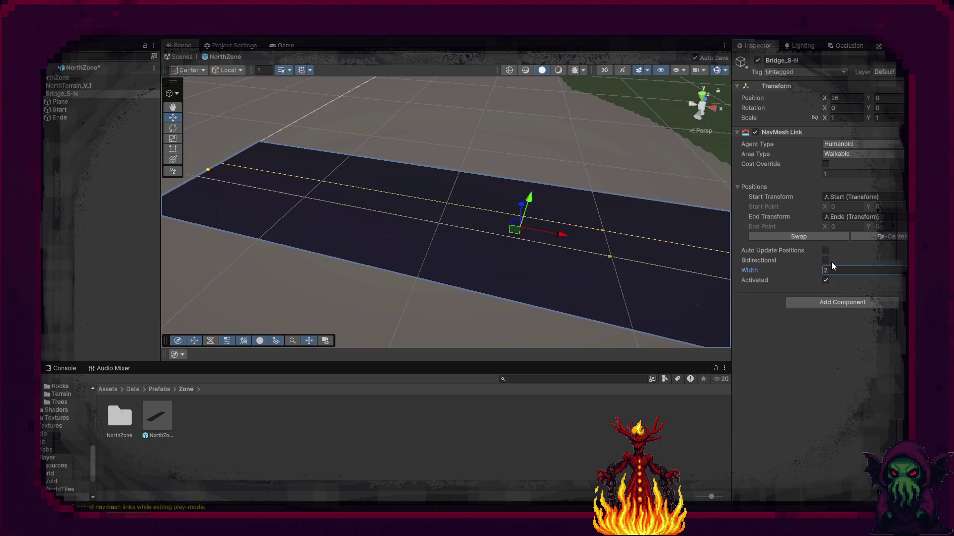
left_click(827, 236)
Deactivate the bridge Plane object to hide it
mouse_move(221, 191)
left_mouse_down()
mouse_move(372, 255)
mouse_move(518, 217)
left_mouse_up()
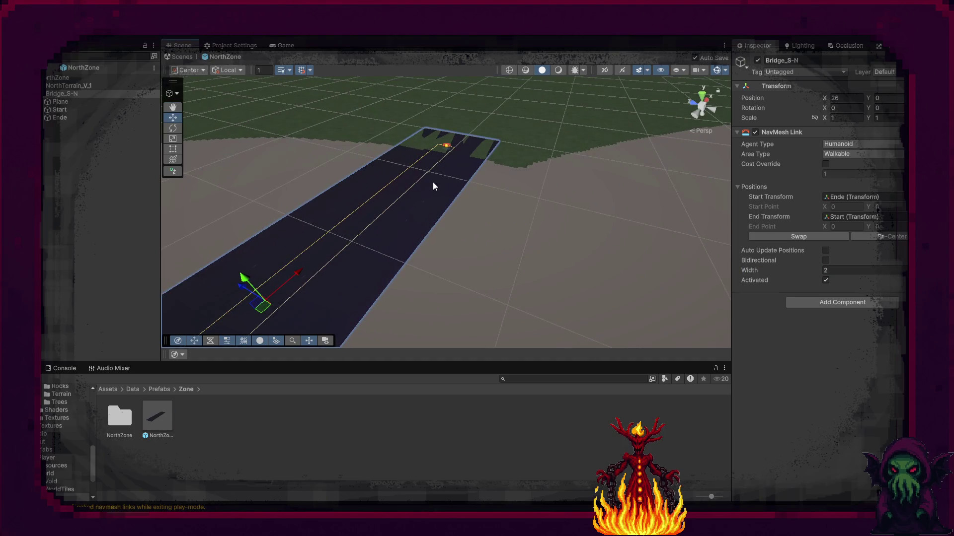
mouse_move(568, 259)
left_mouse_down()
mouse_move(312, 262)
mouse_move(374, 250)
left_mouse_up()
left_click(374, 250)
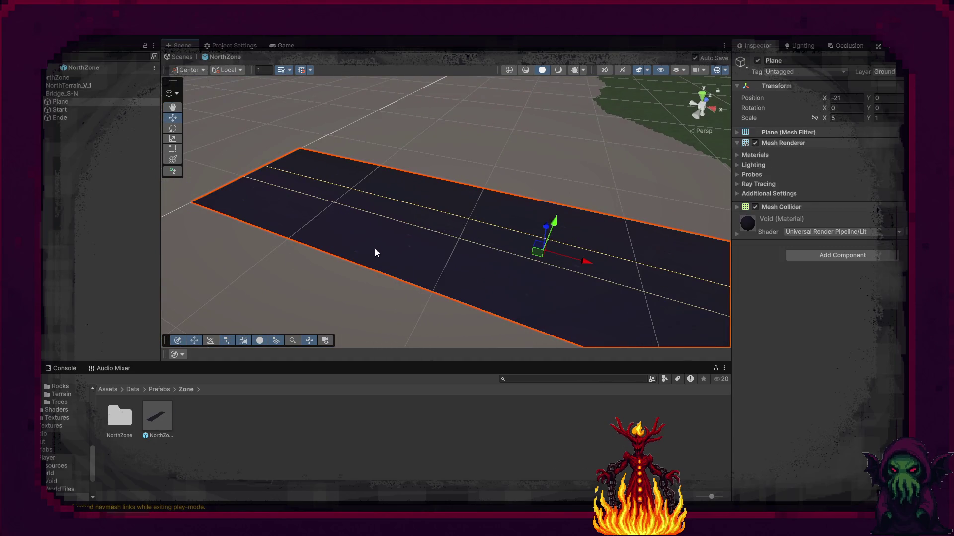
left_click(757, 60)
left_click_drag(695, 149, 585, 113)
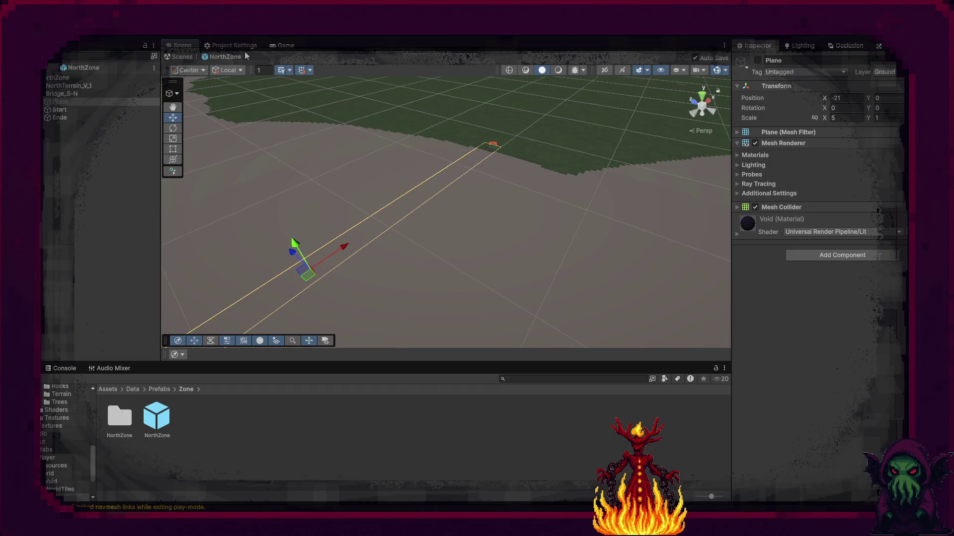
left_click(73, 87)
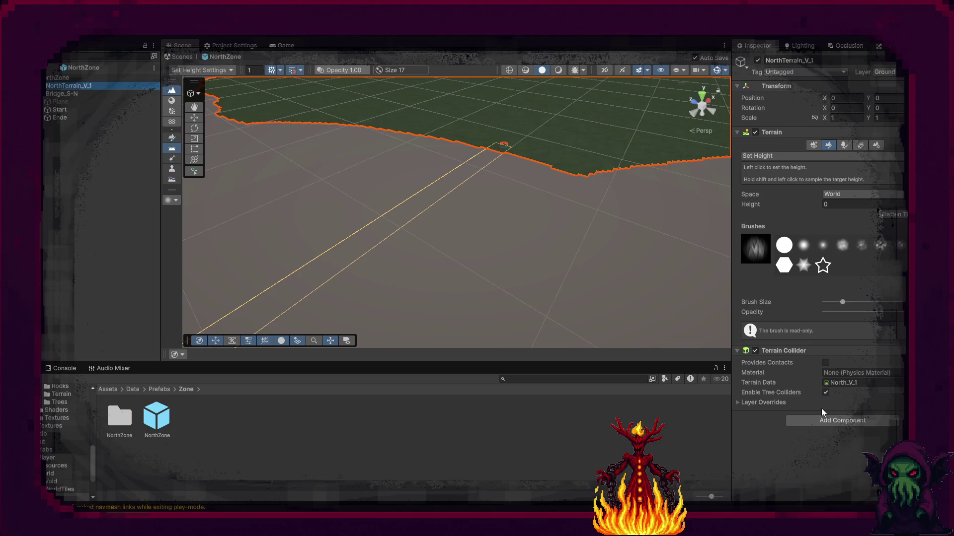
left_click(55, 80)
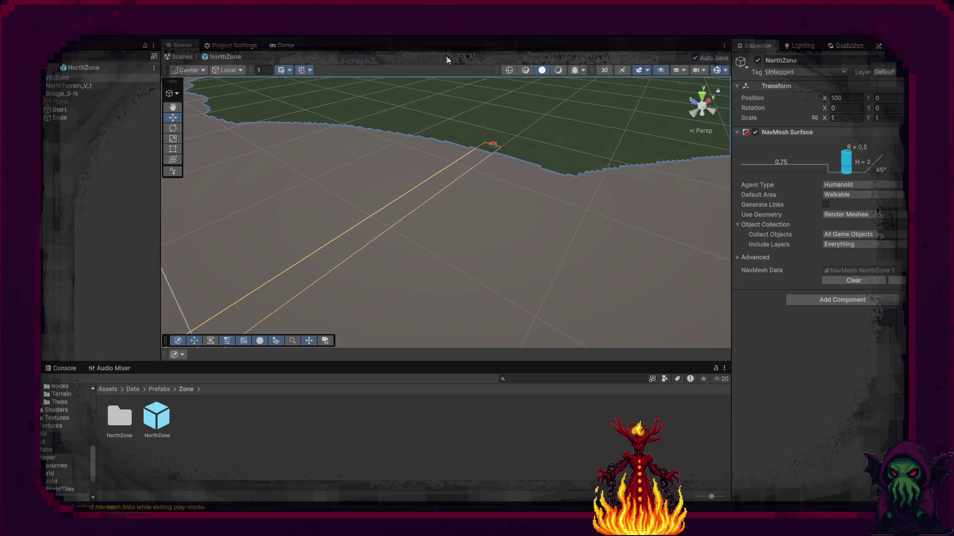
left_click(457, 38)
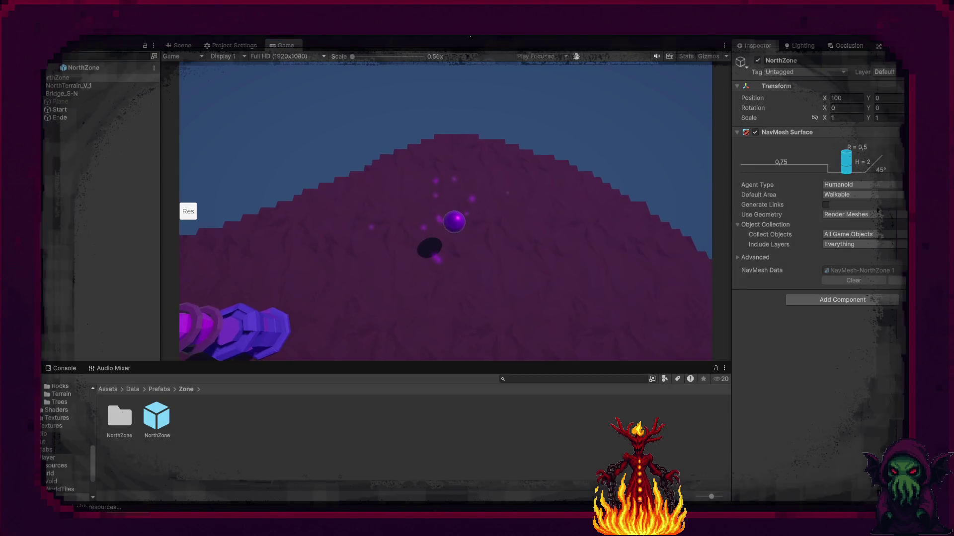
key("ctrl+p")
mouse_move(434, 196)
left_mouse_down()
mouse_move(347, 213)
mouse_move(241, 194)
mouse_move(288, 175)
mouse_move(363, 204)
left_mouse_up()
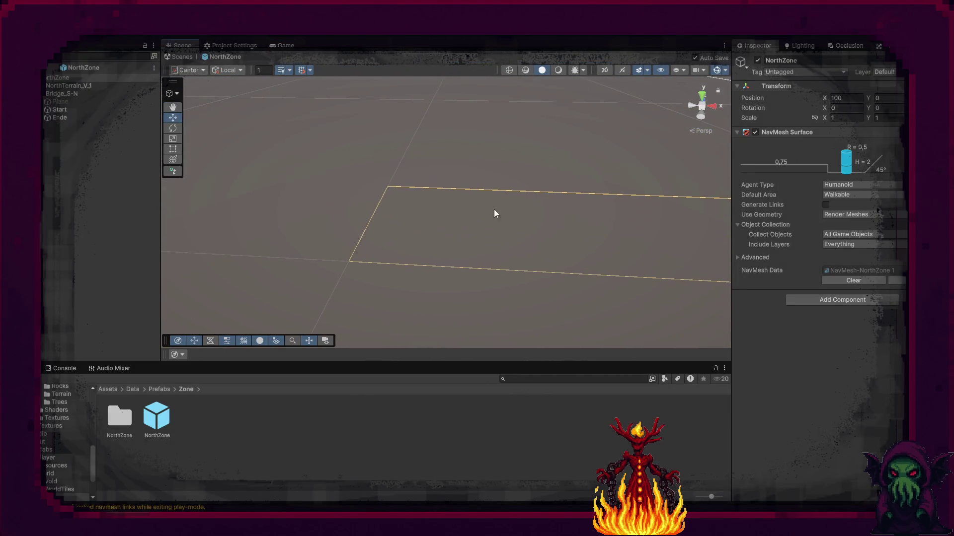
Create a 3D Cube as a child of Ende via the Hierarchy context menu
right_click(383, 213)
left_click(69, 164)
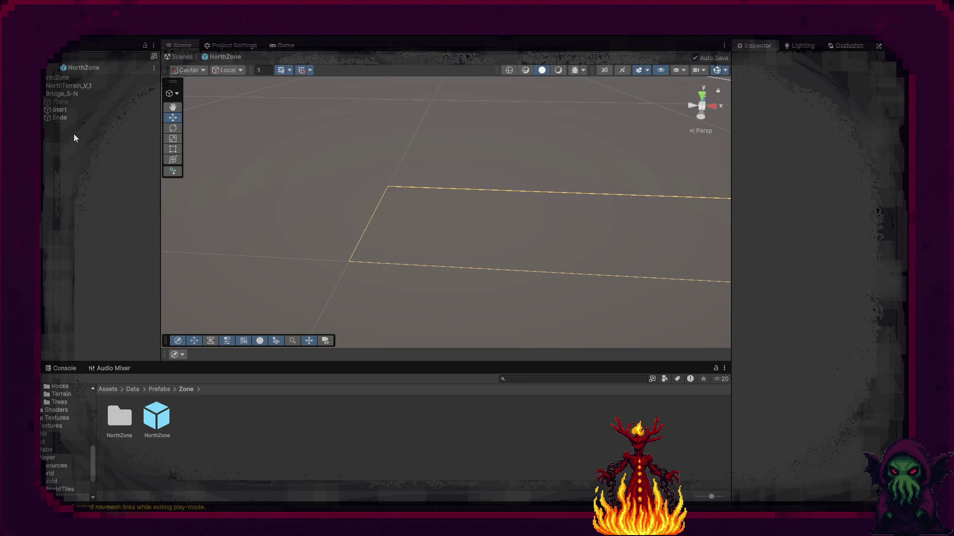
left_click(64, 118)
right_click(63, 118)
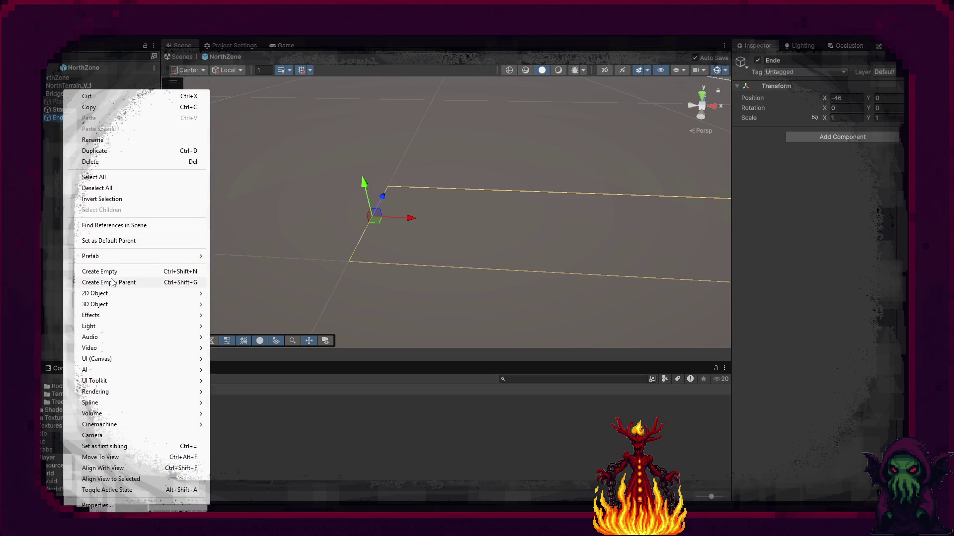
mouse_move(114, 305)
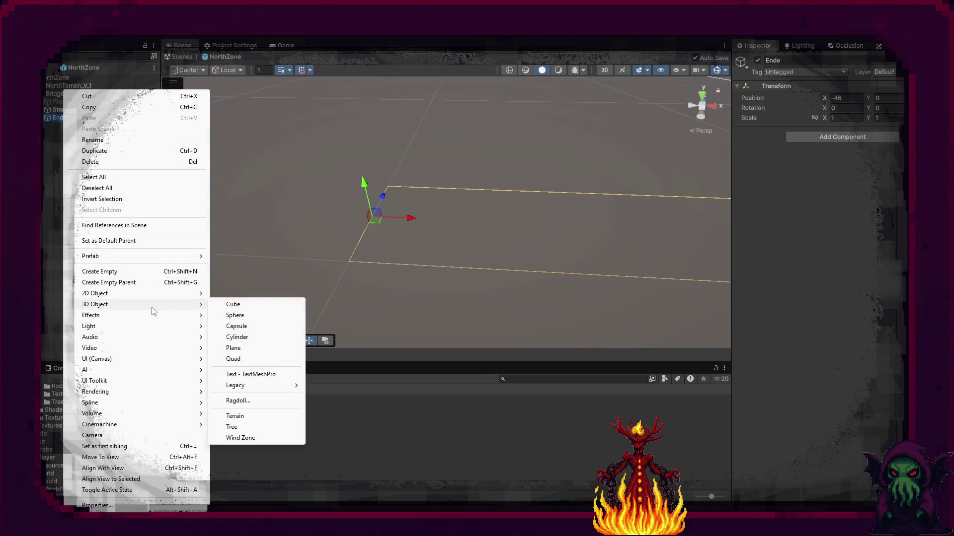
left_click(245, 307)
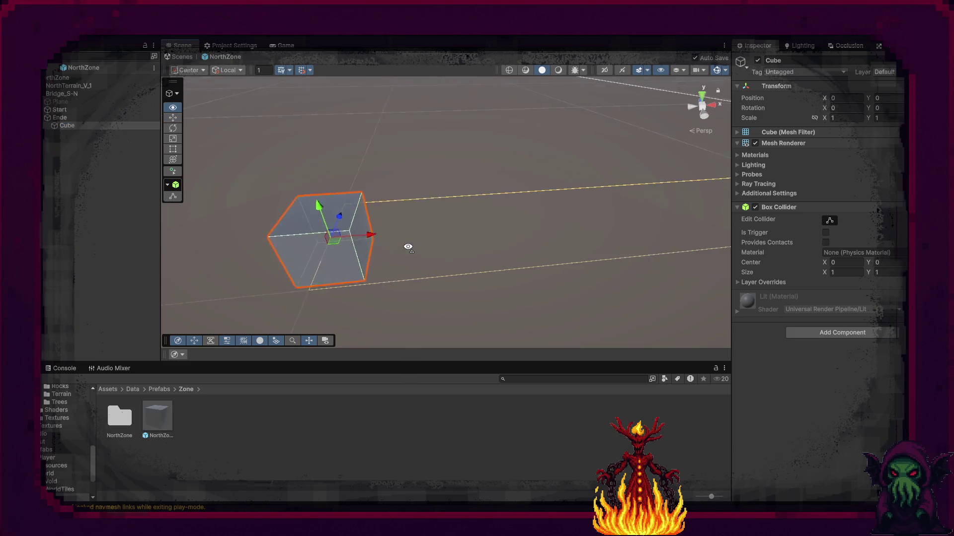
left_click_drag(469, 254, 590, 239)
scroll(590, 239, "up", 2)
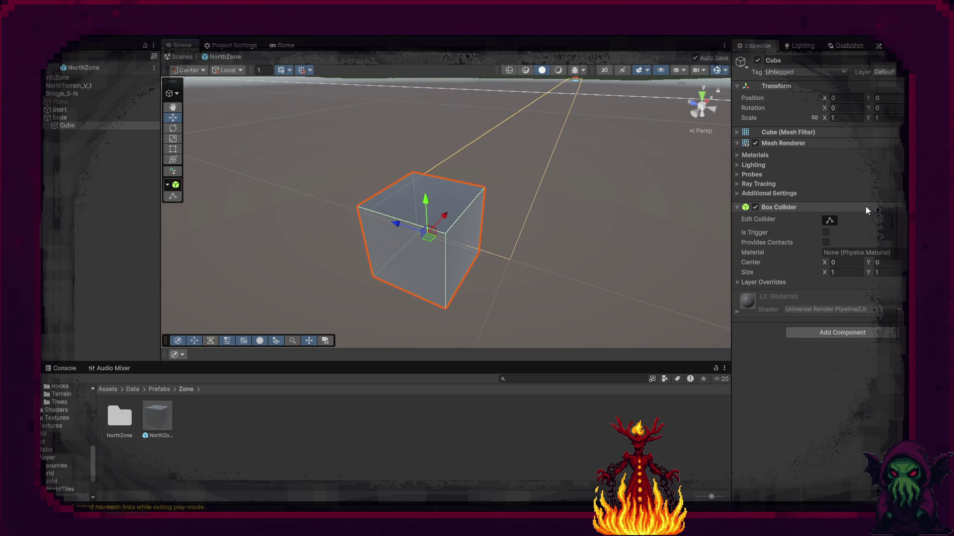
Disable the Ende cube's Box Collider and leave its mesh unchanged
left_click(755, 207)
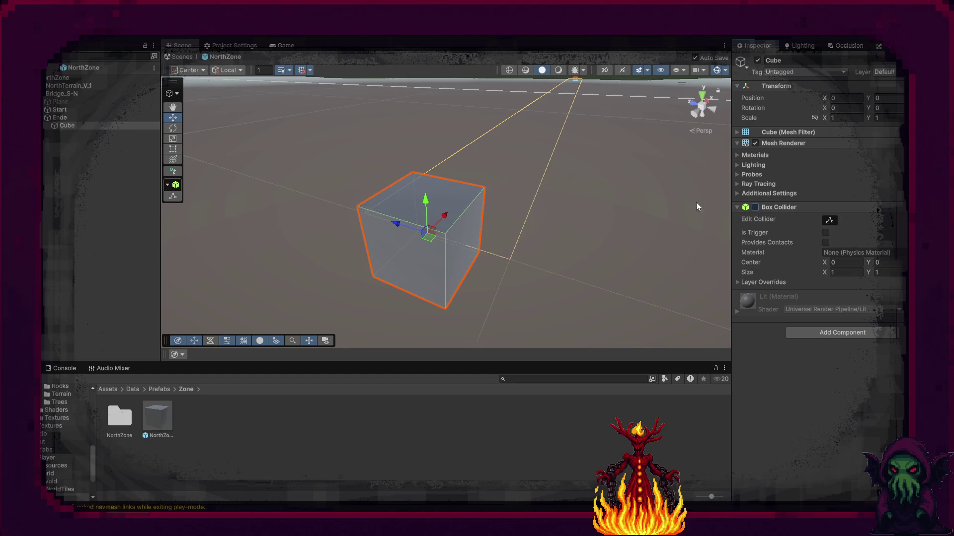
left_click(825, 131)
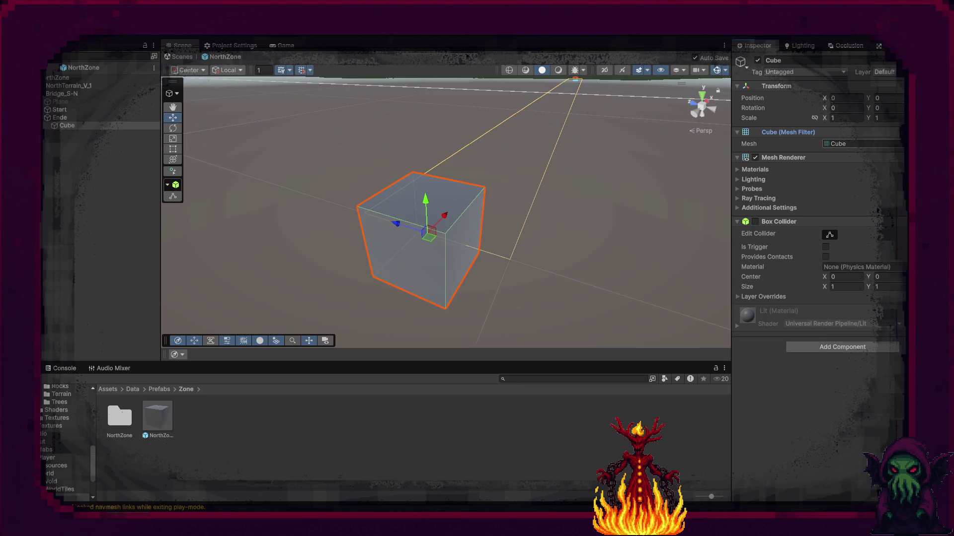
left_click(900, 144)
type("cry")
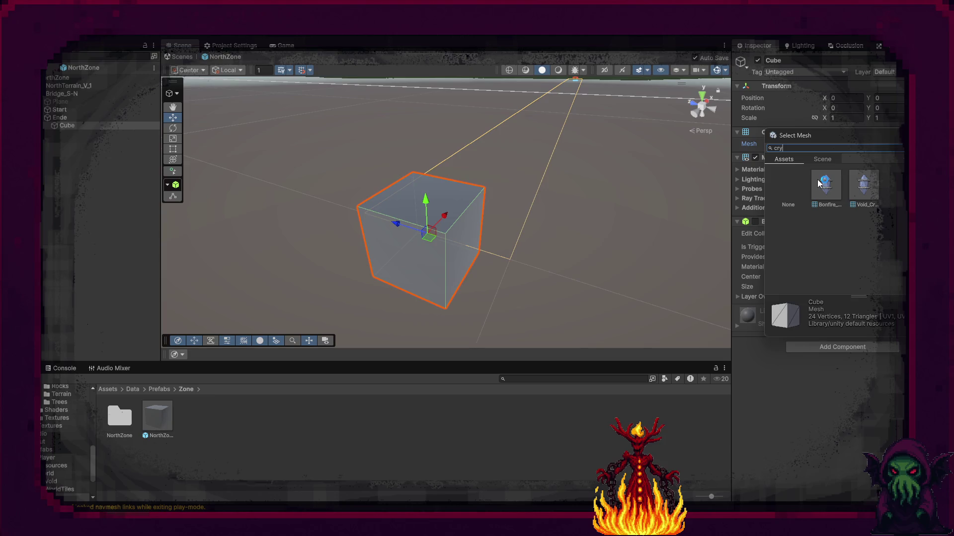
key("Escape")
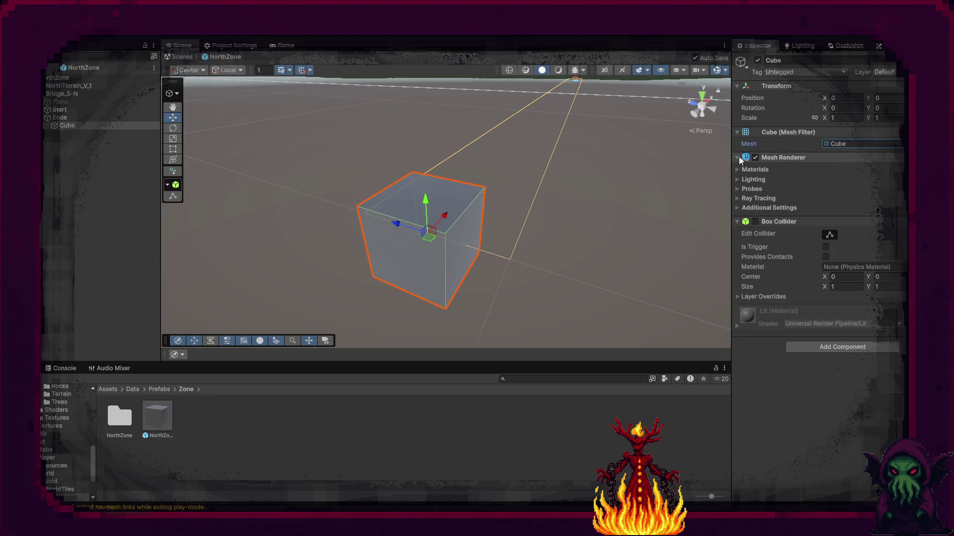
Assign the Crystal material to the cube's Element 0 material slot
left_click(740, 170)
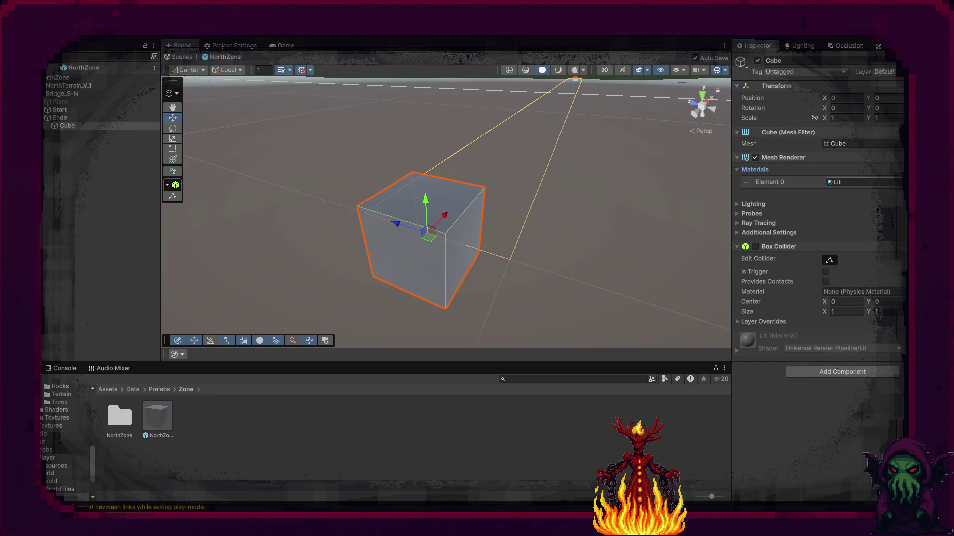
left_click(899, 182)
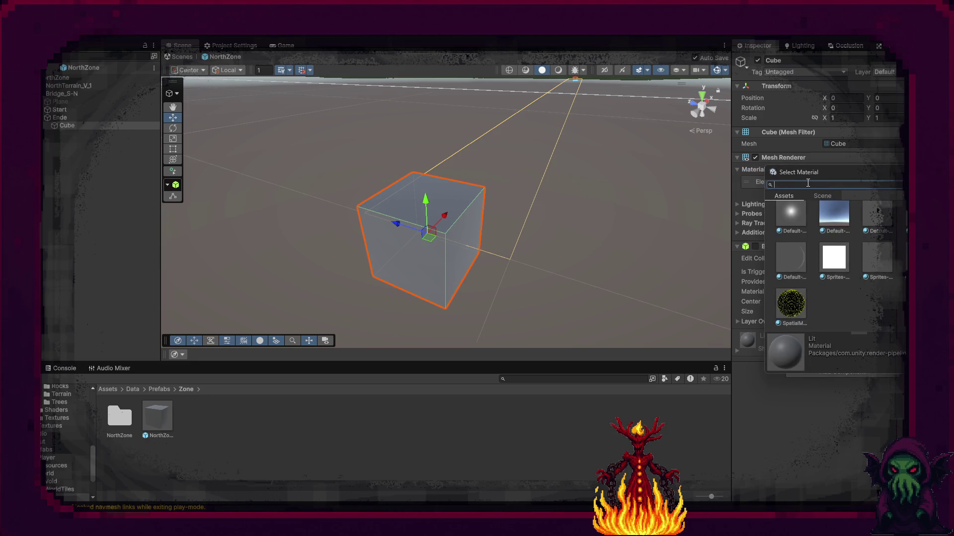
left_click(822, 196)
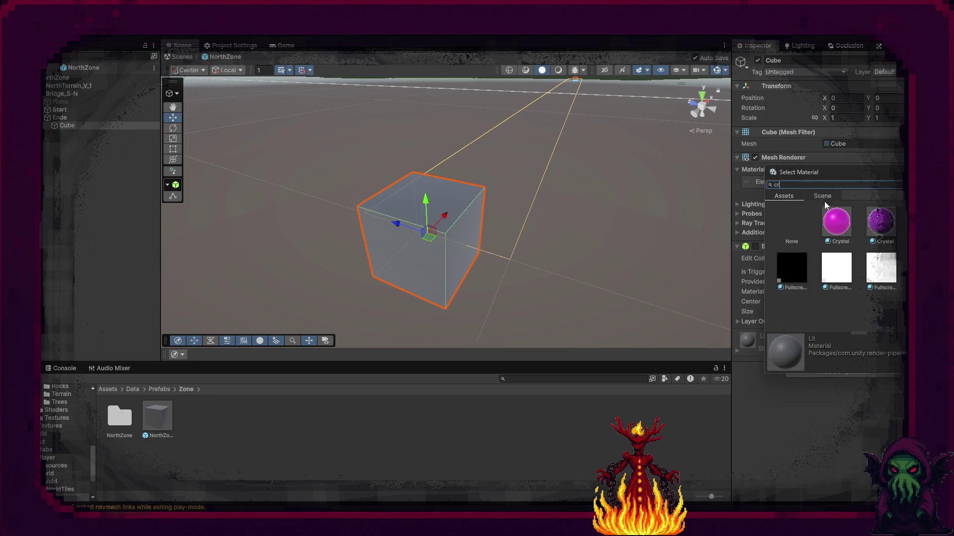
double_click(844, 219)
left_click_drag(696, 207, 462, 170)
right_click(463, 177)
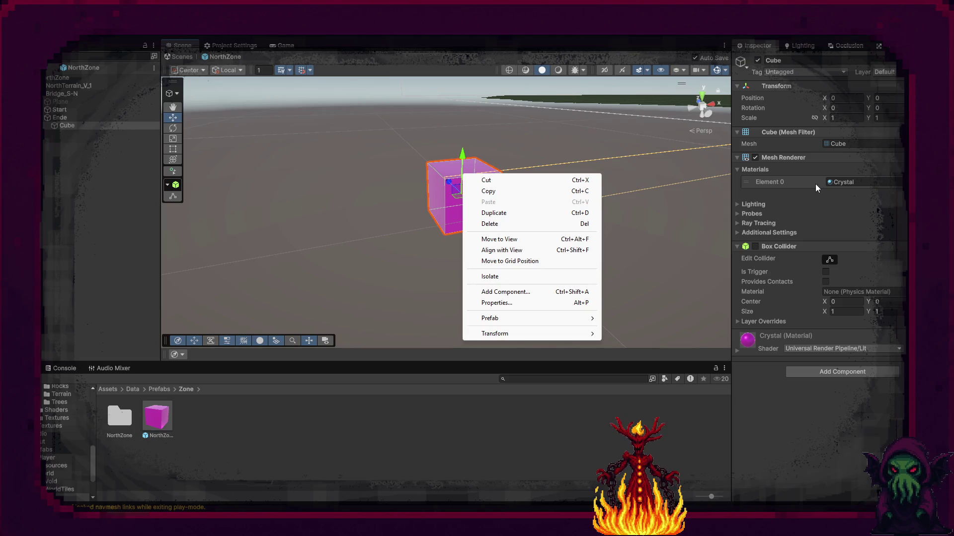
Run the game, send the player sphere to the pink cube, and inspect Player_Model in the Mission scene
left_click(462, 215)
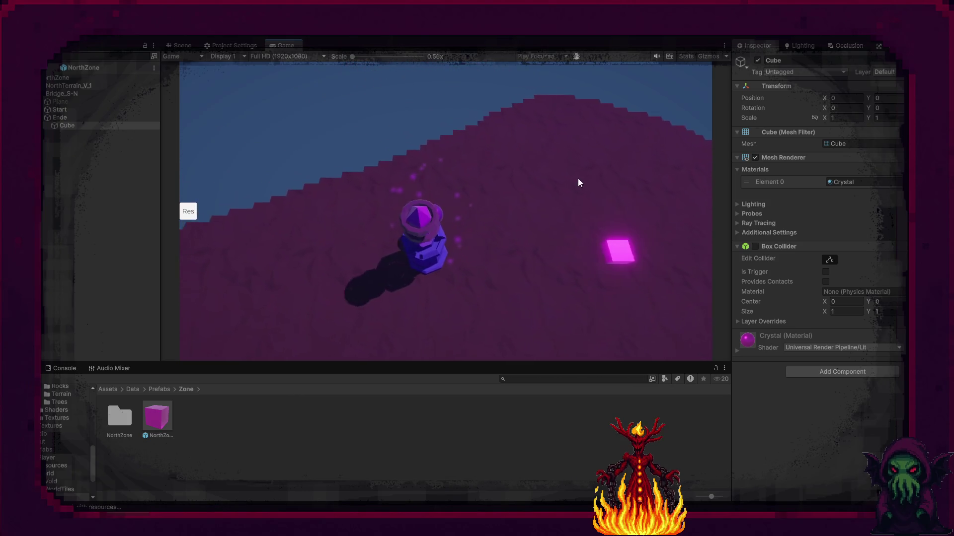
left_click(638, 252)
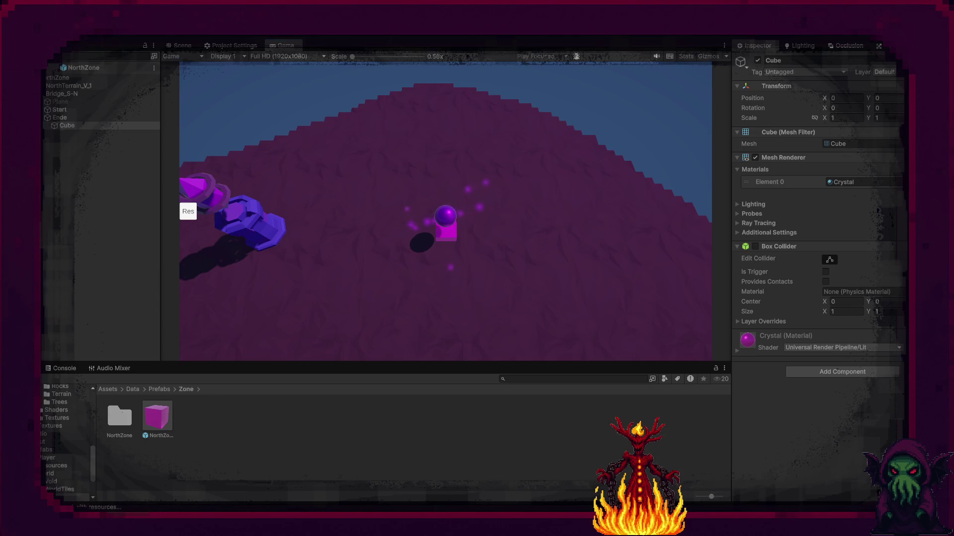
left_click(50, 67)
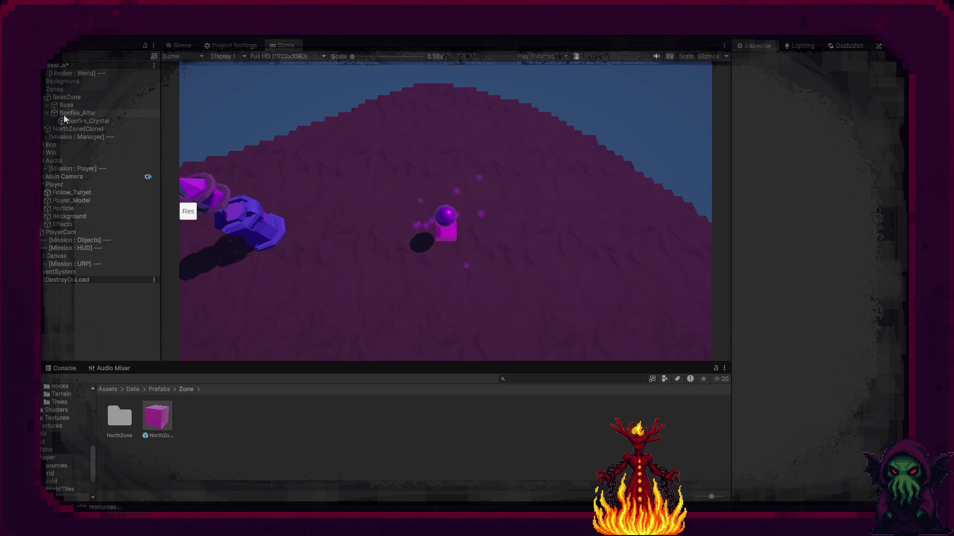
left_click(75, 201)
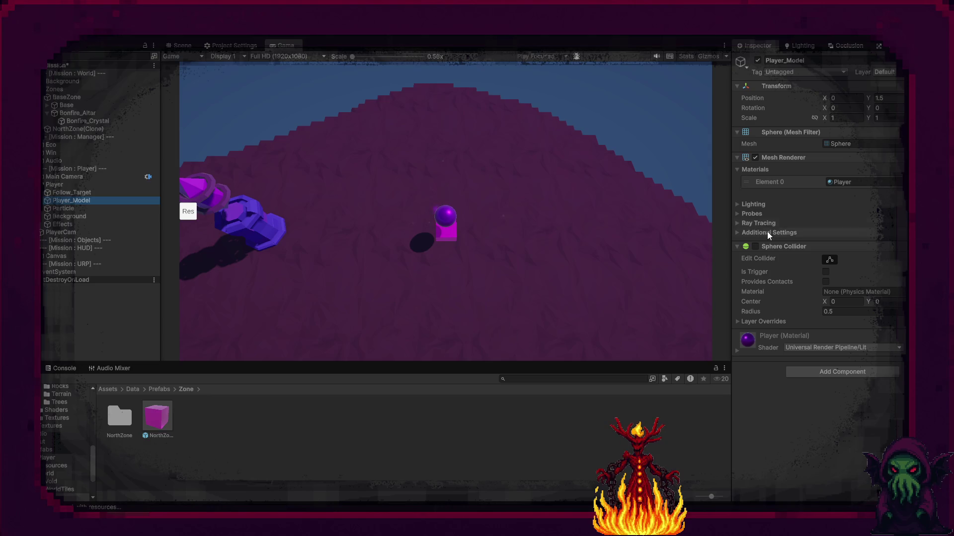
key("w")
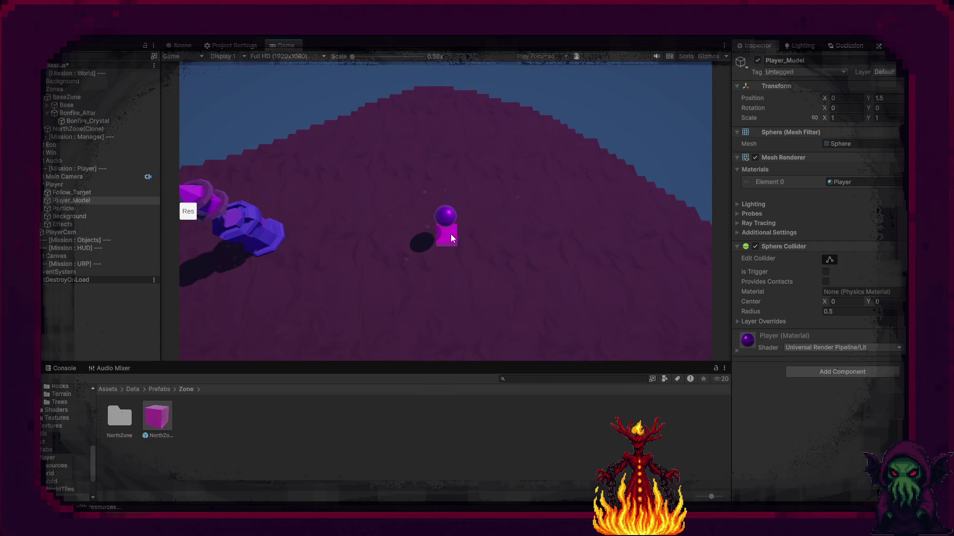
Look over the running game in the Scene view, then stop play mode
left_click(181, 45)
mouse_move(250, 121)
left_mouse_down()
mouse_move(502, 159)
mouse_move(665, 222)
left_mouse_up()
mouse_move(700, 224)
left_mouse_down()
mouse_move(412, 232)
mouse_move(367, 268)
mouse_move(254, 268)
mouse_move(361, 154)
mouse_move(315, 183)
mouse_move(329, 147)
mouse_move(276, 103)
mouse_move(237, 263)
mouse_move(129, 217)
mouse_move(94, 74)
mouse_move(84, 106)
mouse_move(226, 217)
left_mouse_up()
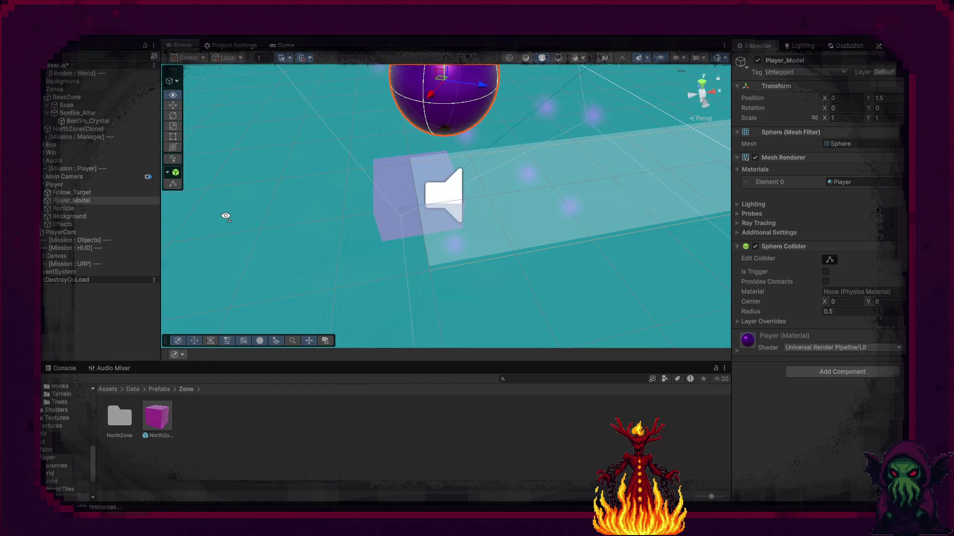
left_click(473, 39)
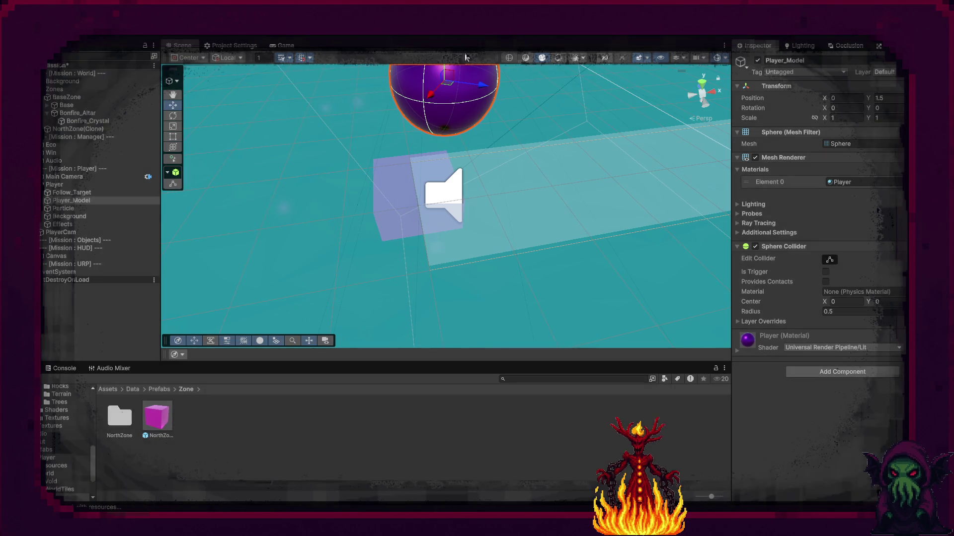
mouse_move(462, 195)
left_mouse_down()
mouse_move(602, 115)
mouse_move(487, 248)
left_mouse_up()
Open the NorthZone prefab and select its Bridge_S-N link object
left_click(158, 414)
double_click(158, 415)
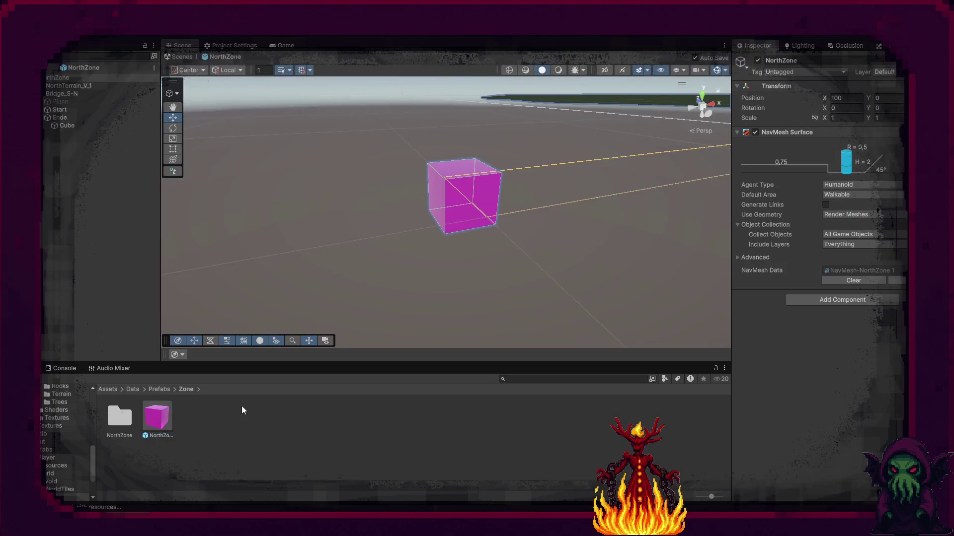
mouse_move(388, 278)
left_mouse_down()
mouse_move(396, 318)
mouse_move(445, 251)
left_mouse_up()
left_click(447, 247)
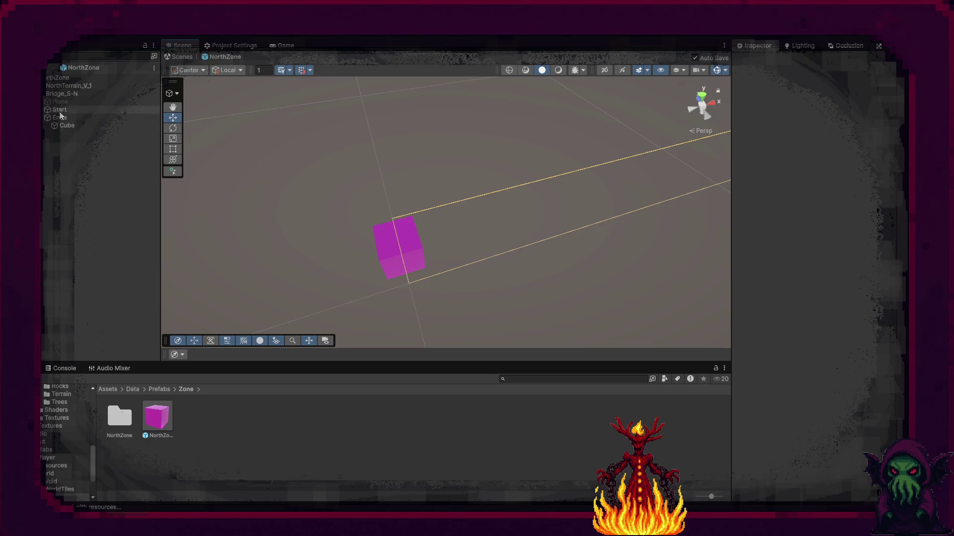
left_click(61, 93)
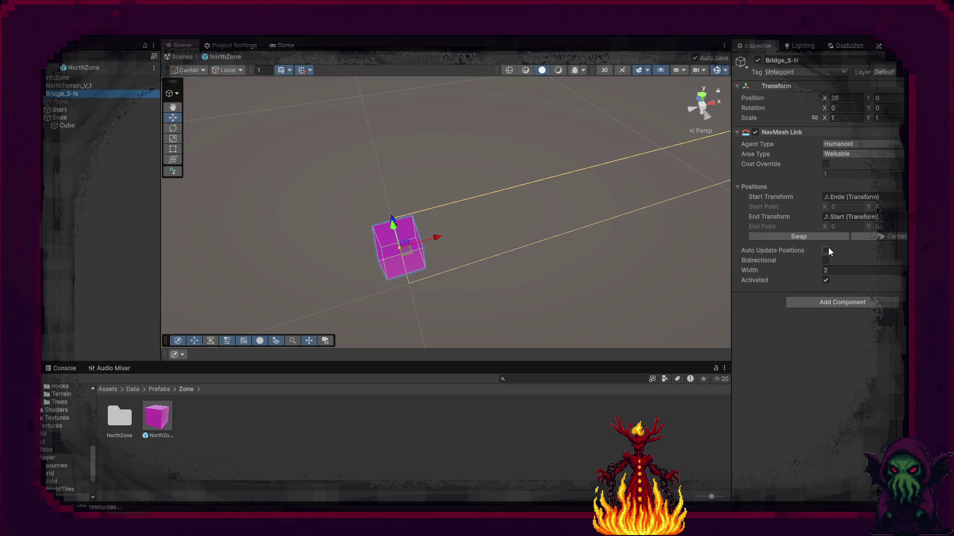
Enable Auto Update Positions and Bidirectional on the NavMesh Link and set Area Type to Jump
mouse_move(785, 252)
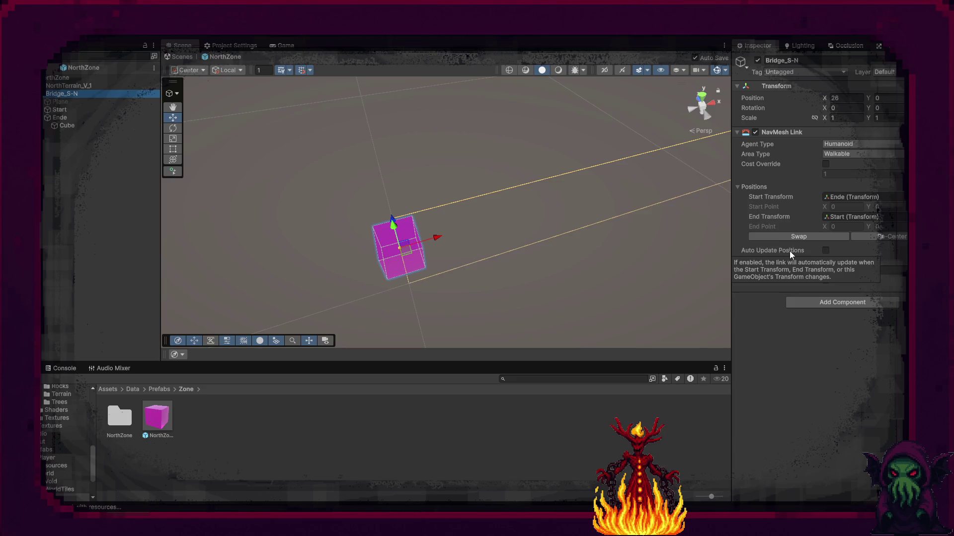
left_click(825, 251)
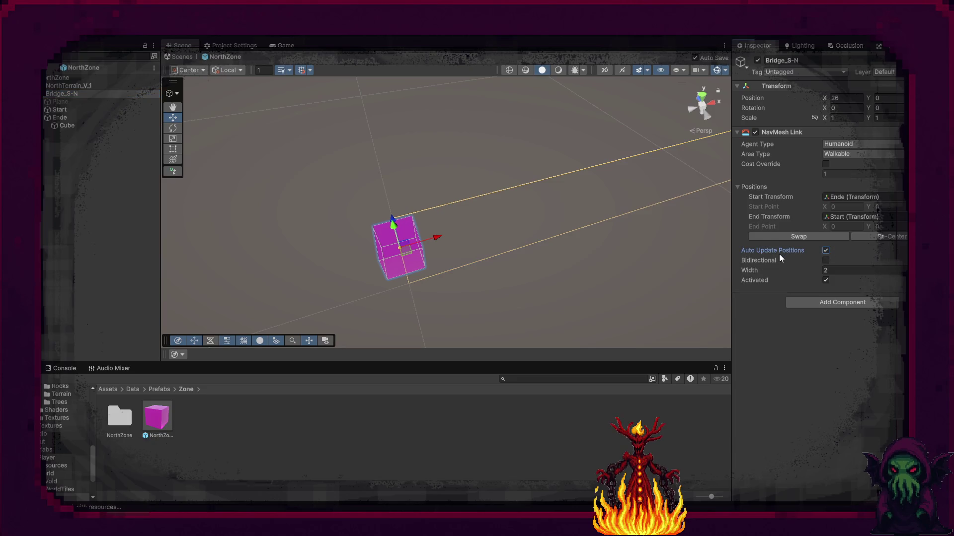
left_click(825, 260)
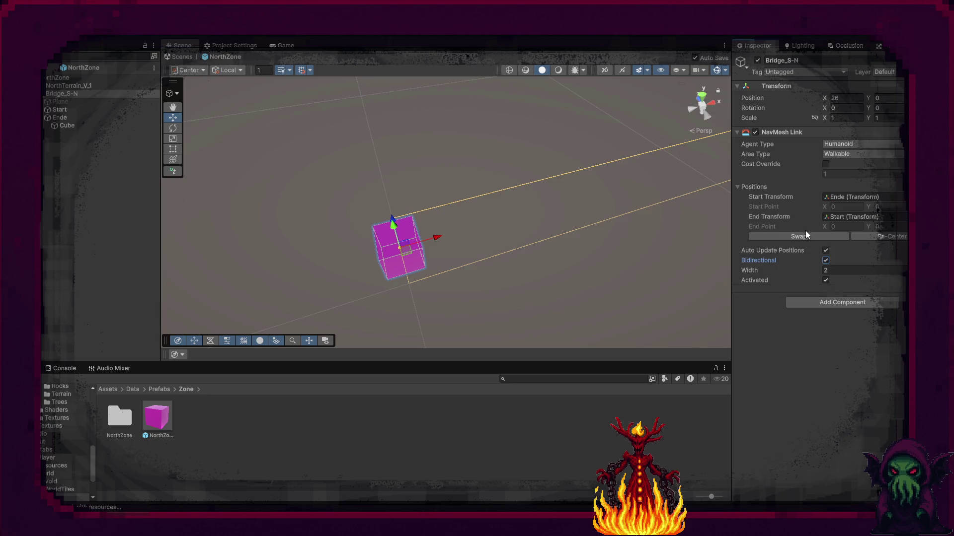
left_click(840, 155)
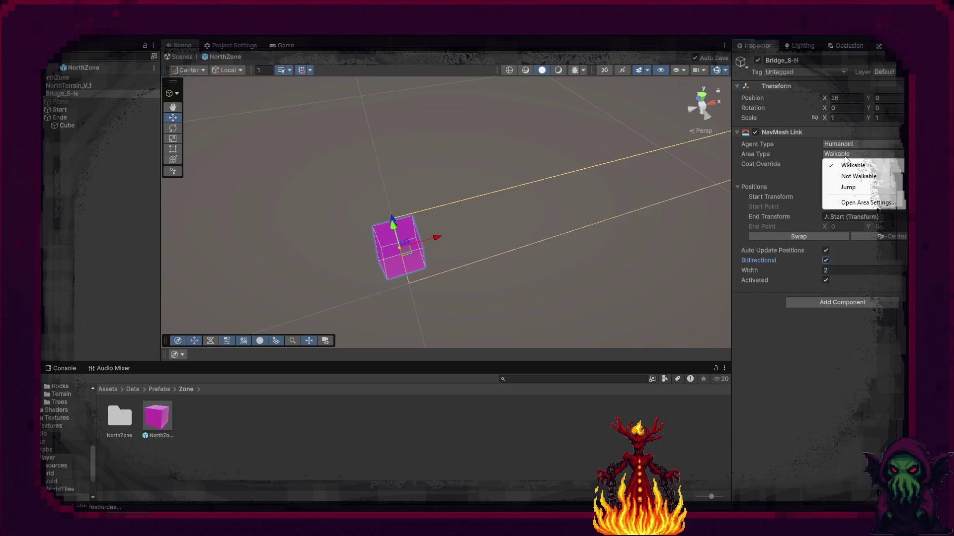
left_click(851, 189)
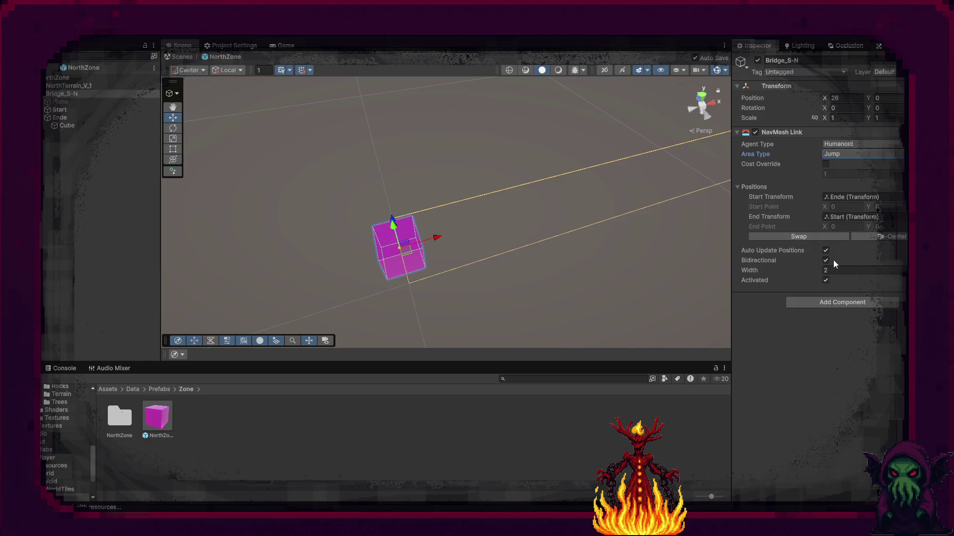
mouse_move(685, 219)
left_mouse_down()
mouse_move(541, 279)
mouse_move(549, 274)
left_mouse_up()
Duplicate the Ende cube as Cube (1), parent it under Start at Position X 0, and start Play
right_click(549, 274)
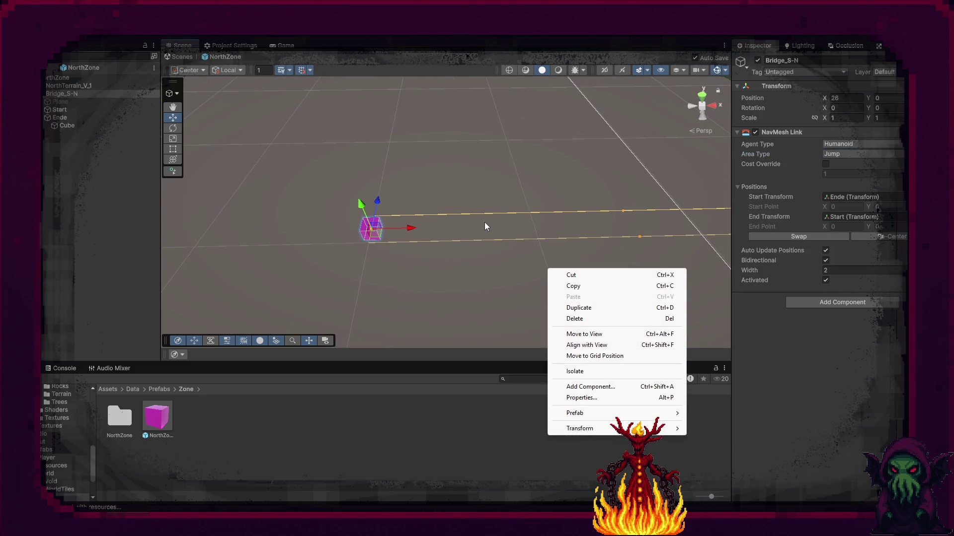
left_click(61, 126)
key("ctrl+d")
left_click_drag(67, 136, 62, 110)
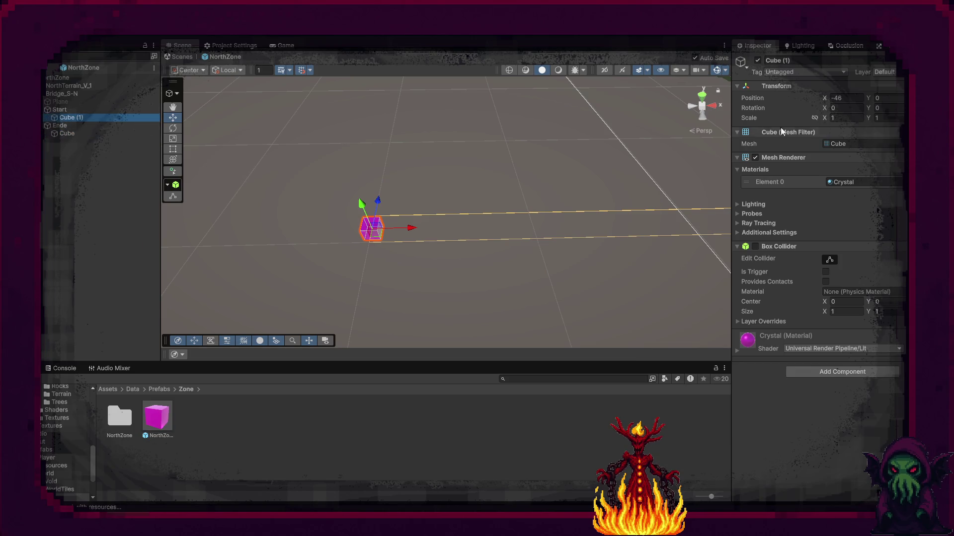
left_click(844, 98)
type("0")
key("Return")
mouse_move(644, 126)
left_mouse_down()
mouse_move(634, 154)
mouse_move(623, 150)
left_mouse_up()
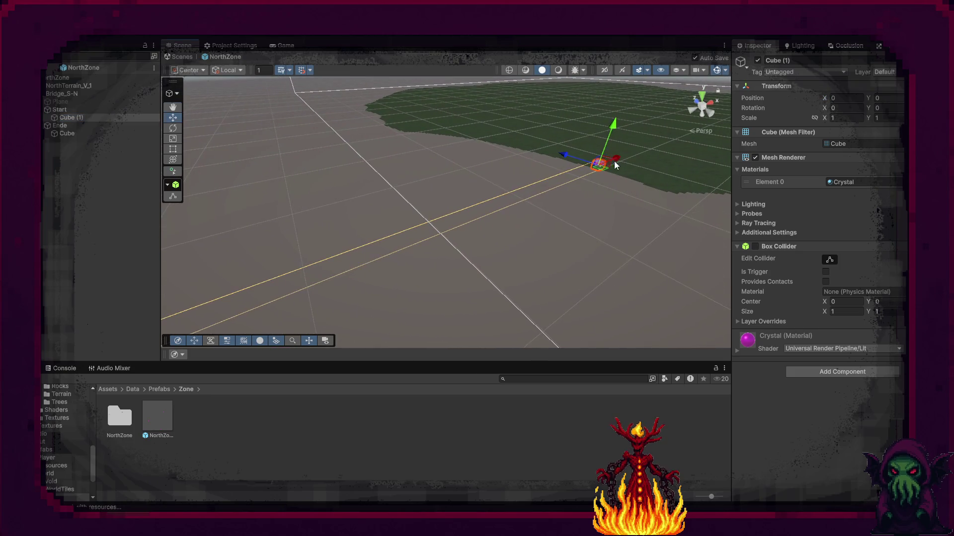
left_click(467, 38)
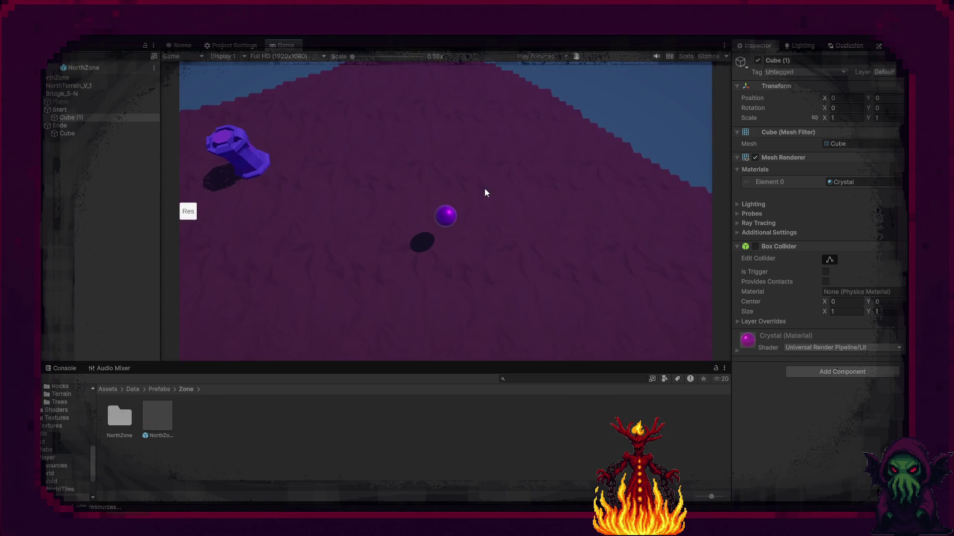
Move the player sphere to the pedestal, onto the pink cube, past it and back, then stop
left_click(251, 154)
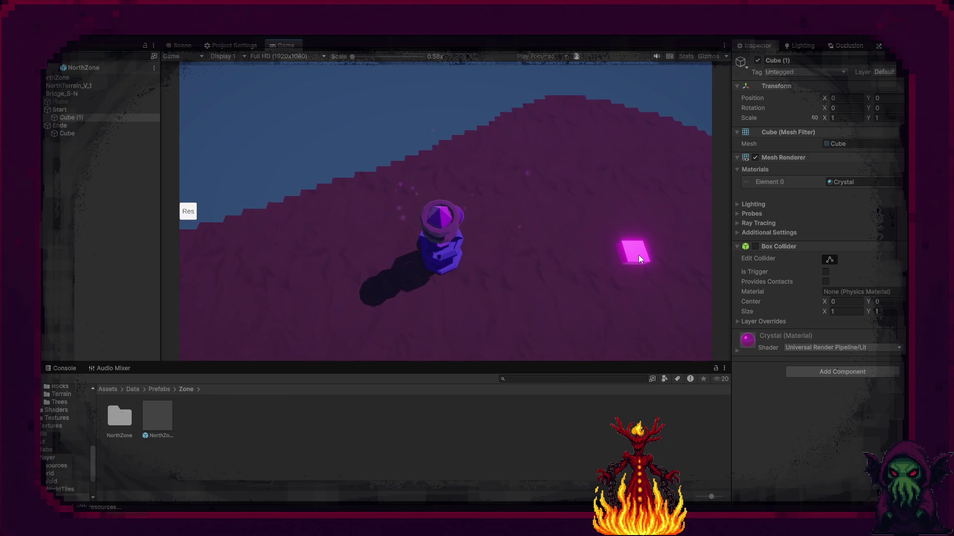
left_click(638, 255)
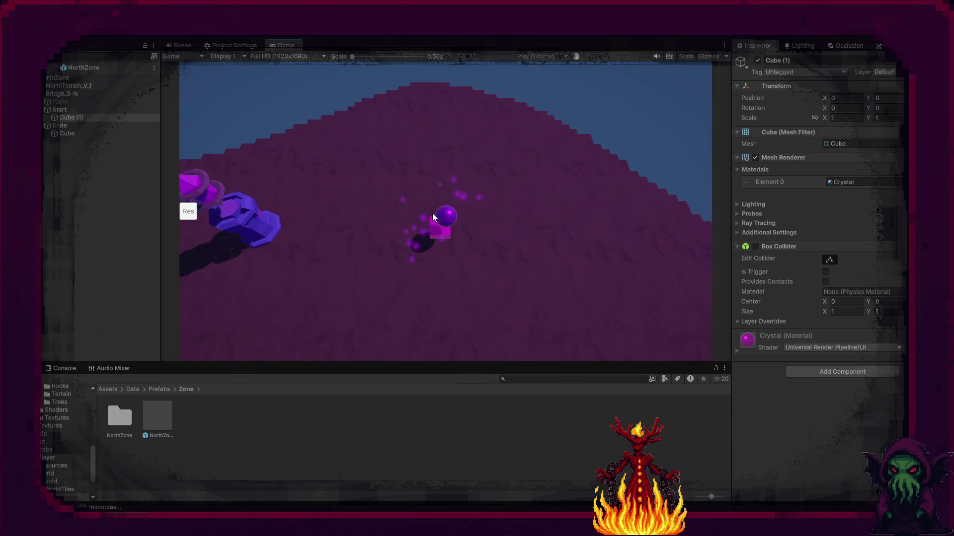
left_click(448, 159)
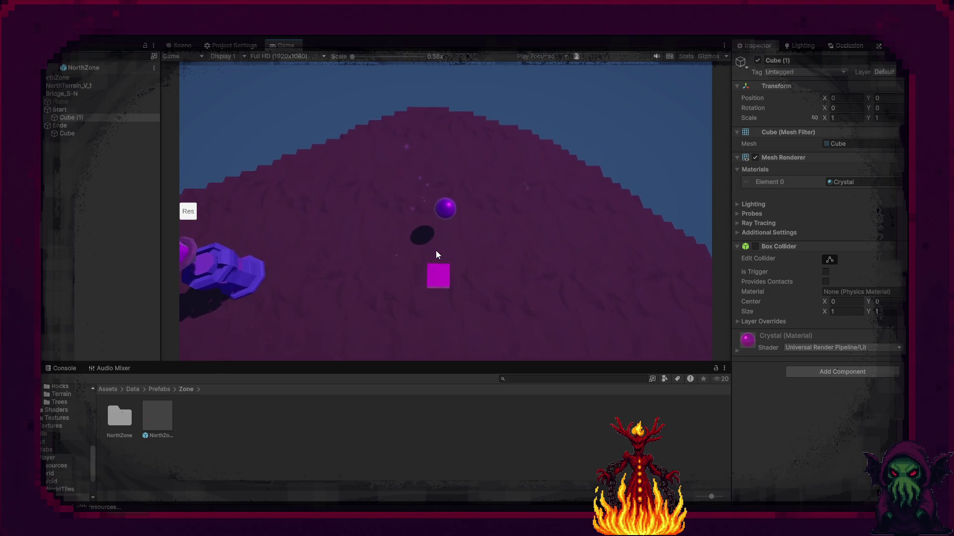
left_click(436, 250)
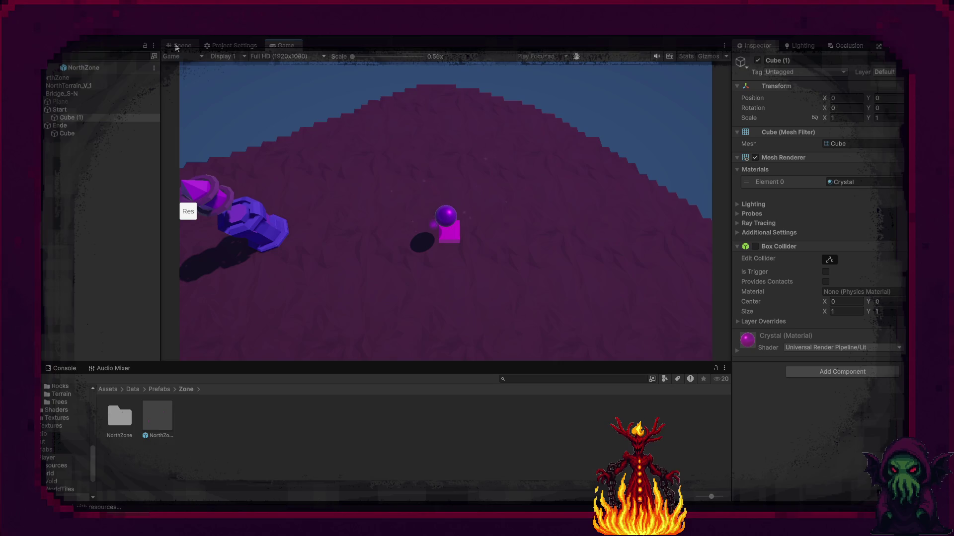
left_click(415, 41)
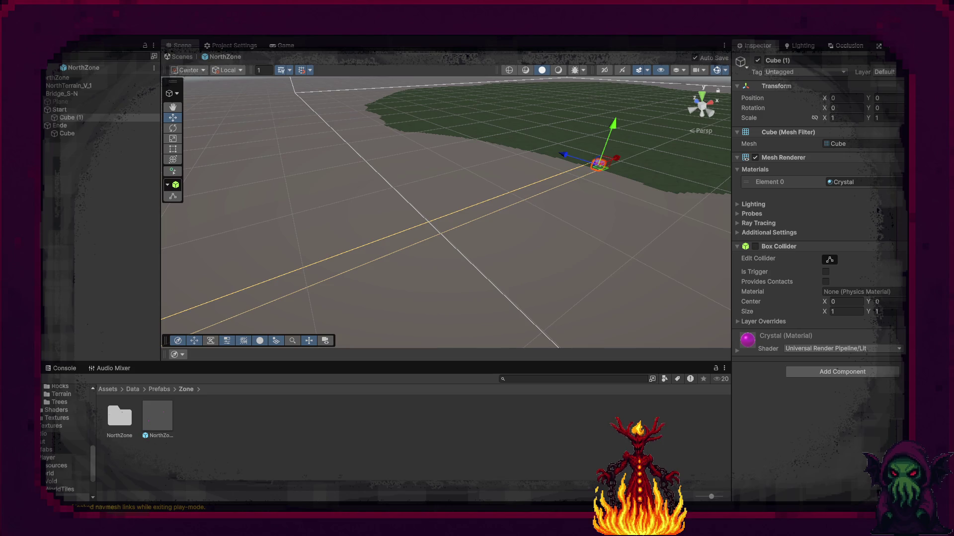
Switch from Unity over to the code editor
key("alt+Tab")
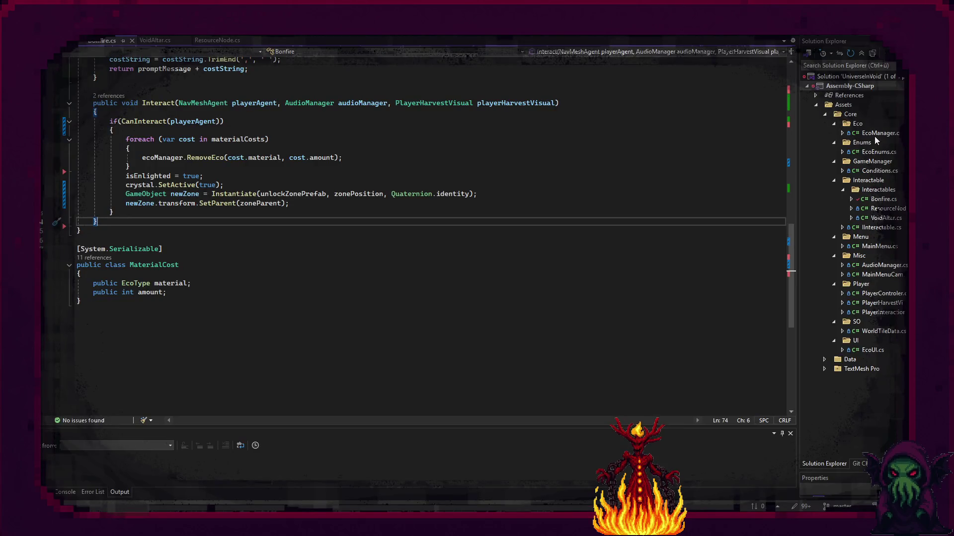
Open PlayerControler.cs and scroll down to the SetDestination call in MoveTo
double_click(883, 294)
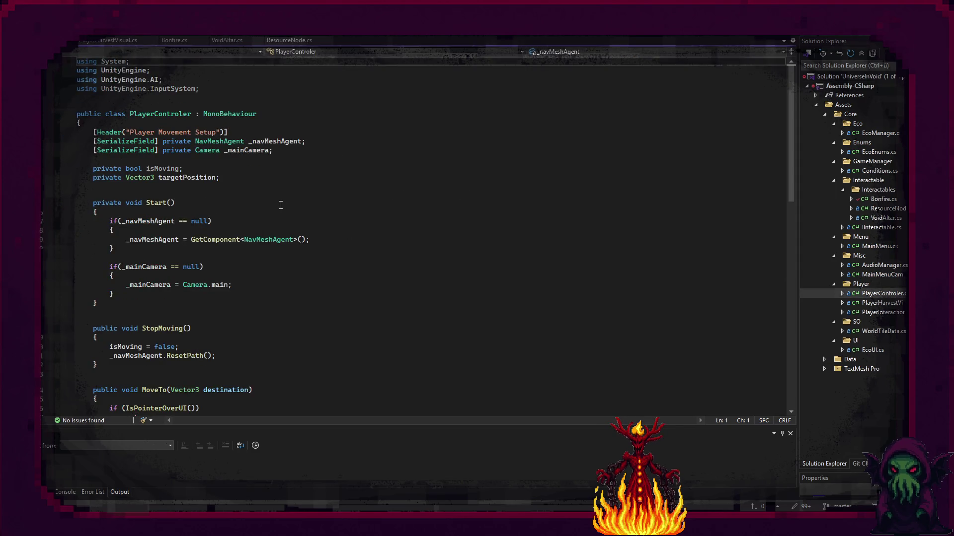
scroll(227, 229, "down", 5)
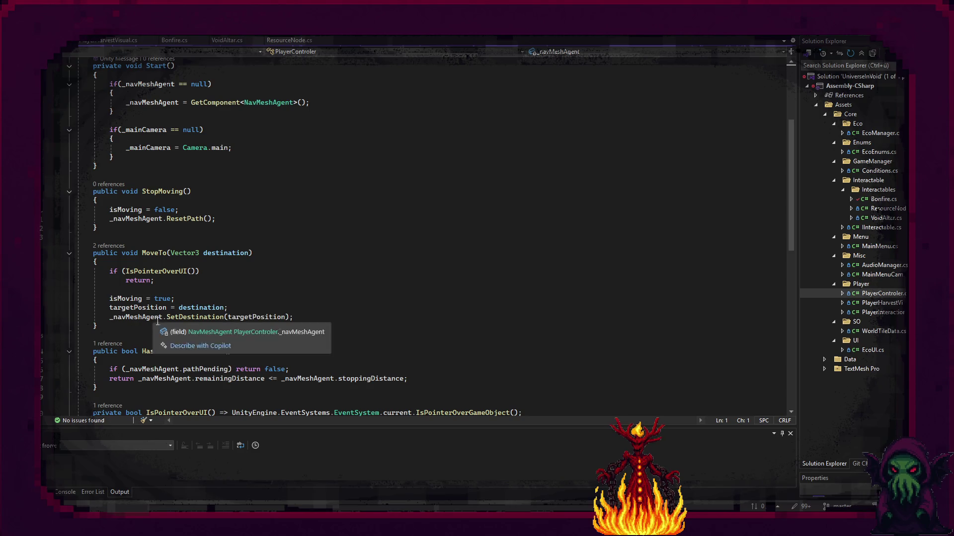
mouse_move(203, 319)
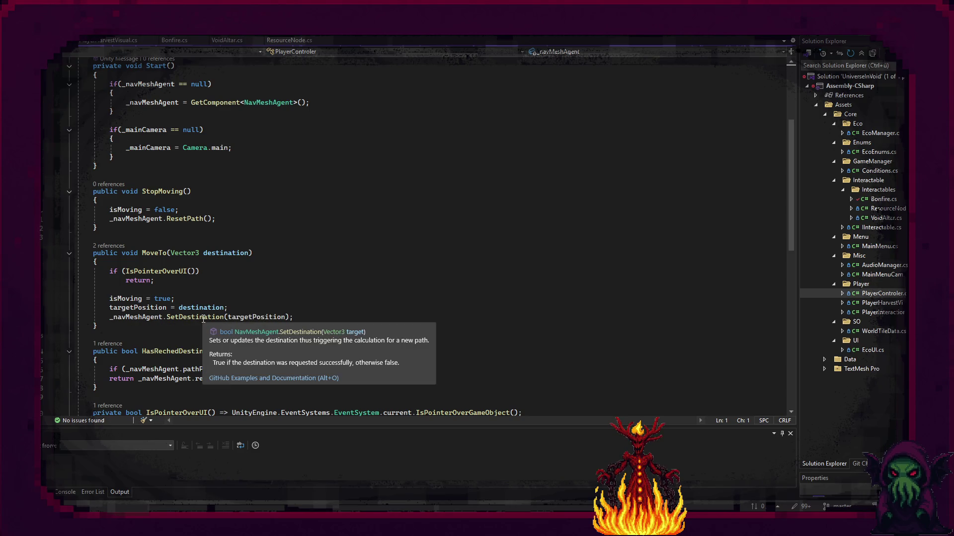